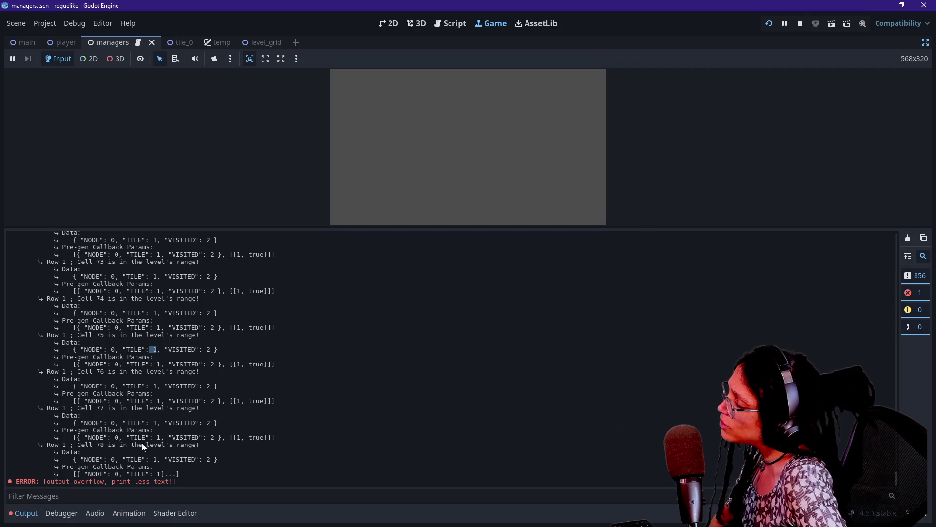
Inspect the per-cell data and callback params lines in the Output log, then bring up the managers script.
left_click_drag(132, 438, 82, 452)
left_click(247, 458)
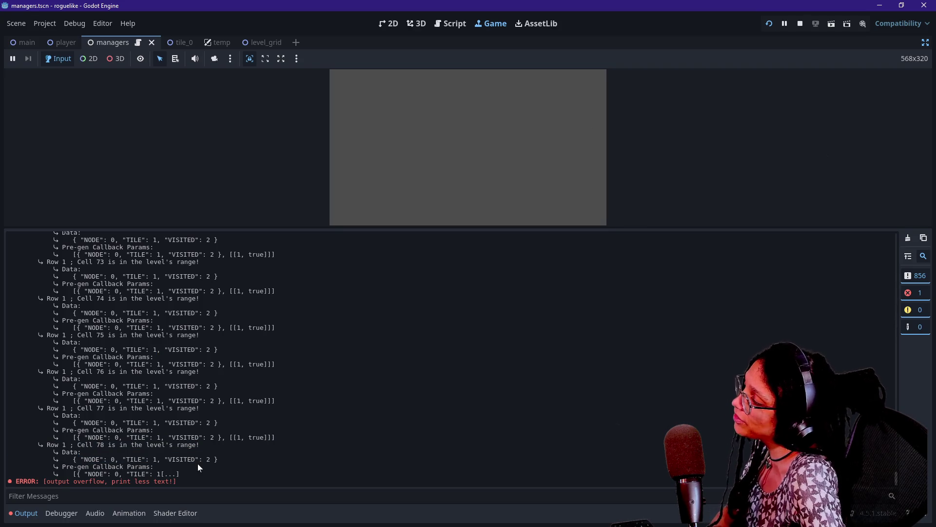
mouse_move(131, 439)
left_mouse_down()
mouse_move(179, 438)
mouse_move(138, 438)
mouse_move(156, 438)
left_mouse_up()
left_click(182, 438)
left_click(161, 439)
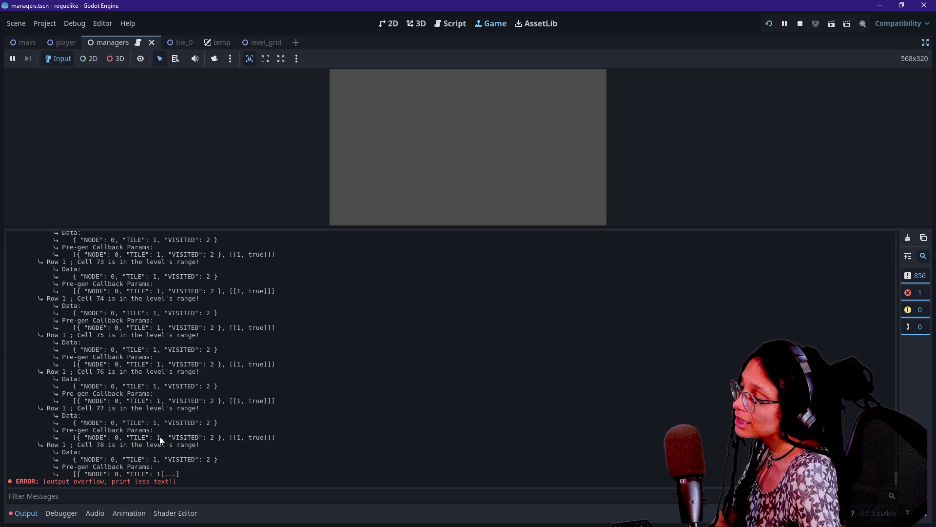
left_click_drag(161, 440, 229, 451)
left_click(235, 448)
left_click(456, 24)
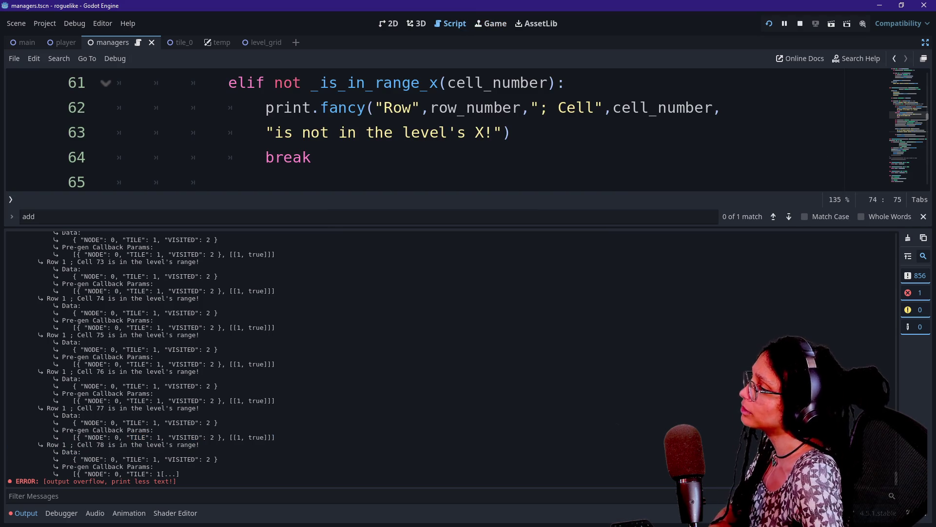
Collapse the Output panel and put the caret in the range-check code around lines 64–72.
left_click(311, 157)
left_click(26, 514)
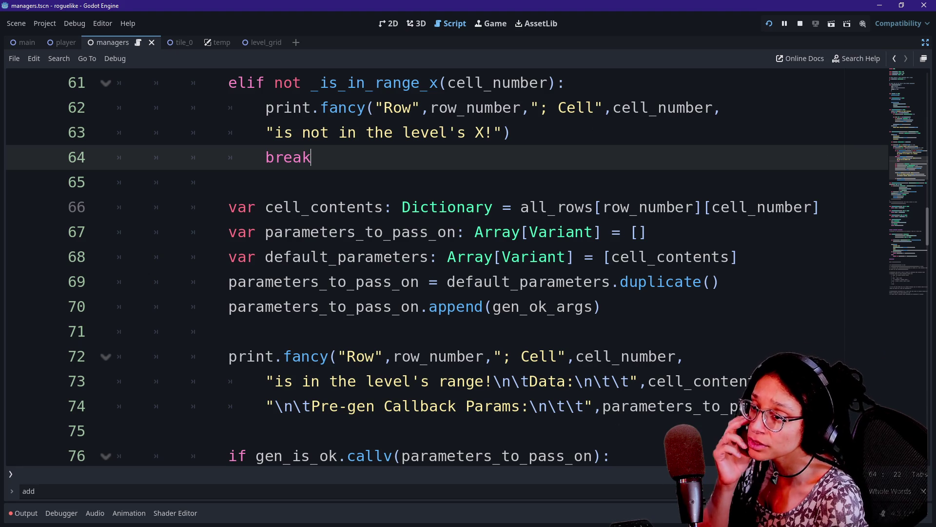
left_click(576, 356)
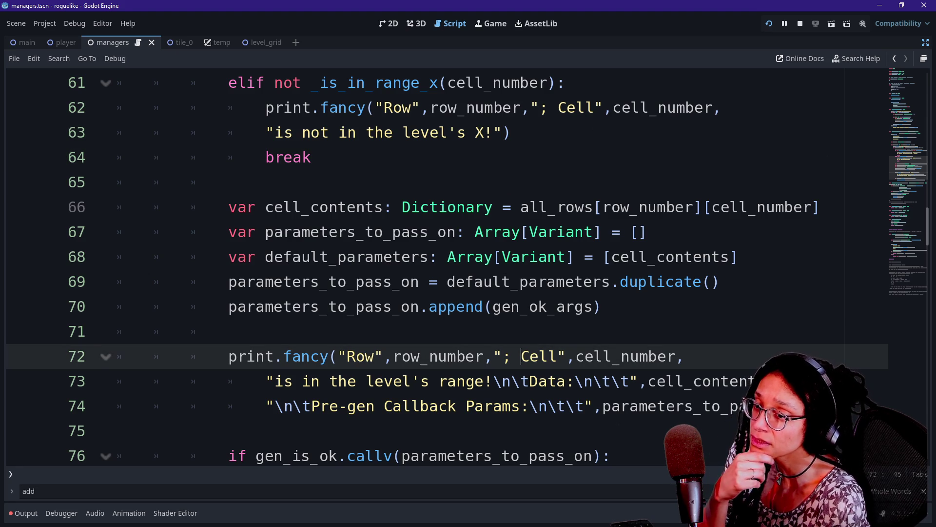
key("Up")
key("Up")
key("Up")
key("Down")
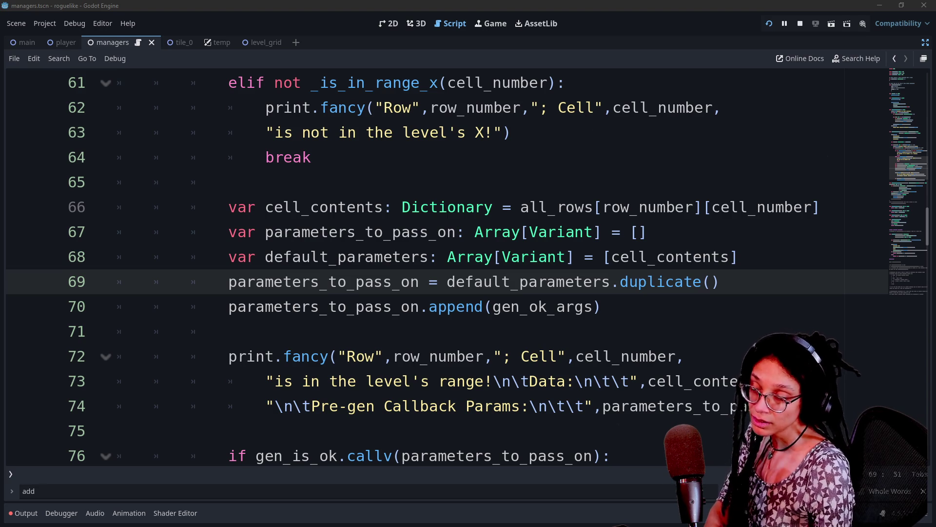
Read lines 65–70's range helpers against _GRID_WIDTH and _GRID_HEIGHT, scrolling down toward _gridify.
left_click(230, 181)
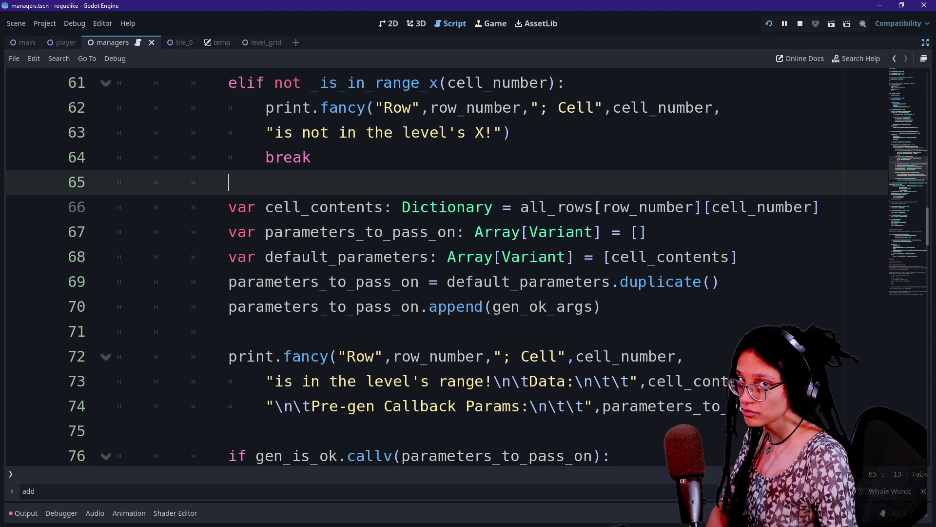
key("Down")
key("Down")
key("Down")
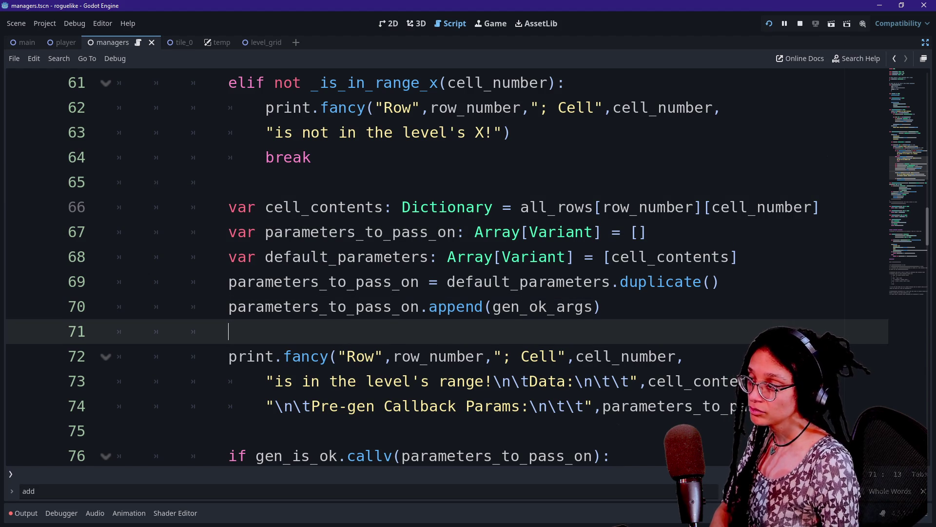
left_click(602, 307)
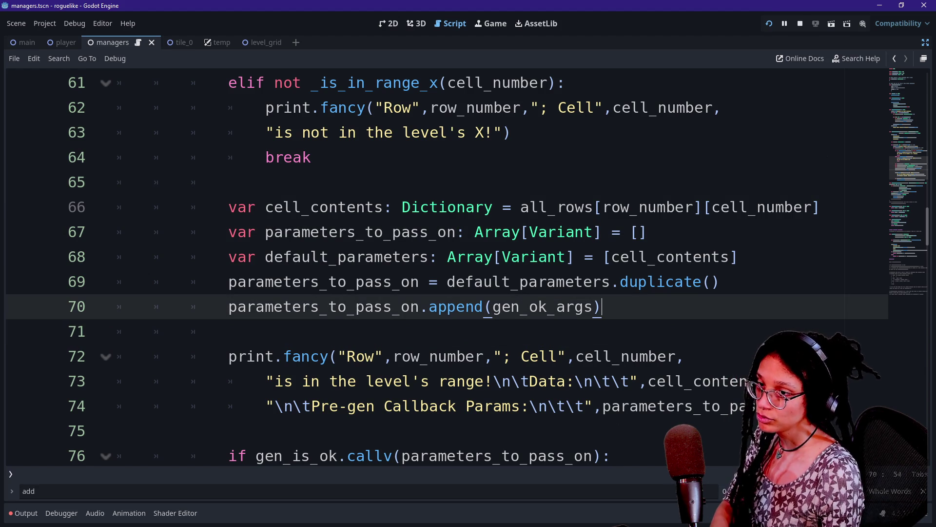
left_click(727, 256)
left_click(647, 232)
left_click(737, 256)
left_click(648, 232)
left_click(602, 306)
left_click(648, 231)
left_click(738, 257)
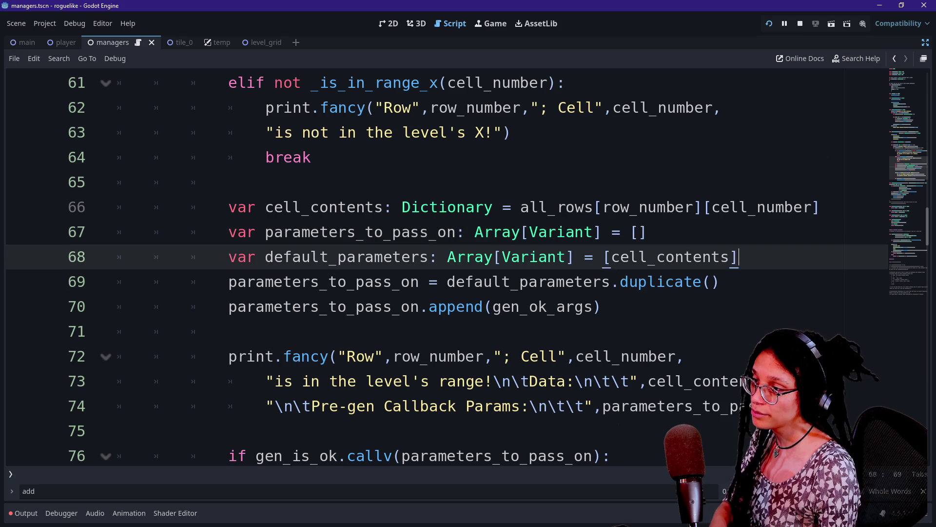
left_click(720, 281)
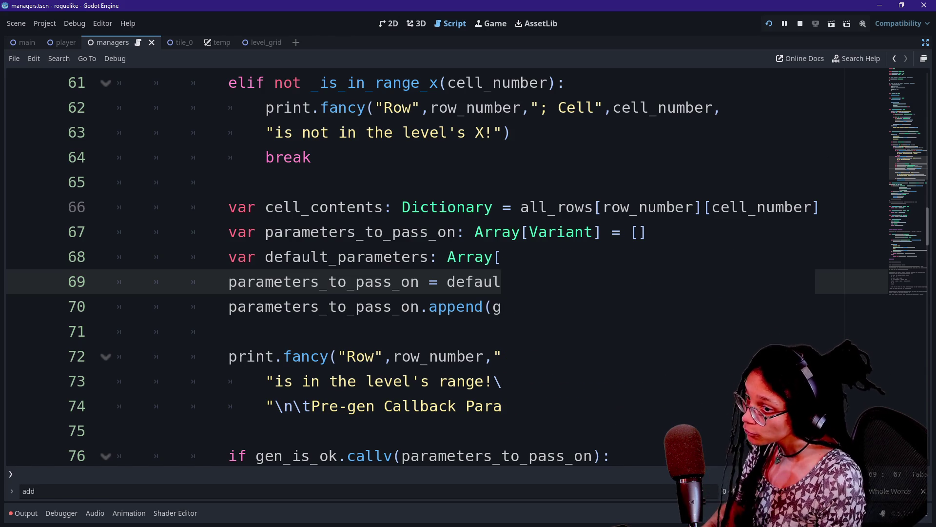
scroll(492, 264, "down", 6)
scroll(468, 268, "down", 11)
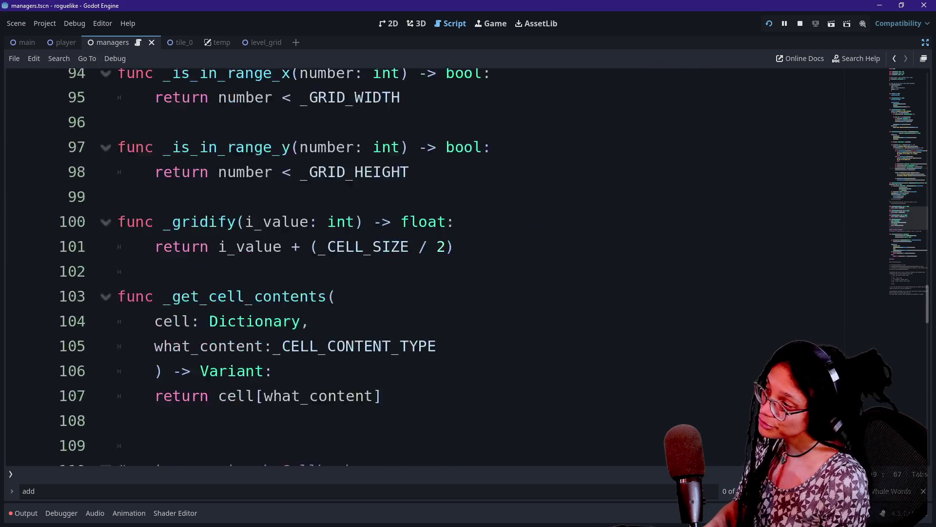
scroll(468, 269, "up", 13)
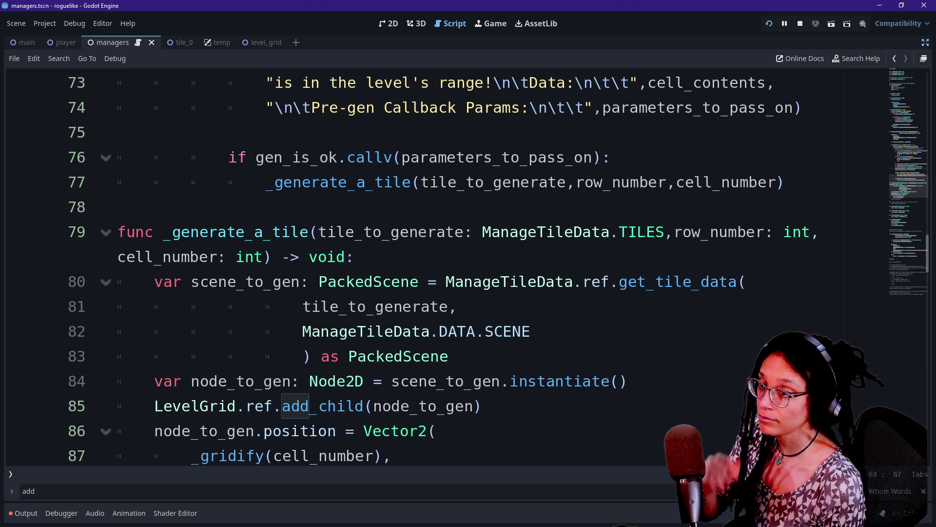
scroll(439, 268, "down", 10)
scroll(439, 268, "up", 10)
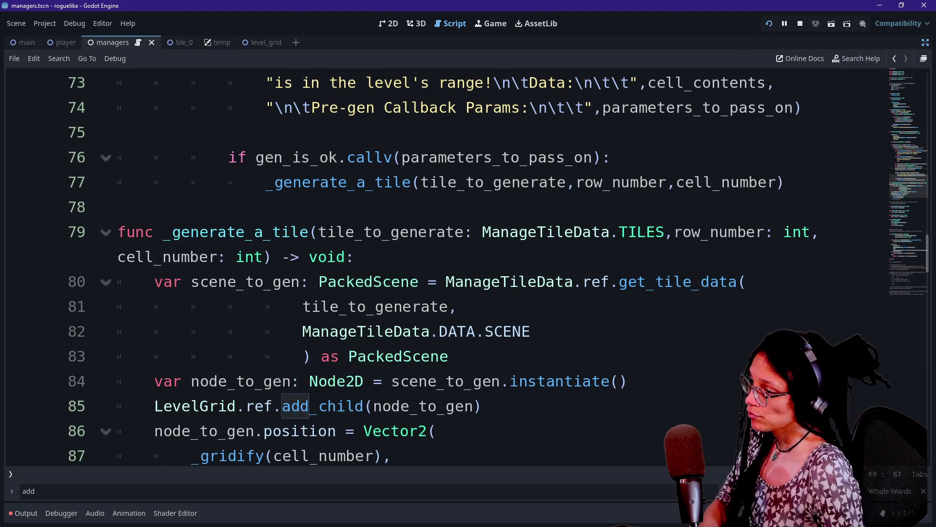
left_click(458, 307)
scroll(439, 268, "up", 1)
left_click(639, 257)
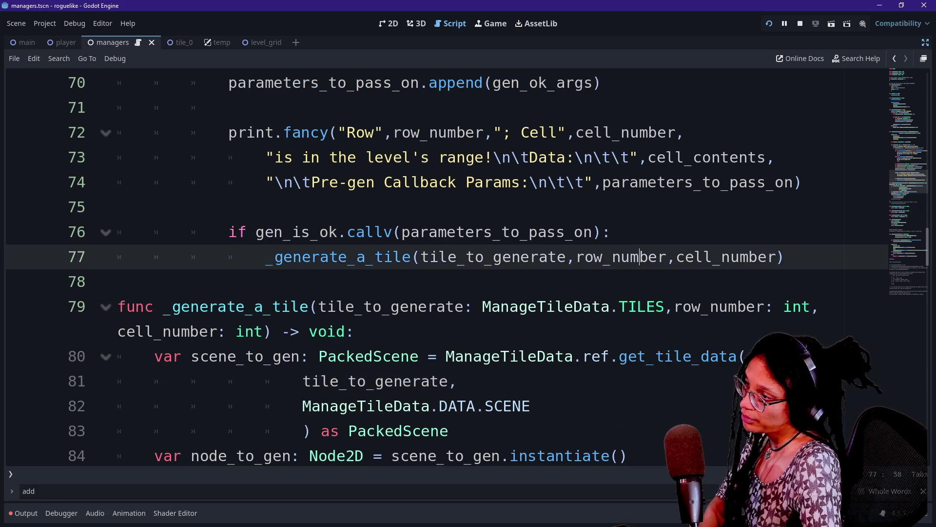
left_click(488, 281)
left_click(488, 207)
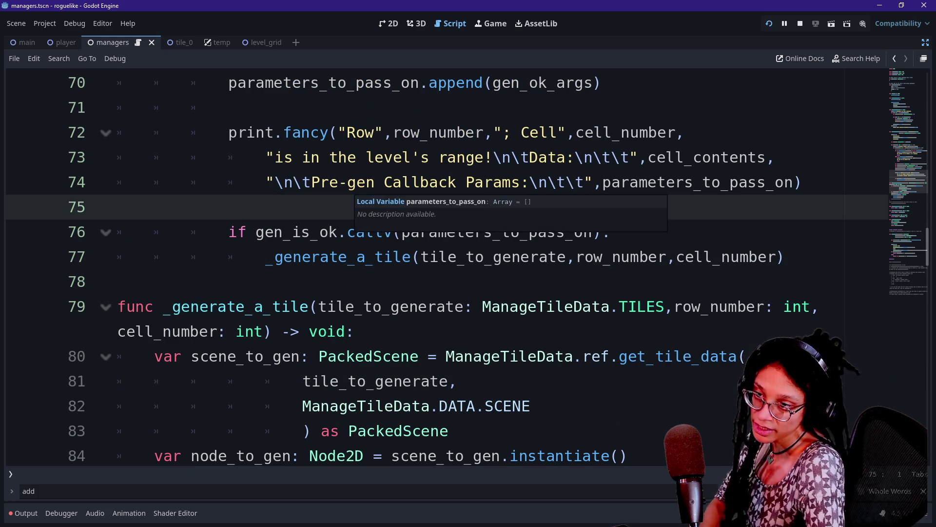
key("Down")
key("Down")
key("Down")
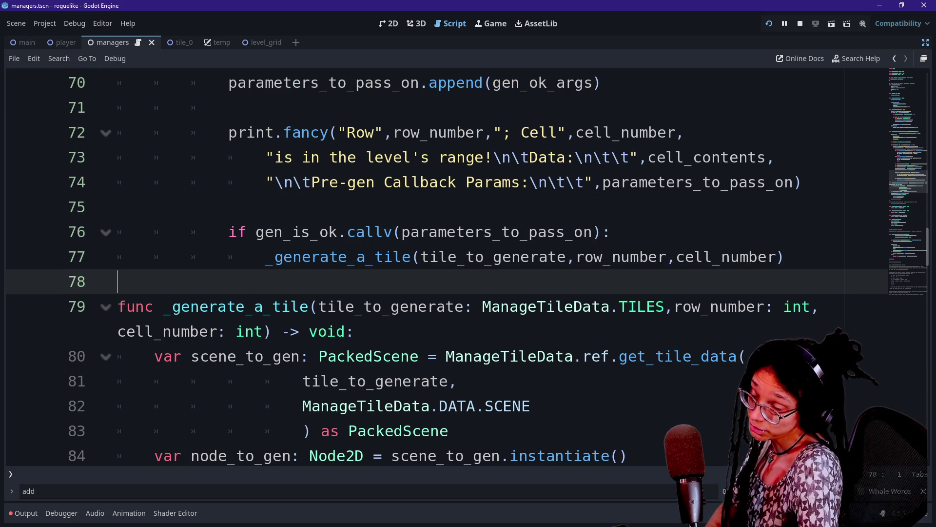
key("Down")
key("Up")
key("Up")
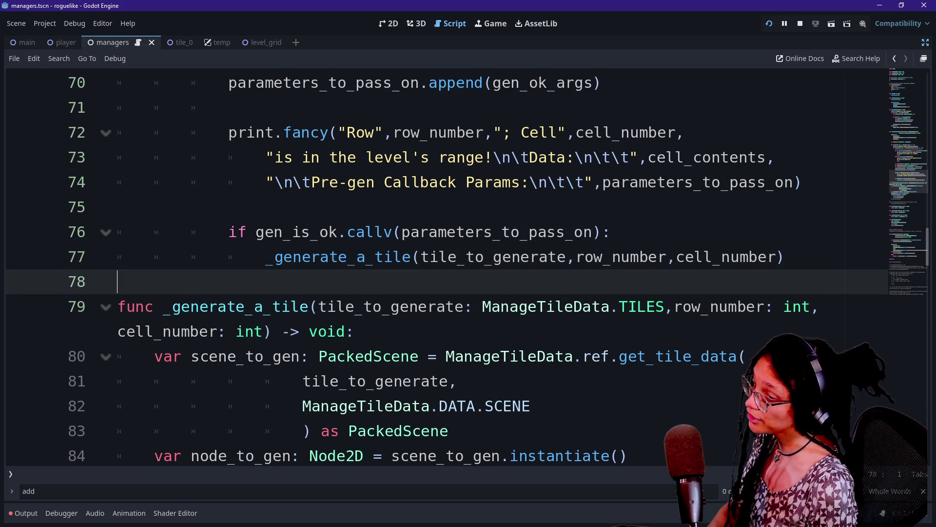
left_click(118, 282)
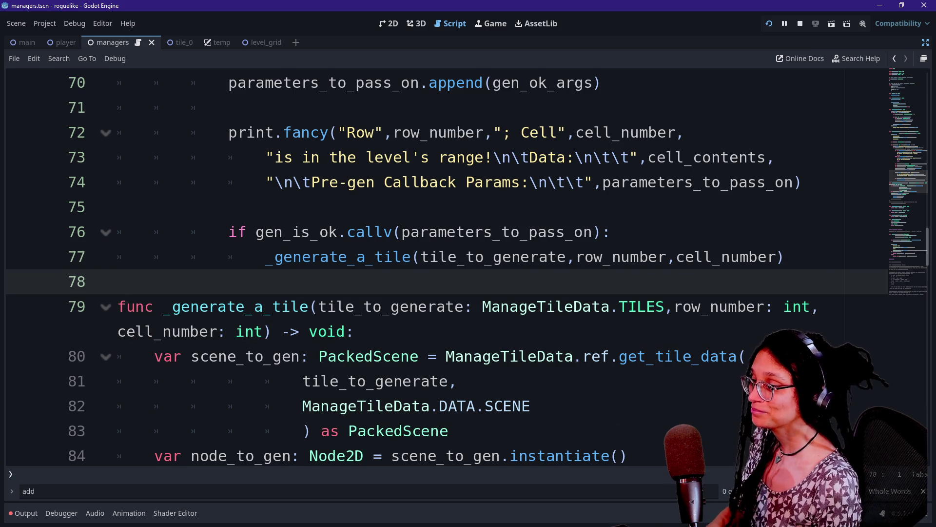
key("Down")
key("Down")
key("Down")
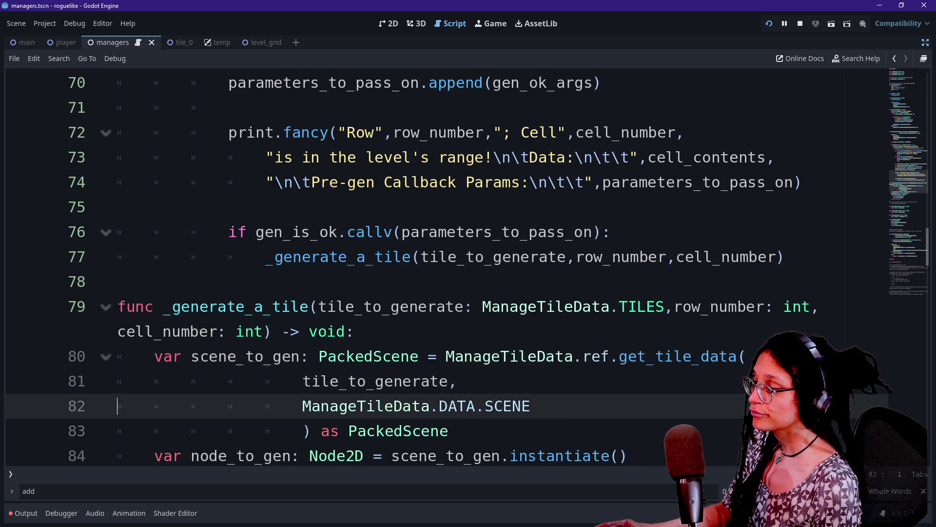
key("Down")
key("Down")
key("Down")
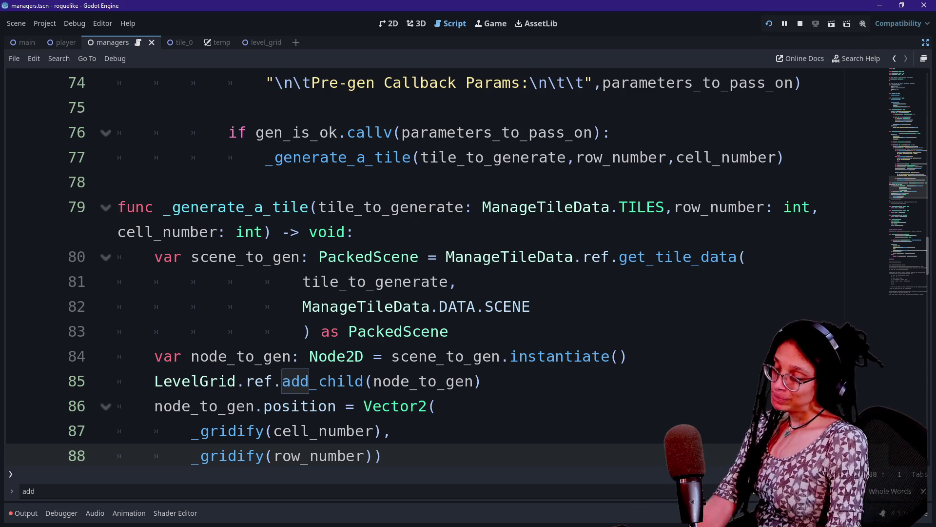
left_click(530, 306)
left_click(488, 356)
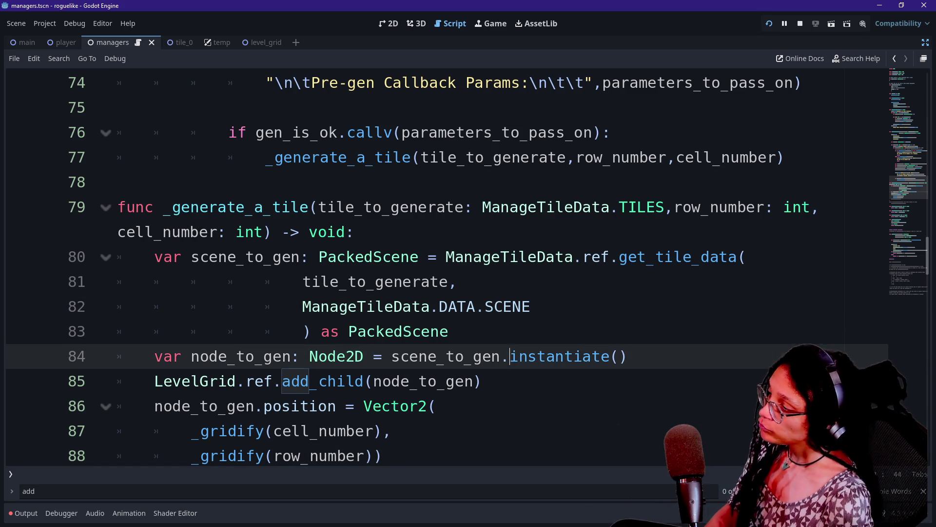
left_click(448, 331)
left_click(473, 356)
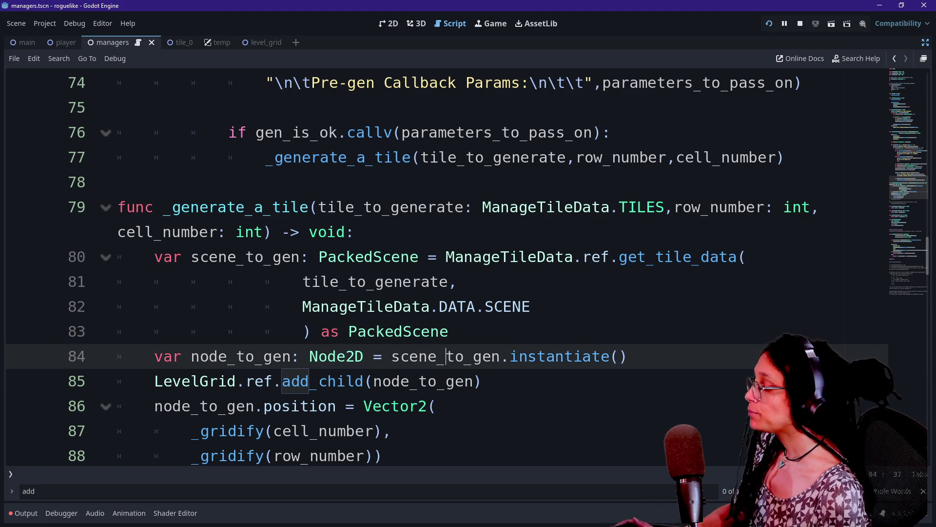
key("Down")
key("Down")
key("Down")
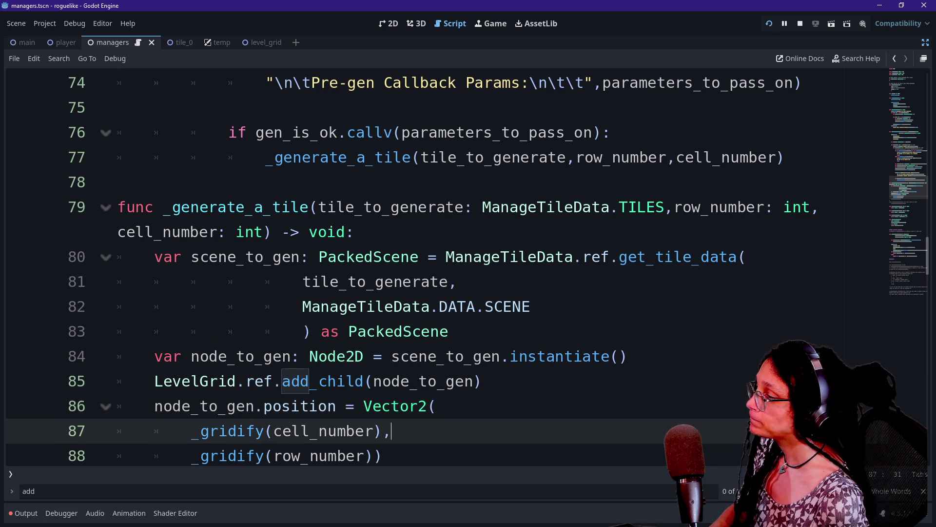
scroll(439, 269, "down", 1)
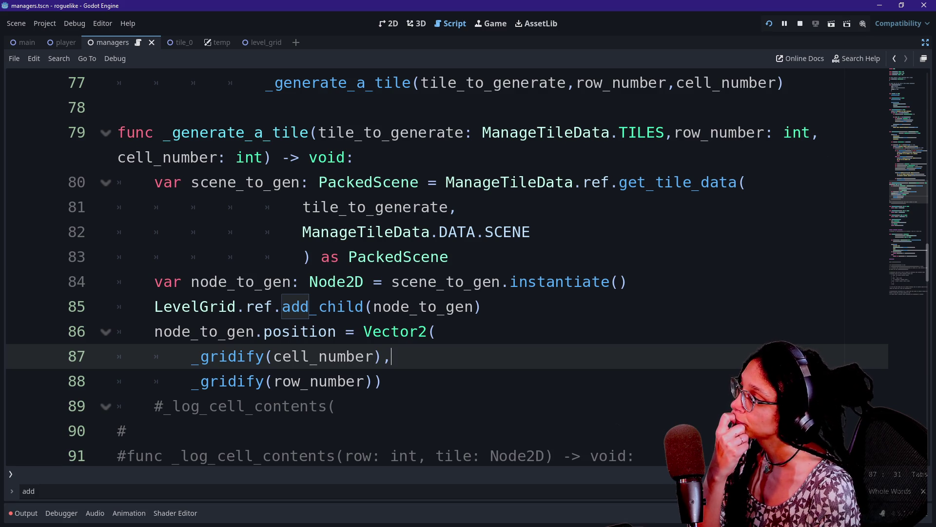
left_click(383, 381)
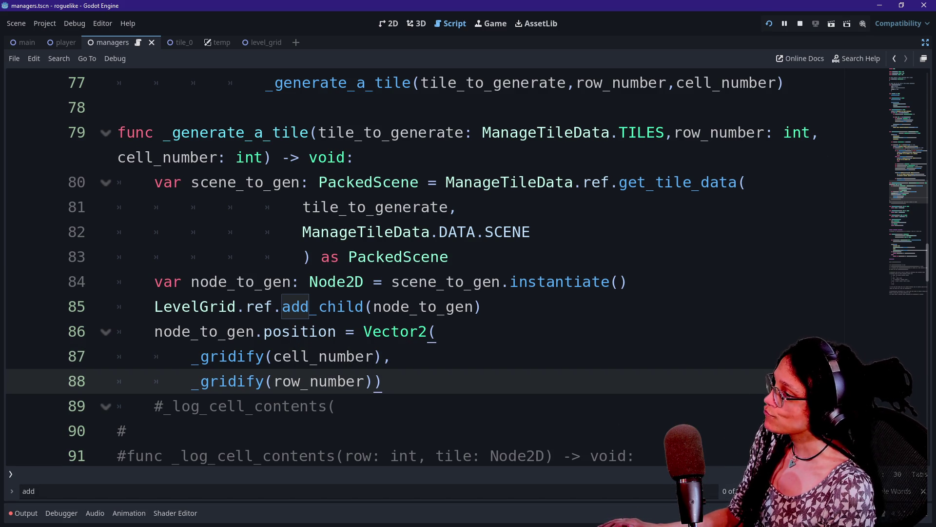
scroll(439, 269, "up", 3)
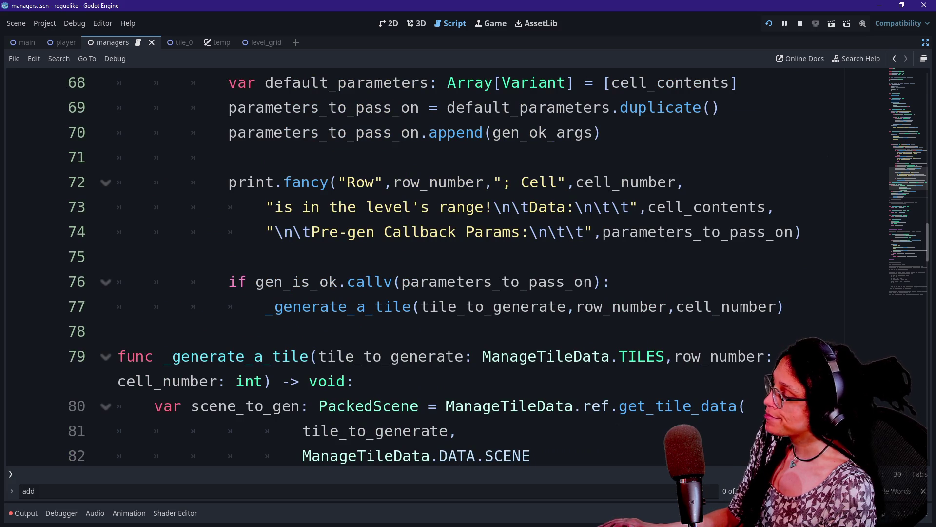
mouse_move(560, 310)
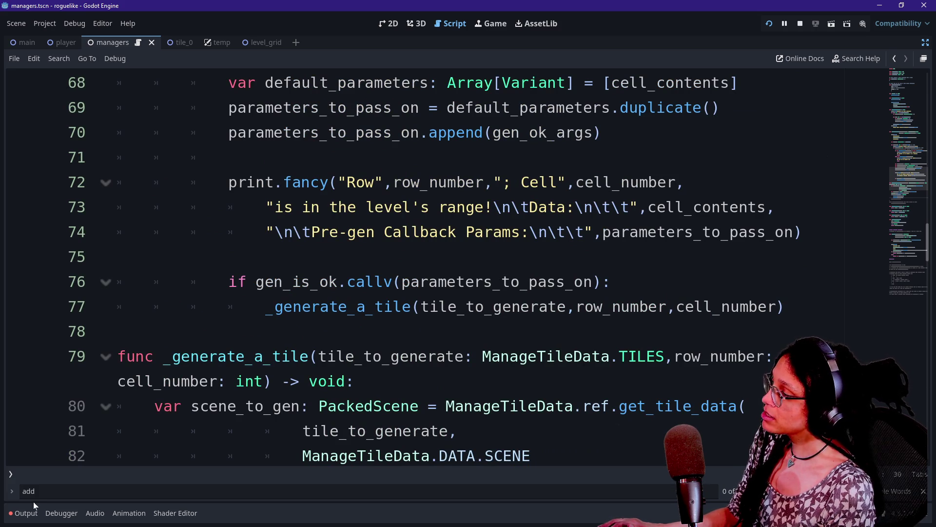
left_click(21, 516)
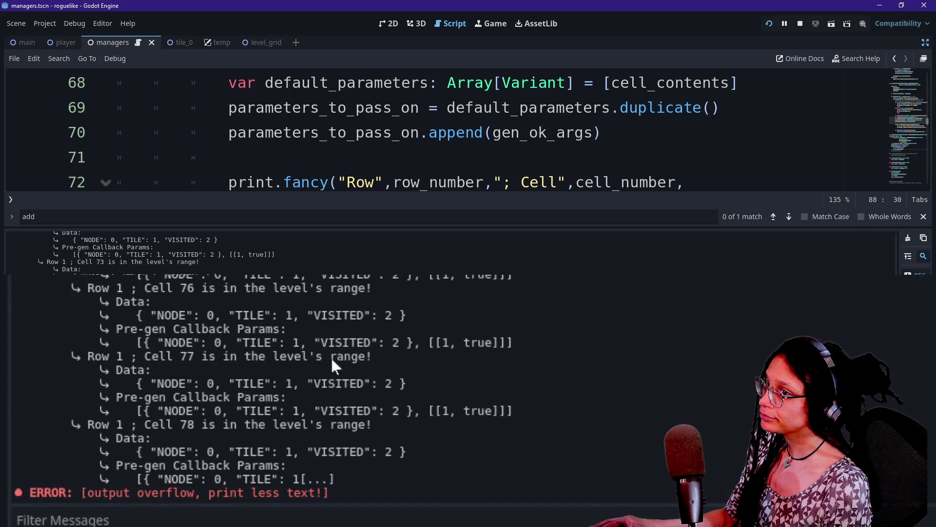
Check Cell 76's callback arguments in the log, then hide the Output panel.
mouse_move(429, 342)
left_mouse_down()
mouse_move(464, 342)
mouse_move(456, 342)
left_mouse_up()
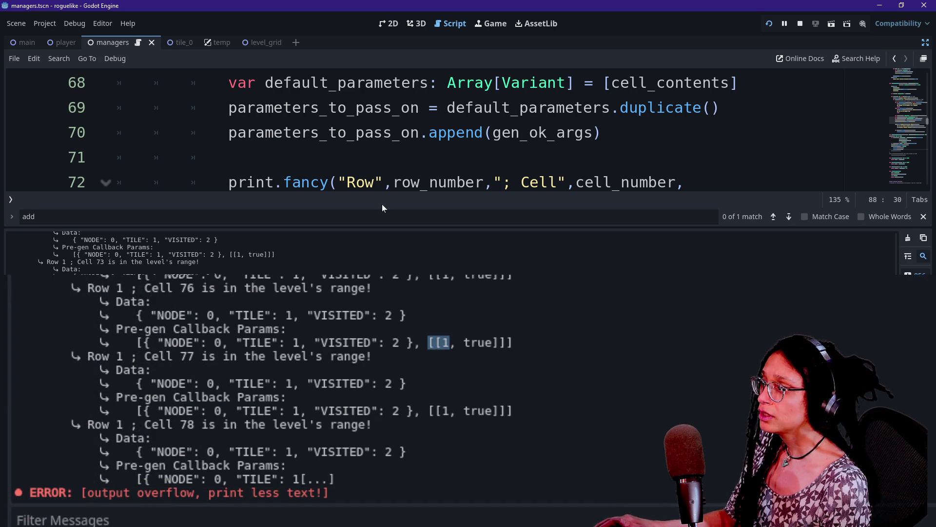
left_click(421, 132)
key("ctrl+j")
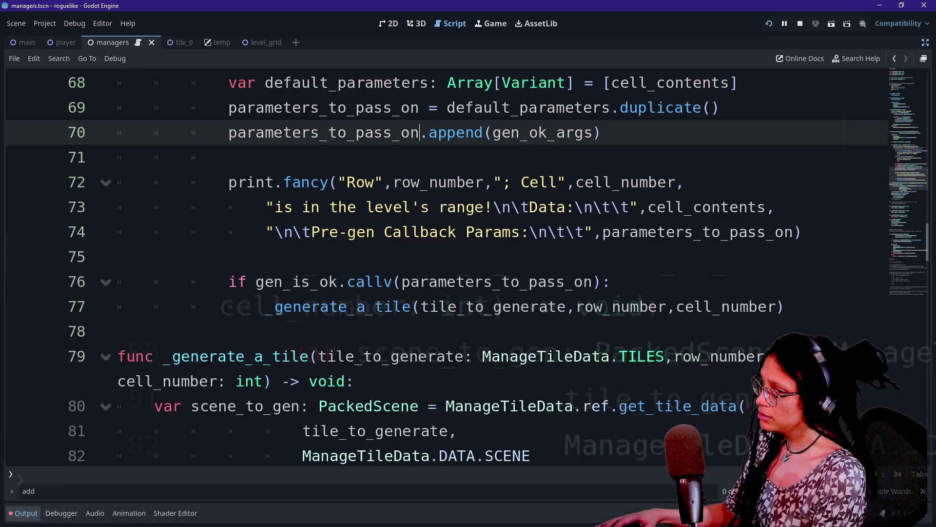
Scroll up to _ready_the_grid and inspect the ManageTileData.TILES.EMPTY argument on line 27.
scroll(439, 269, "up", 2)
scroll(396, 267, "up", 6)
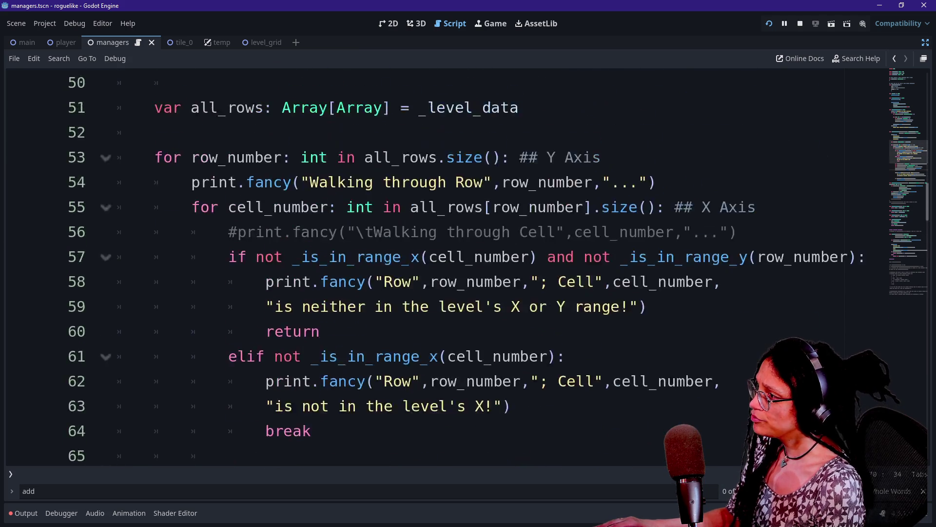
scroll(396, 267, "down", 1)
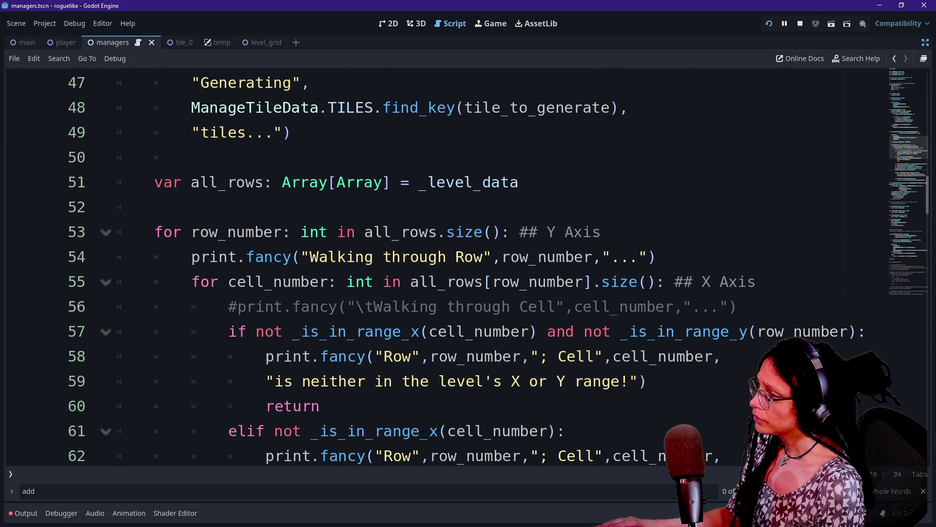
scroll(439, 268, "up", 3)
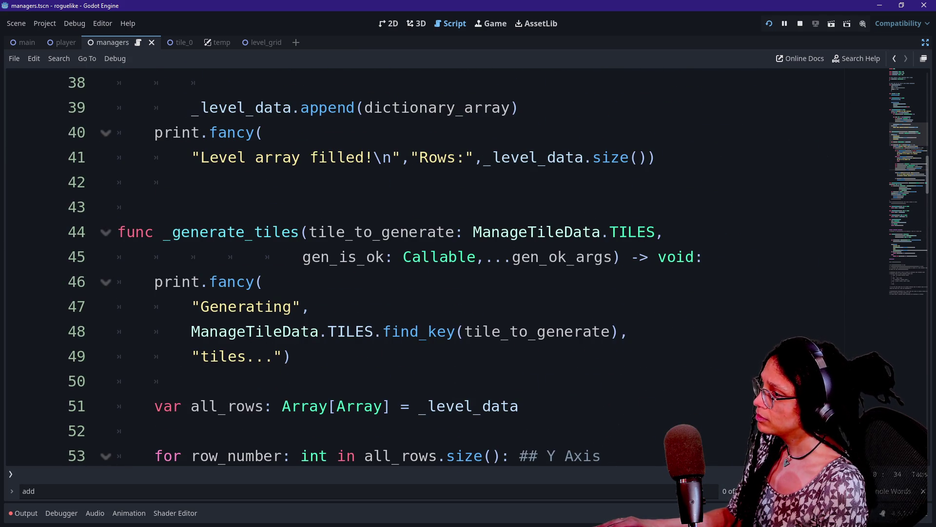
scroll(439, 269, "up", 4)
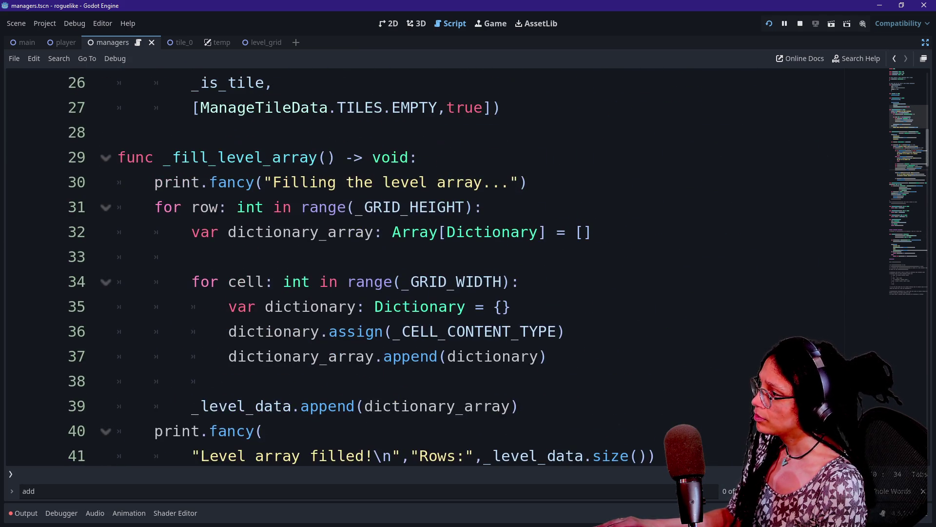
scroll(439, 268, "up", 2)
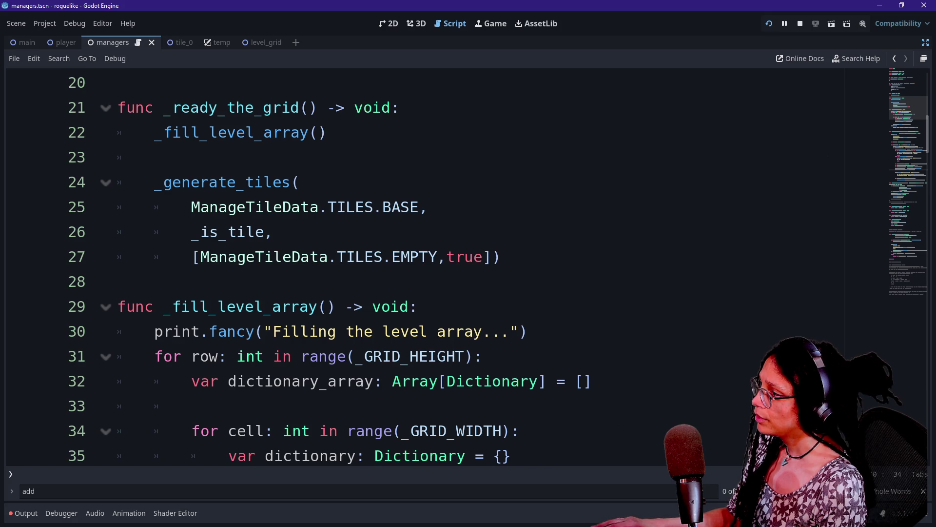
left_click(200, 257)
key("shift+Right")
key("shift+Right")
key("shift+Right")
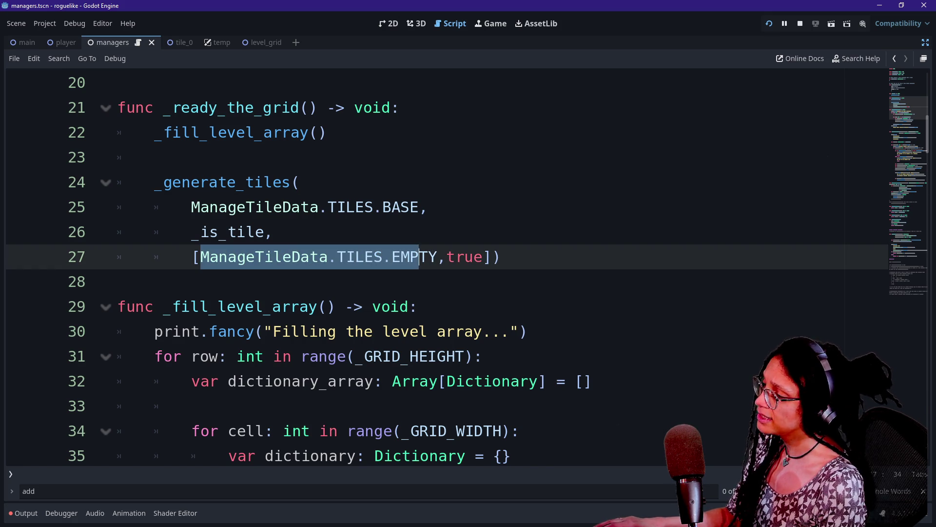
key("Right")
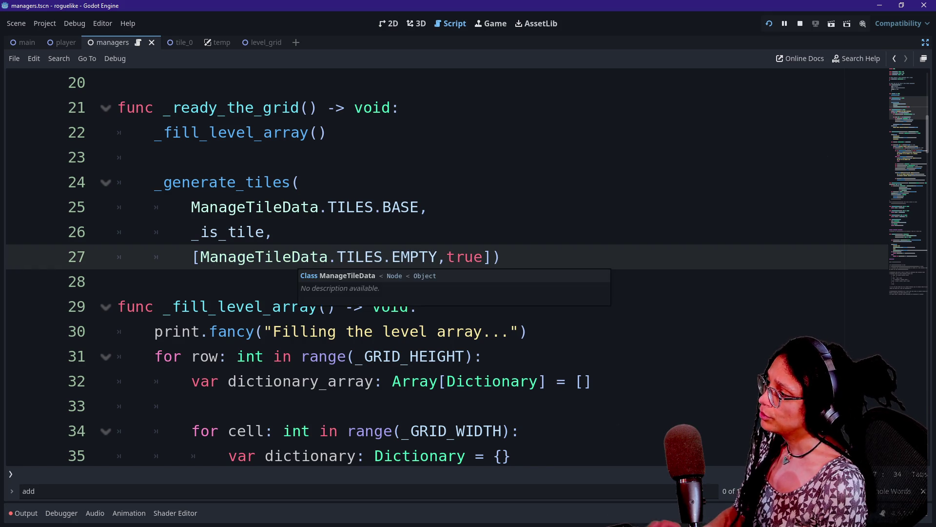
Jump to the ManageTileData definition and examine the TILES enum's NONE and EMPTY entries.
left_click(290, 264)
left_click(290, 264, "ctrl")
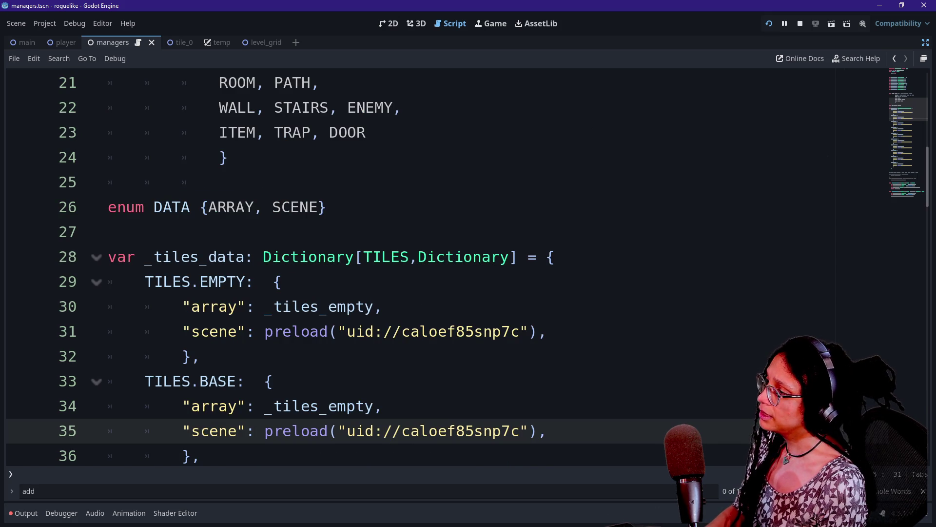
scroll(420, 269, "up", 3)
left_click_drag(217, 232, 264, 231)
left_click_drag(219, 257, 273, 257)
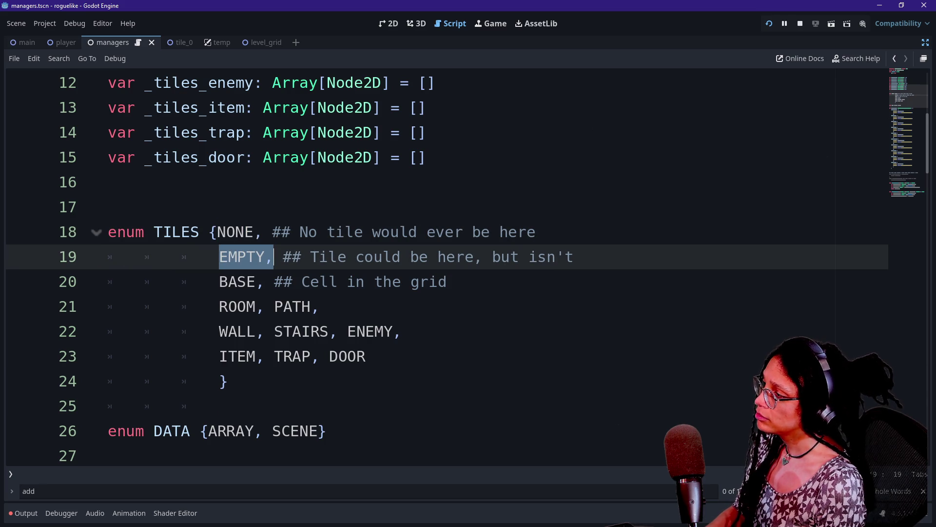
Show the Output log and examine Cell 76's data dictionary, noting NODE 0 and TILE 1.
left_click(23, 513)
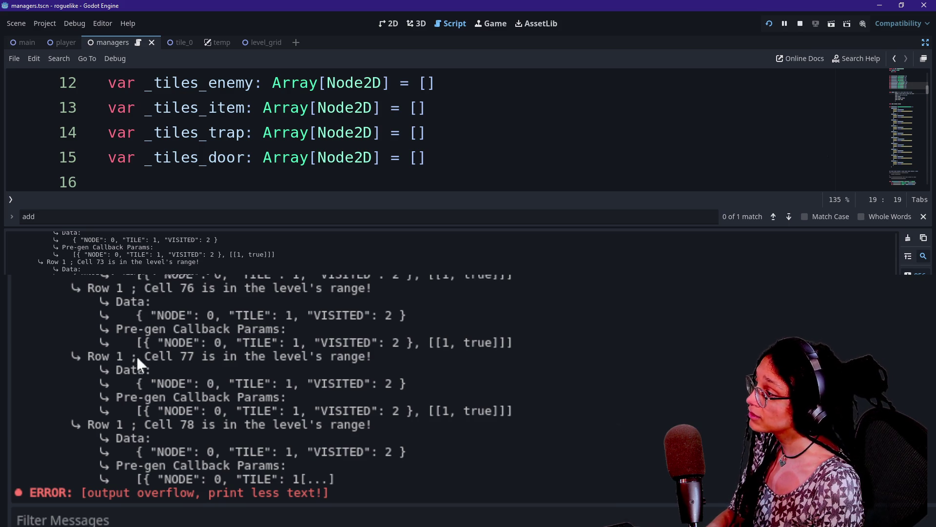
mouse_move(132, 316)
left_mouse_down()
mouse_move(17, 316)
mouse_move(429, 320)
left_mouse_up()
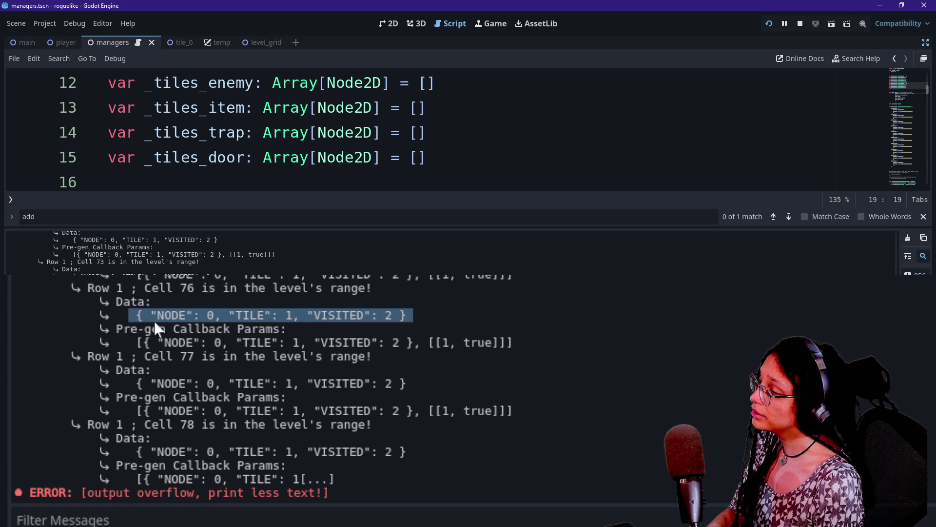
left_click(168, 317)
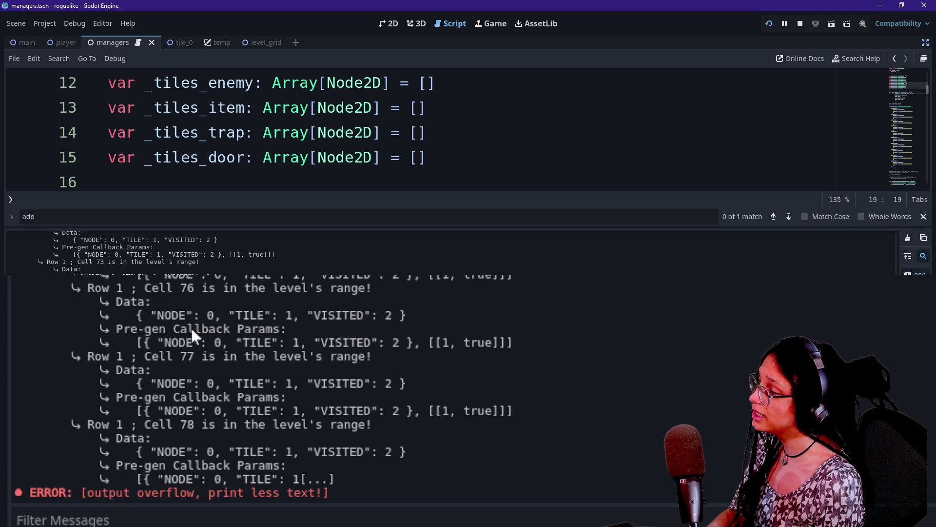
left_click_drag(129, 316, 414, 316)
left_click(493, 312)
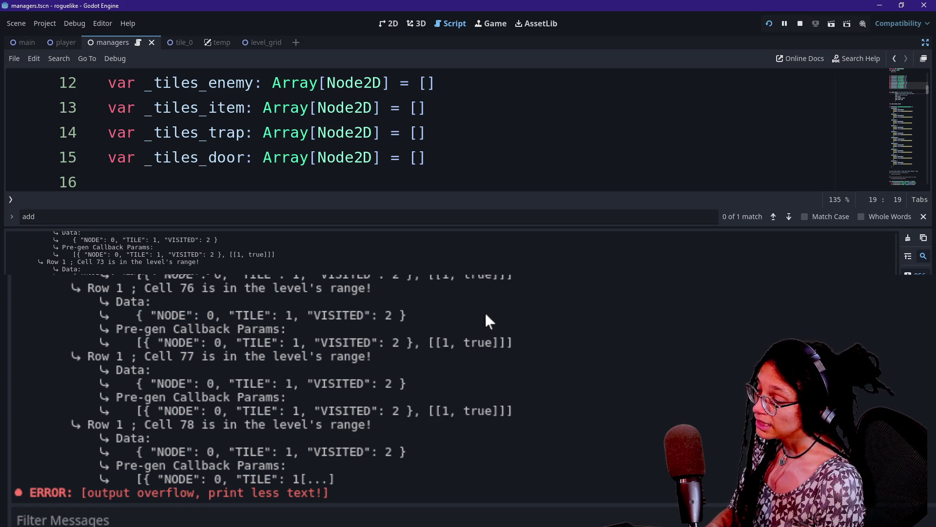
left_click_drag(135, 316, 454, 319)
left_click(137, 314)
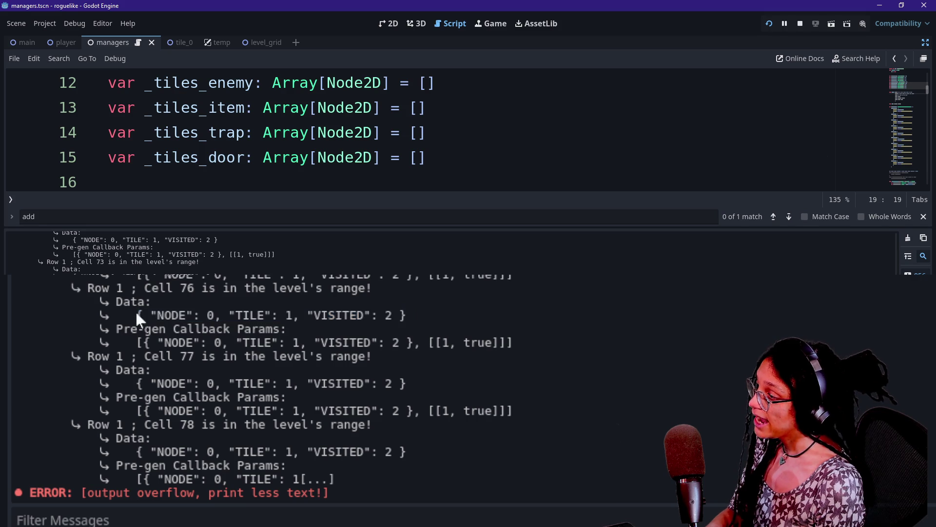
left_click_drag(156, 316, 188, 316)
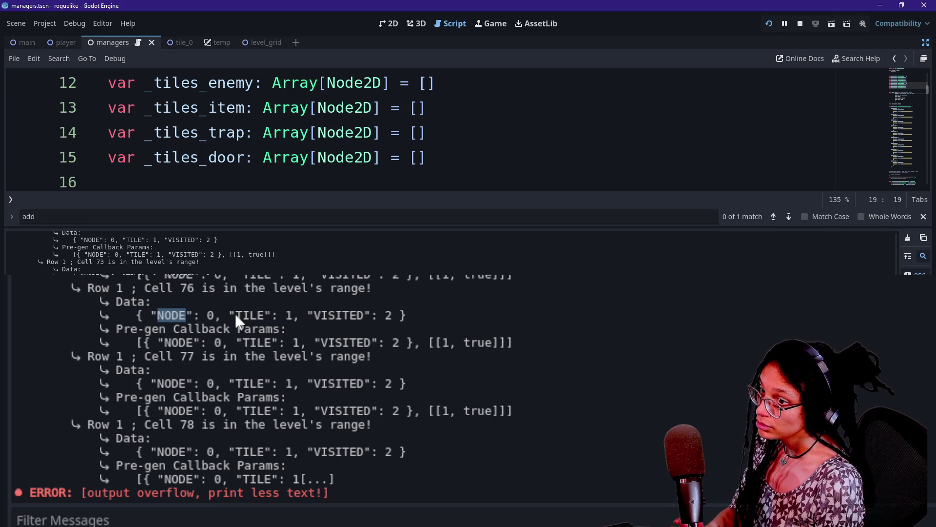
double_click(210, 316)
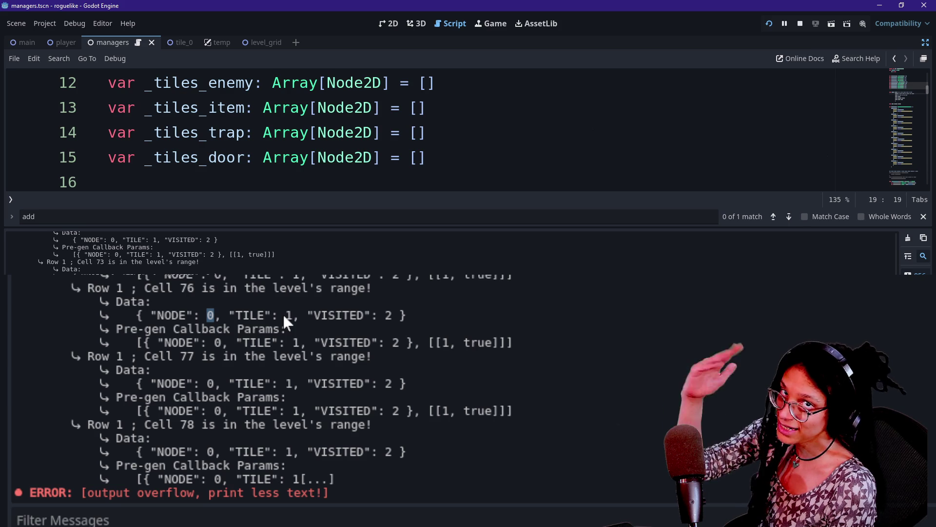
left_click_drag(279, 315, 299, 315)
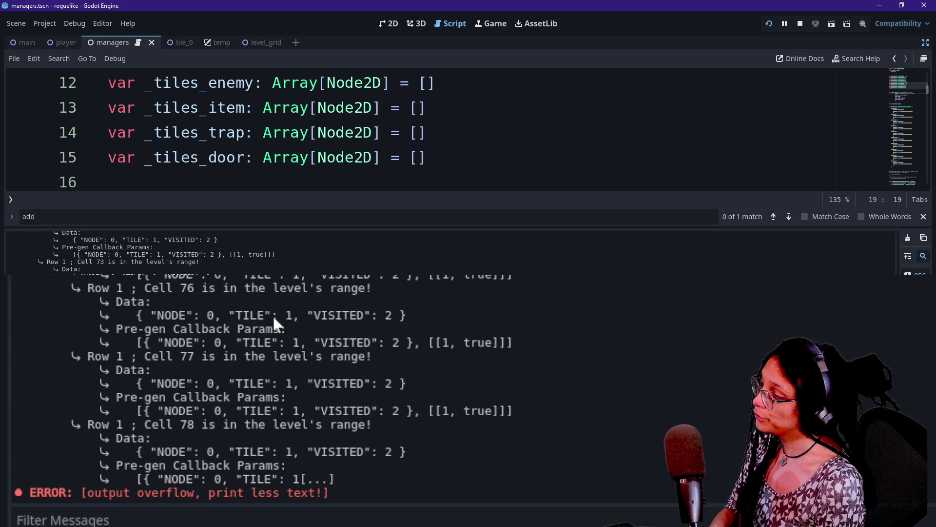
left_click(322, 320)
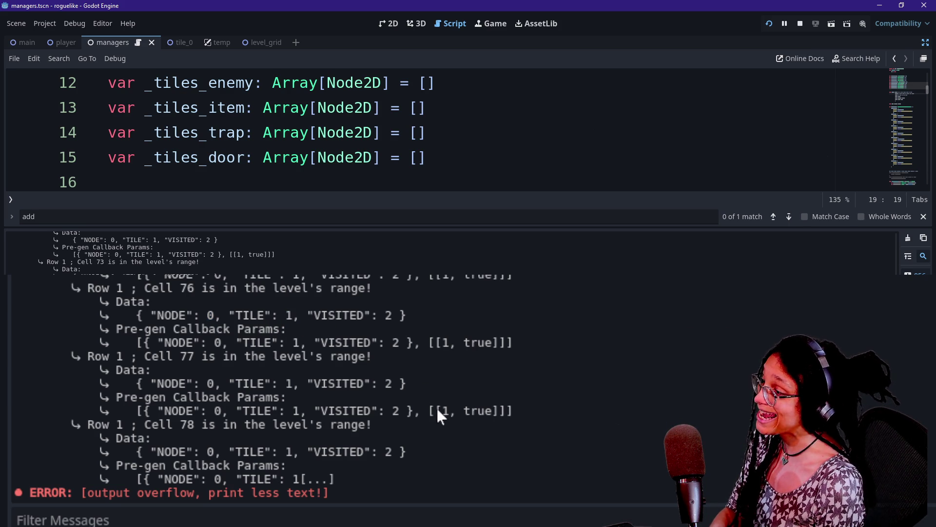
Compare Cell 77's callback params and data with Cell 76, then hide the Output log.
left_click_drag(449, 411, 470, 410)
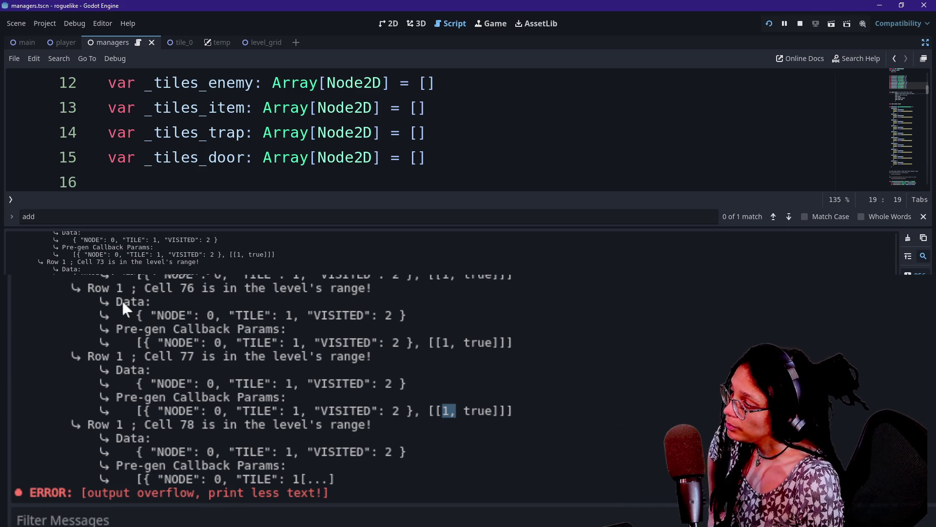
left_click_drag(122, 300, 411, 368)
left_click(412, 364)
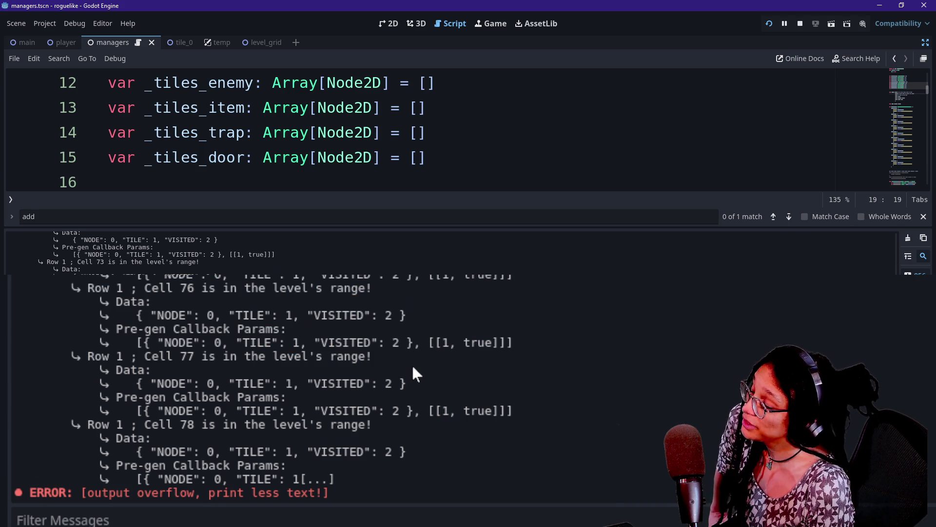
left_click_drag(281, 275, 304, 277)
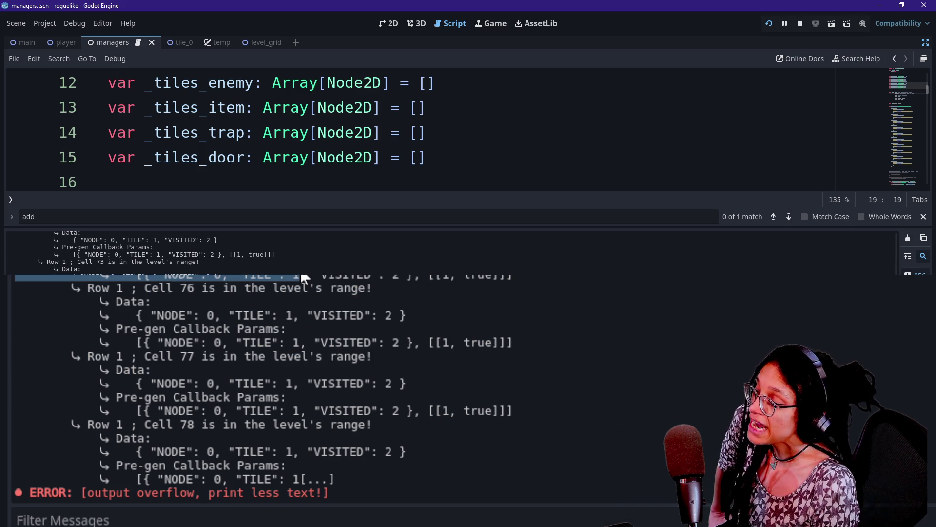
left_click(95, 272)
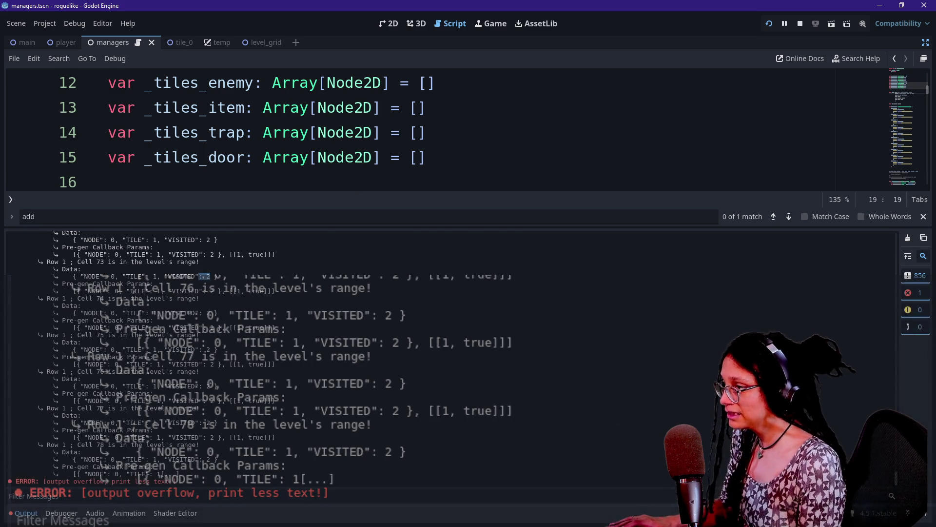
left_click(108, 182)
key("ctrl+j")
Toggle the Output log and scroll through the tile data definitions.
key("ctrl+j")
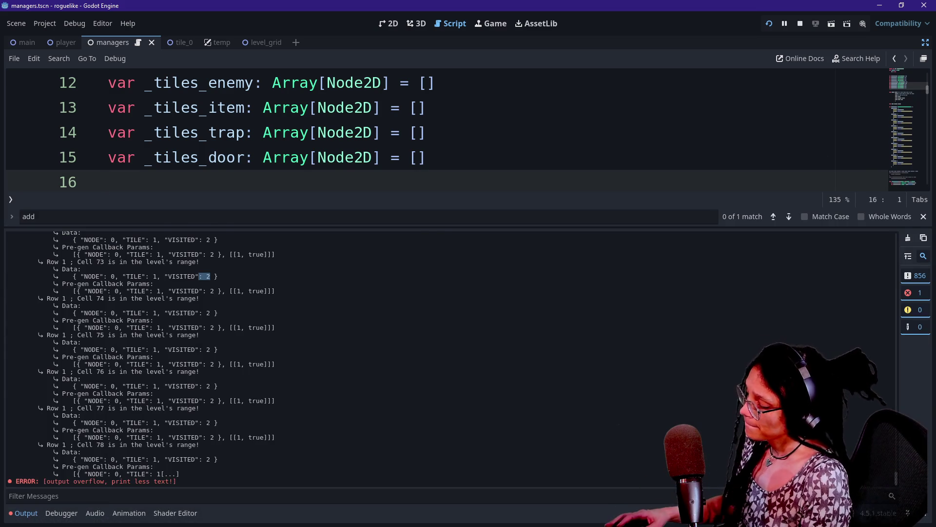
key("ctrl+j")
scroll(439, 268, "up", 4)
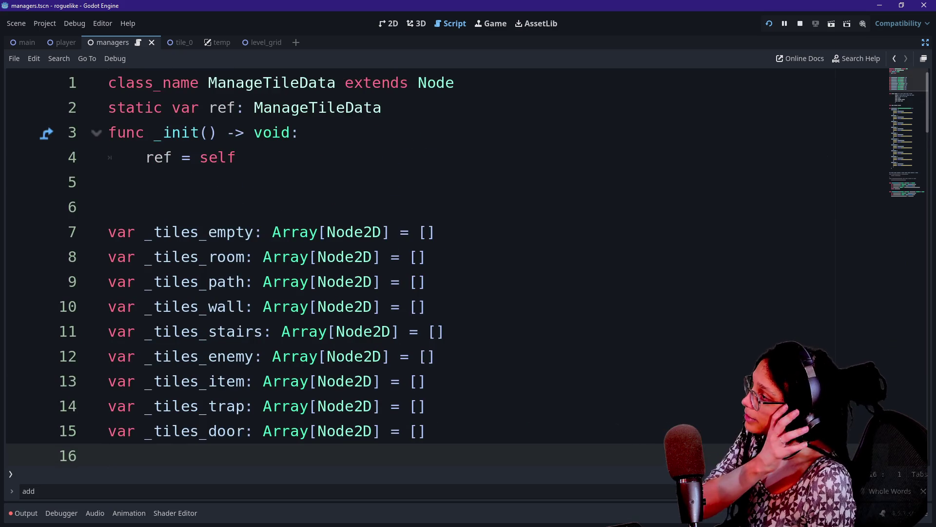
scroll(439, 268, "down", 1)
scroll(439, 269, "up", 1)
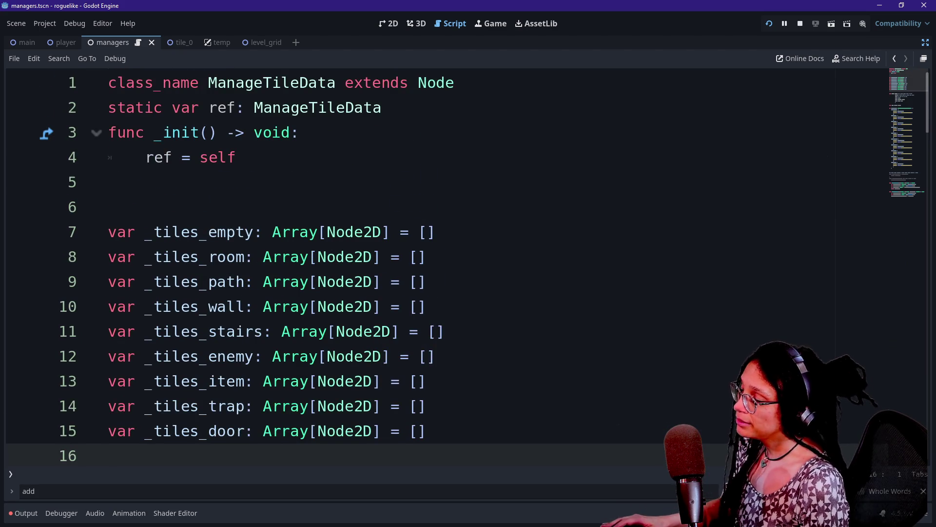
scroll(336, 266, "down", 6)
scroll(468, 268, "down", 2)
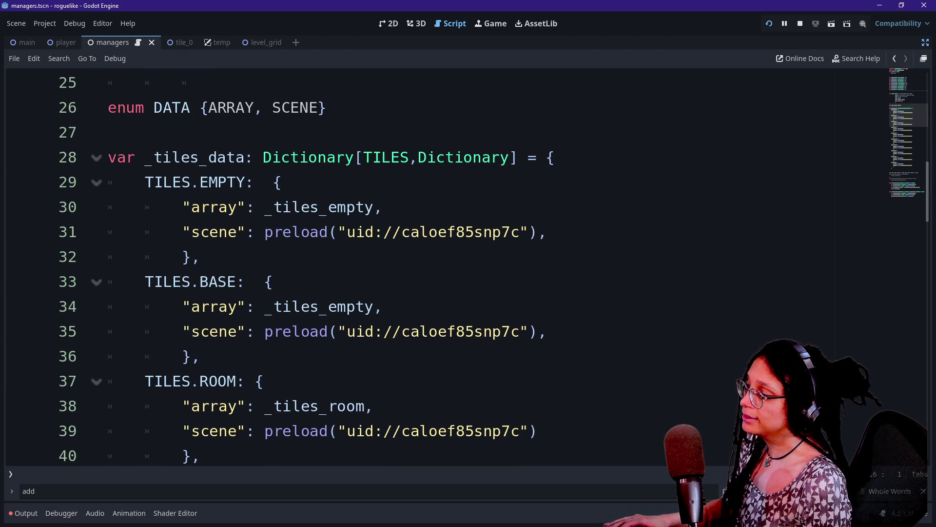
scroll(468, 268, "down", 9)
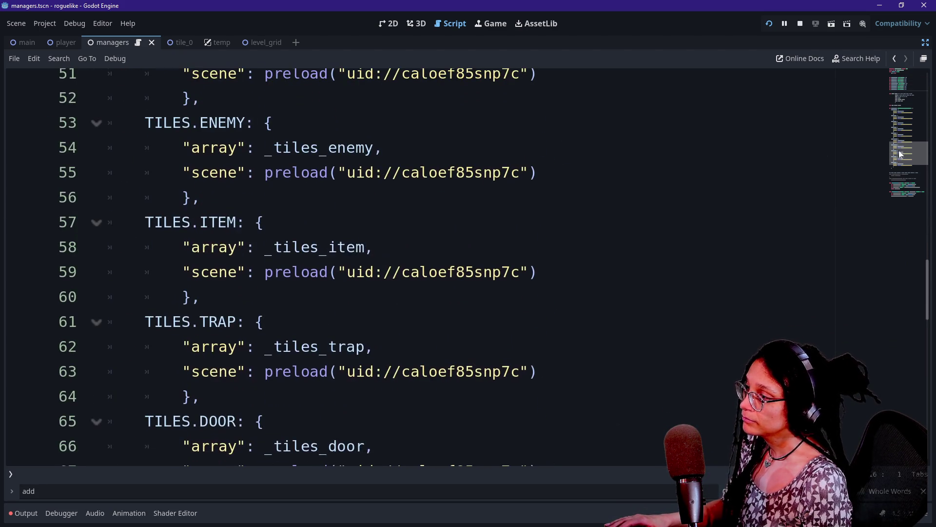
scroll(468, 268, "up", 15)
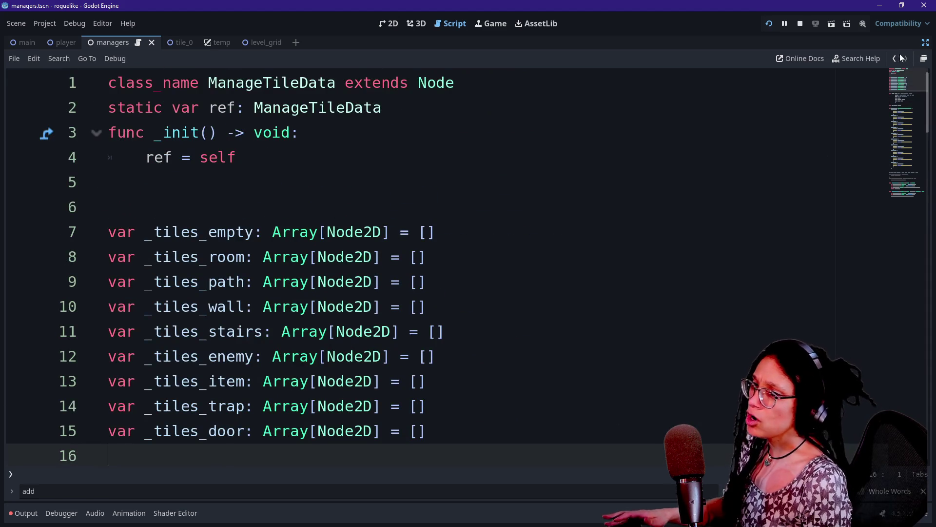
Go back to the level script's grid setup, shrink the code text, and scroll to _fill_level_array.
left_click(895, 58)
left_click(895, 58)
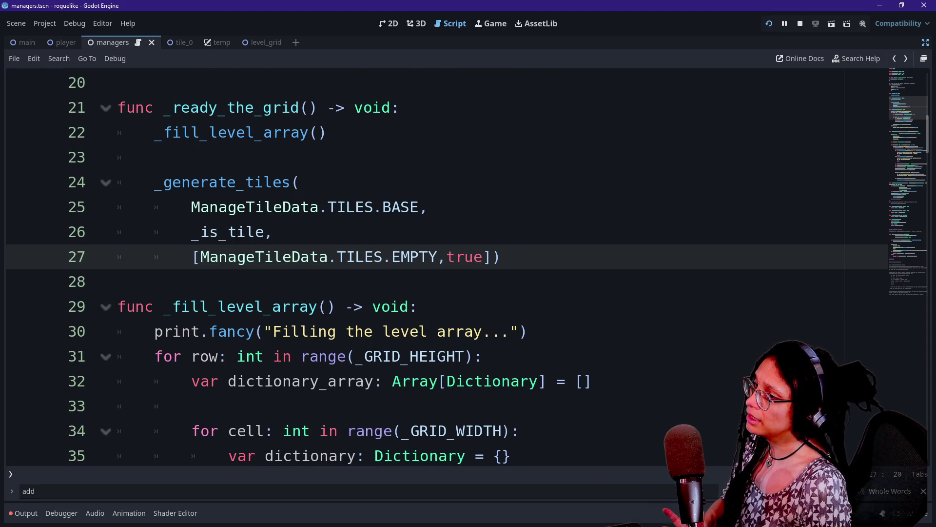
left_click(301, 182)
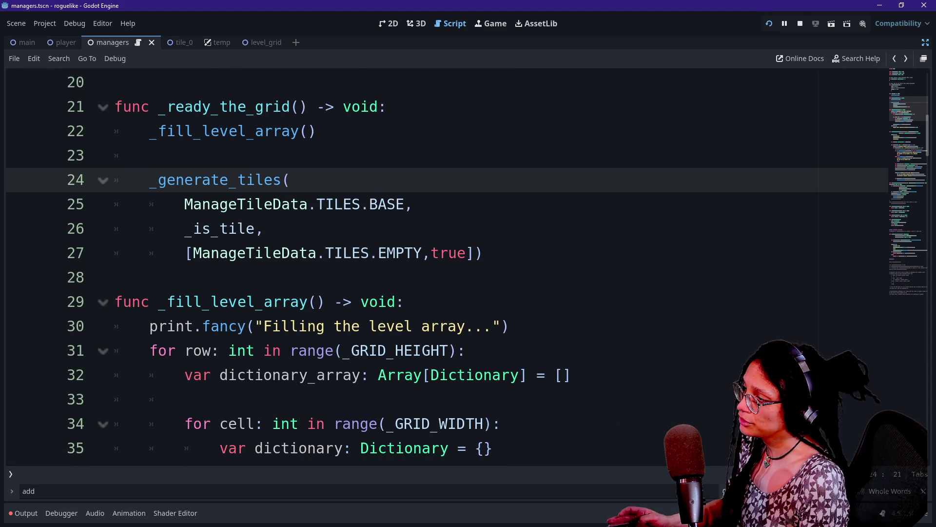
key("ctrl+minus")
scroll(439, 266, "down", 2)
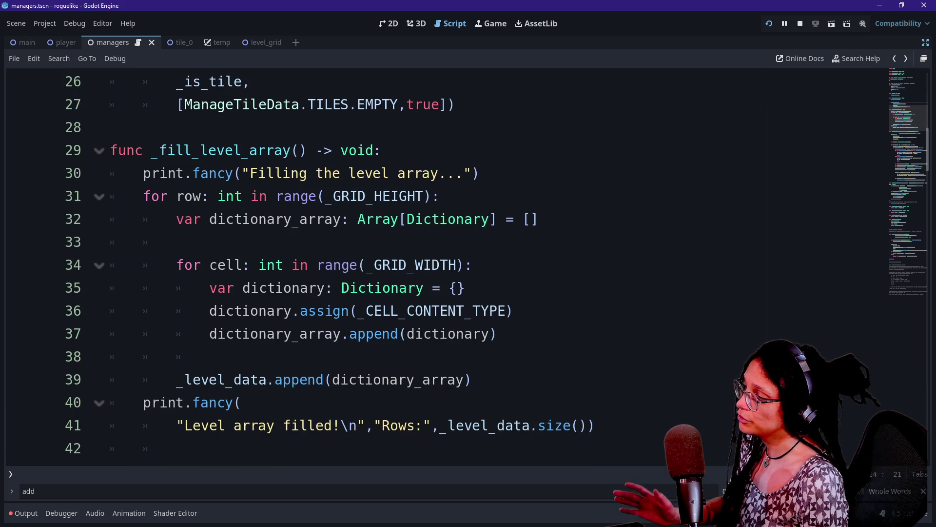
scroll(439, 266, "down", 3)
scroll(439, 266, "up", 1)
scroll(438, 266, "down", 4)
scroll(439, 265, "up", 6)
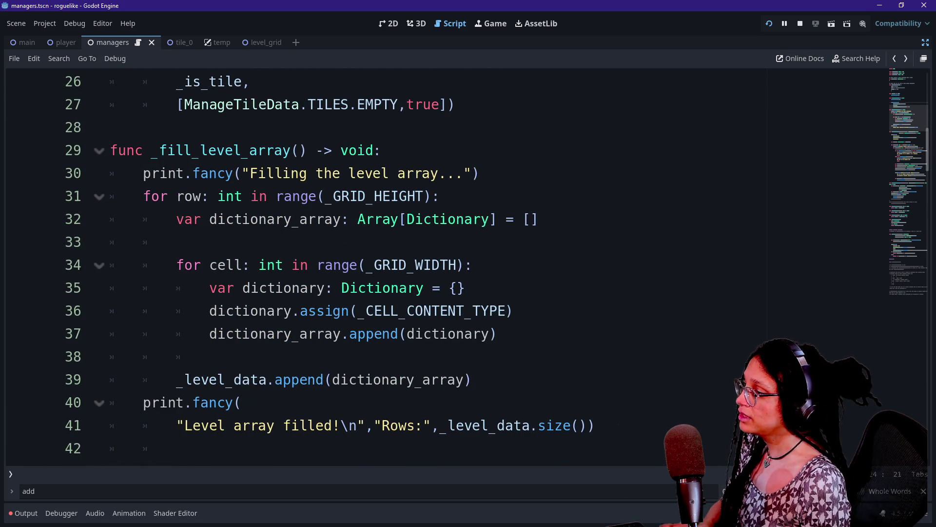
Inspect the cell loop's dictionary.assign line and place the caret after the append on line 37.
left_click_drag(209, 311, 507, 311)
left_click(463, 265)
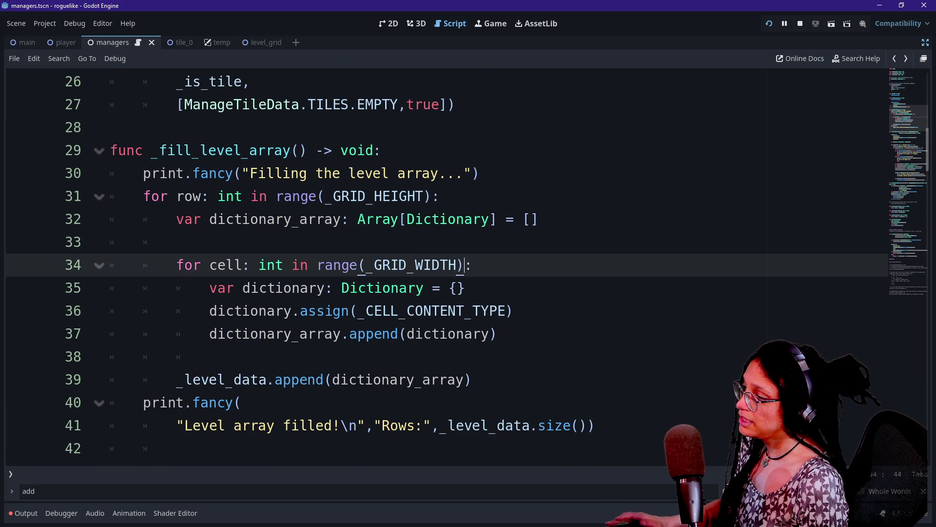
mouse_move(209, 311)
left_mouse_down()
mouse_move(308, 312)
mouse_move(410, 333)
left_mouse_up()
left_click(308, 310)
left_click(496, 334)
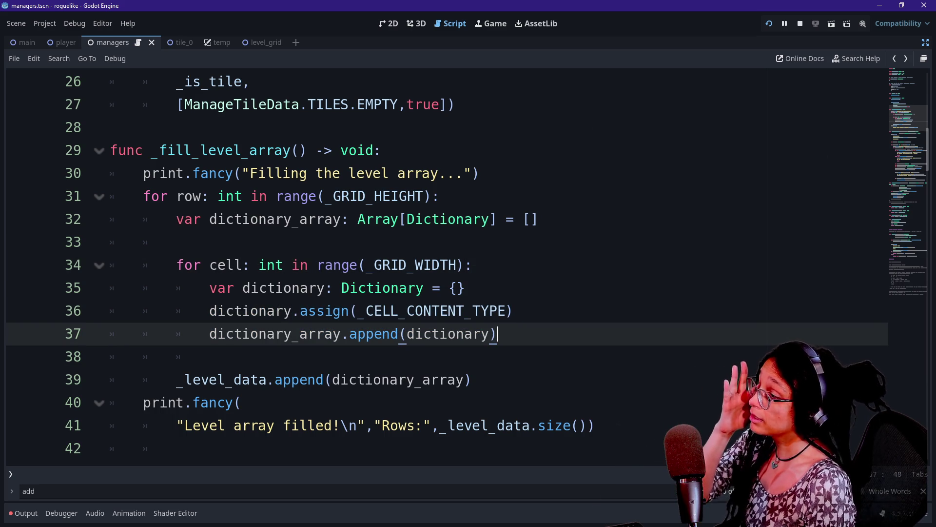
Insert a new line 38 after the append call and type 'for'.
key("Return")
type("f")
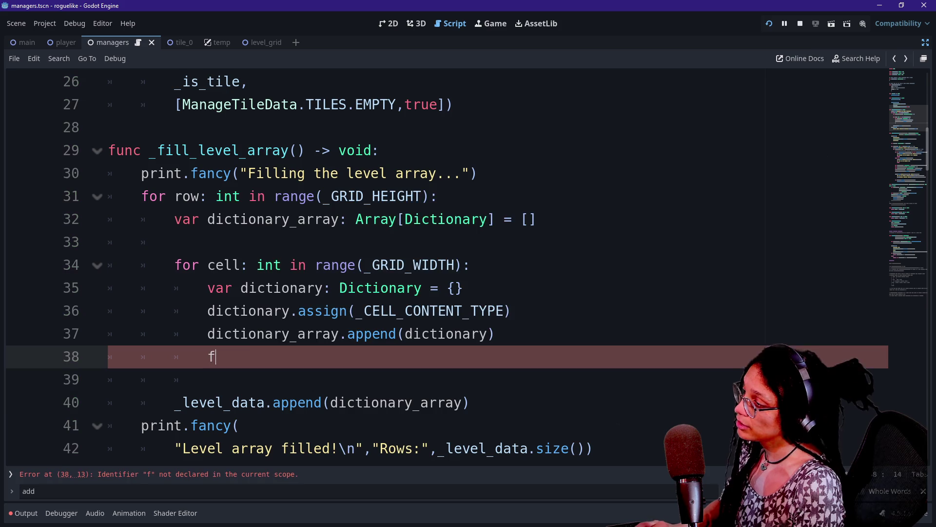
type("or")
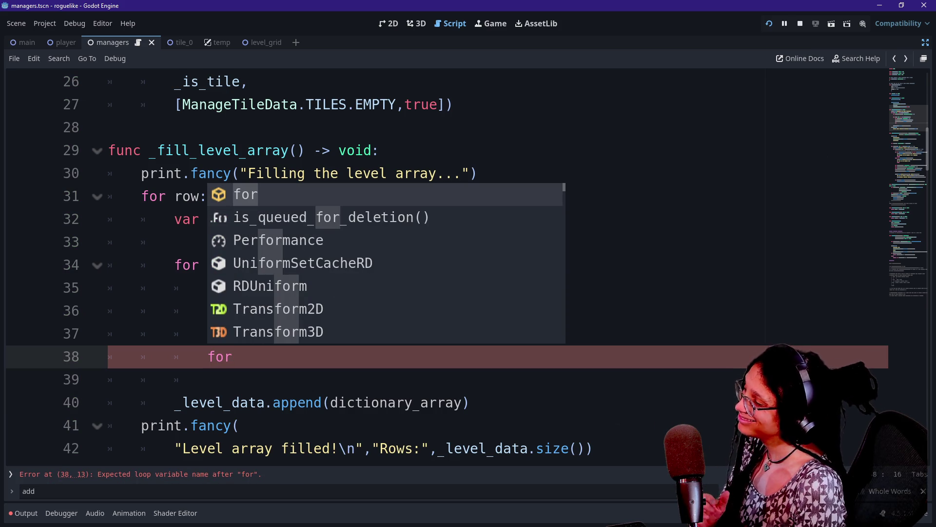
left_click(207, 380)
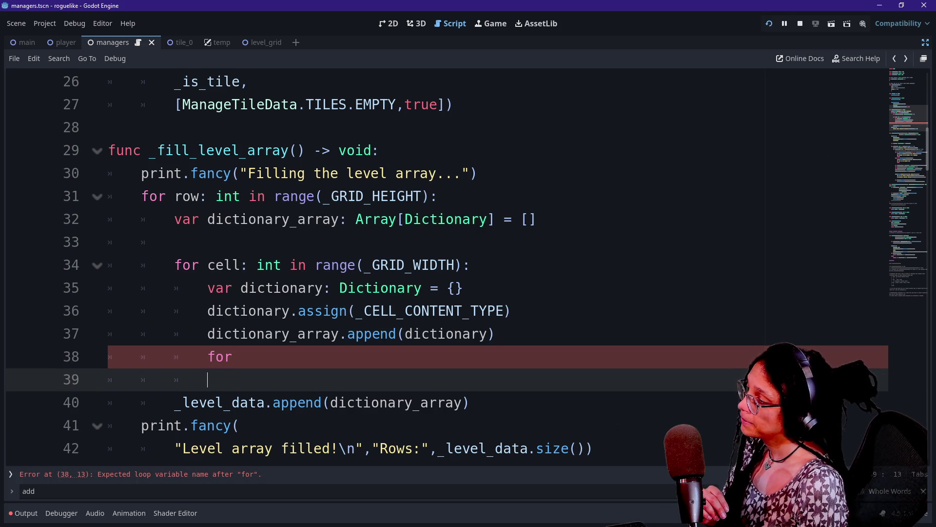
Open the built-in Dictionary class reference from the declaration on line 35.
left_click(241, 356)
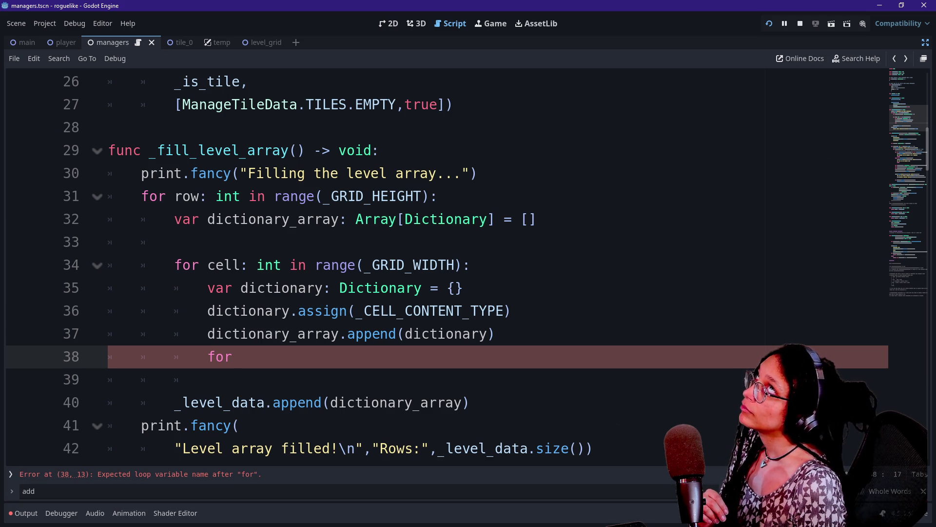
left_click(108, 287)
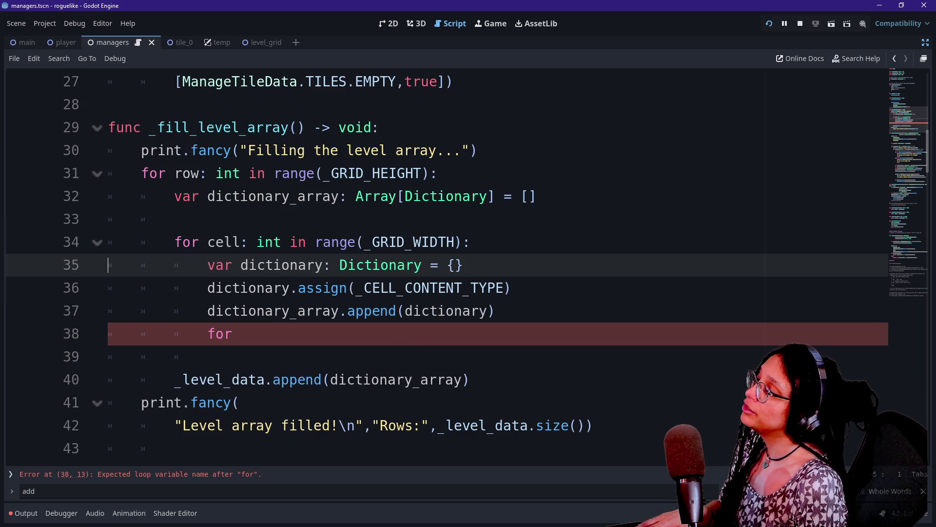
left_click(377, 266, "ctrl")
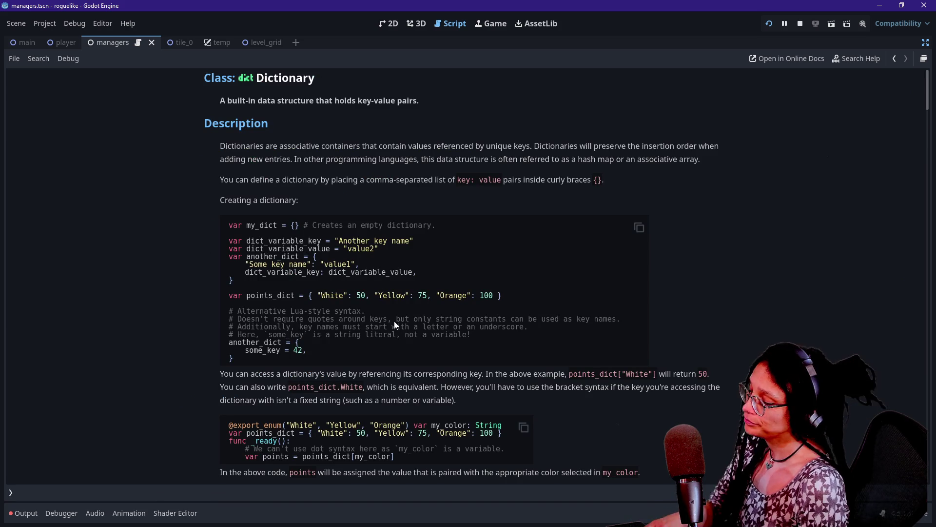
Scroll the Dictionary reference to its Methods list and study find_key and its Variant return type.
scroll(395, 327, "down", 5)
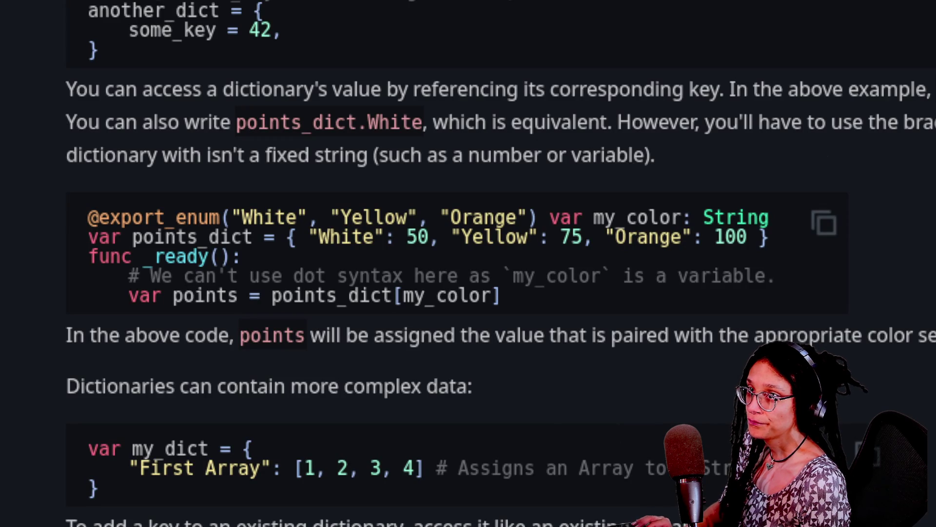
scroll(468, 264, "down", 10)
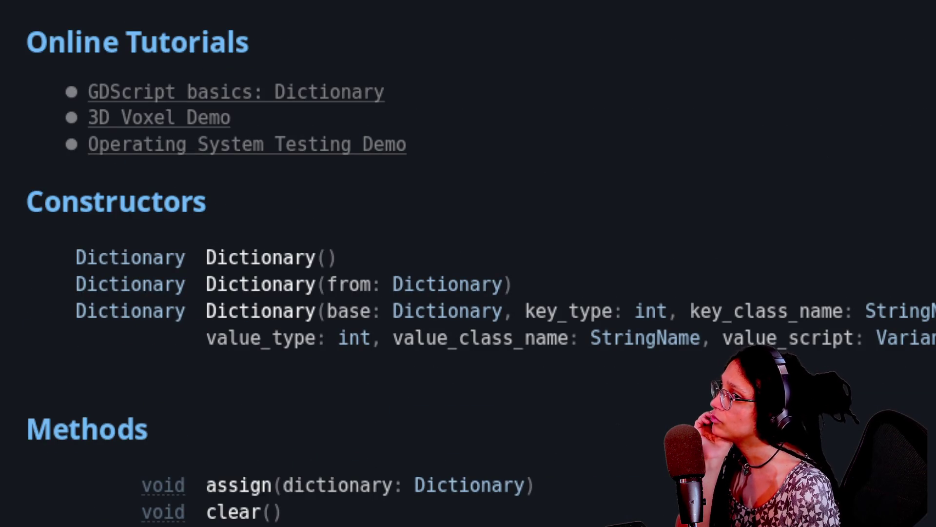
scroll(468, 263, "down", 5)
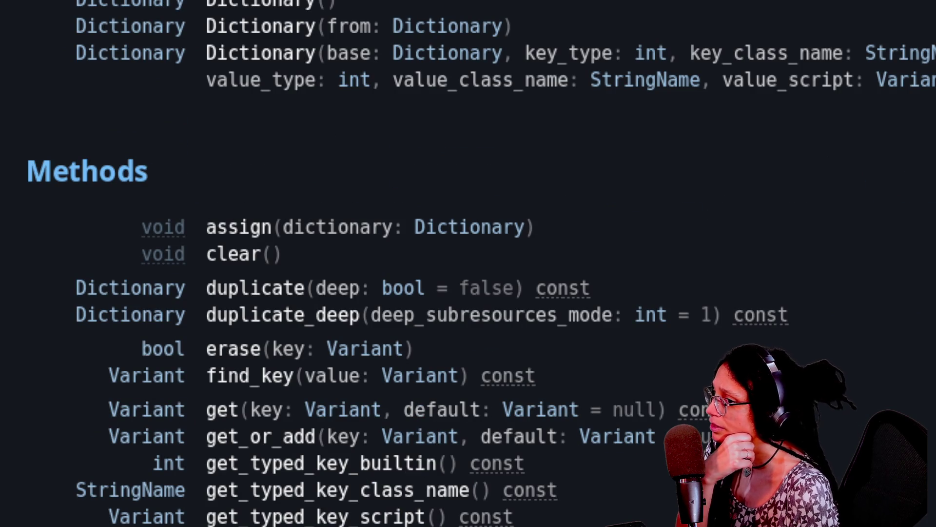
scroll(468, 263, "down", 2)
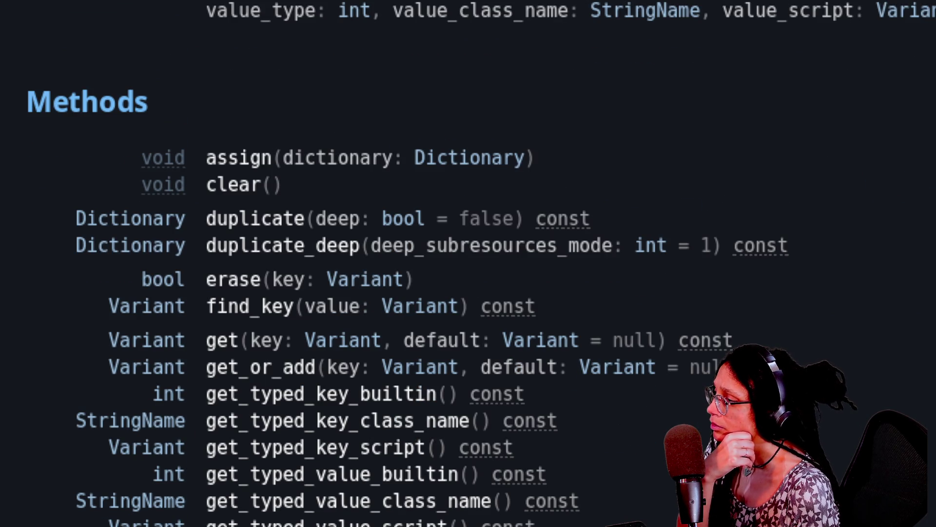
scroll(468, 264, "down", 1)
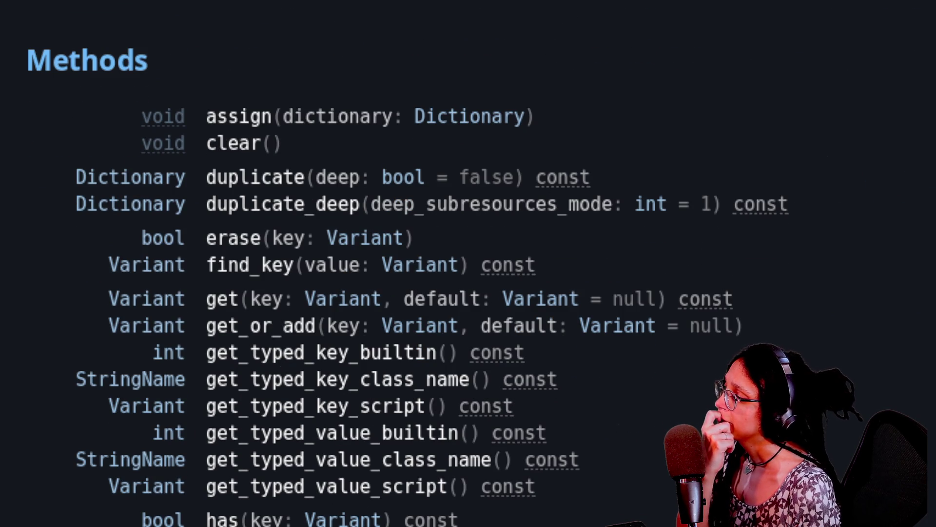
scroll(468, 263, "down", 1)
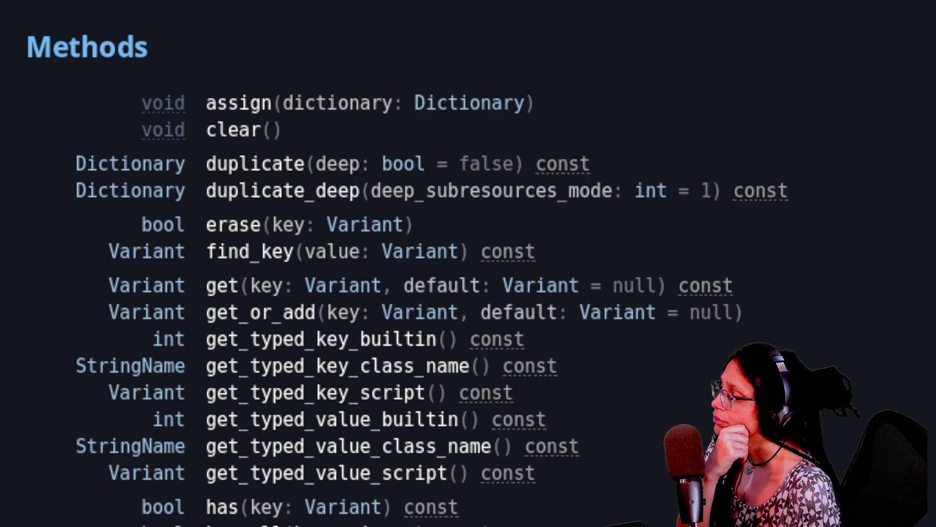
scroll(468, 264, "down", 1)
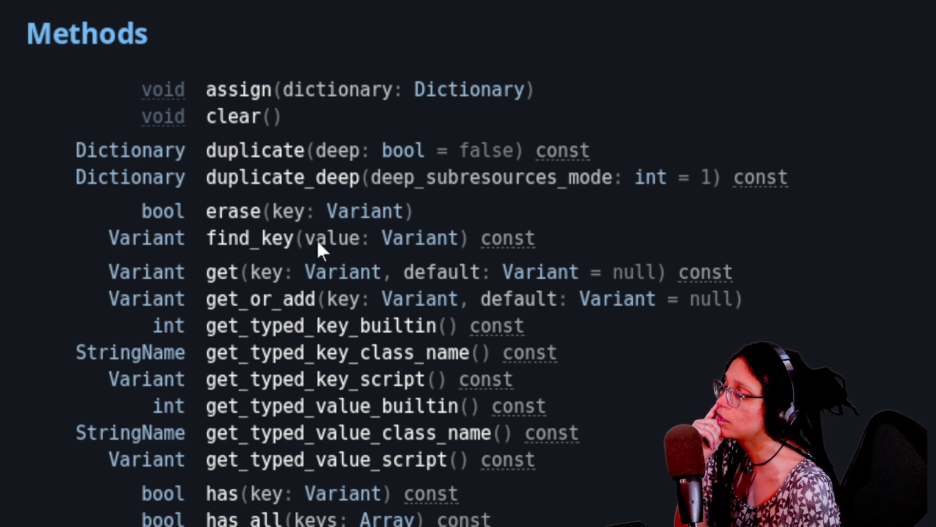
left_click_drag(316, 239, 488, 245)
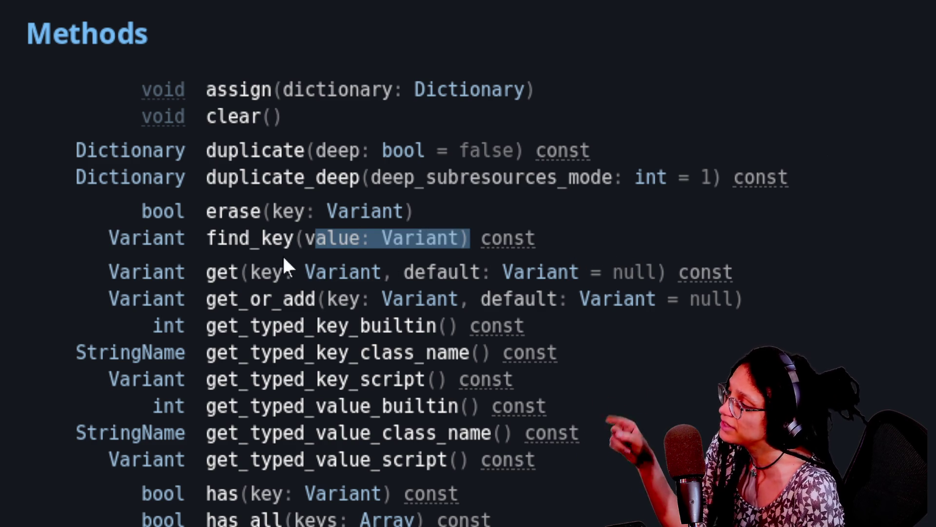
mouse_move(436, 89)
left_mouse_down()
mouse_move(105, 236)
mouse_move(174, 239)
left_mouse_up()
left_click(332, 235)
left_click_drag(78, 226, 174, 239)
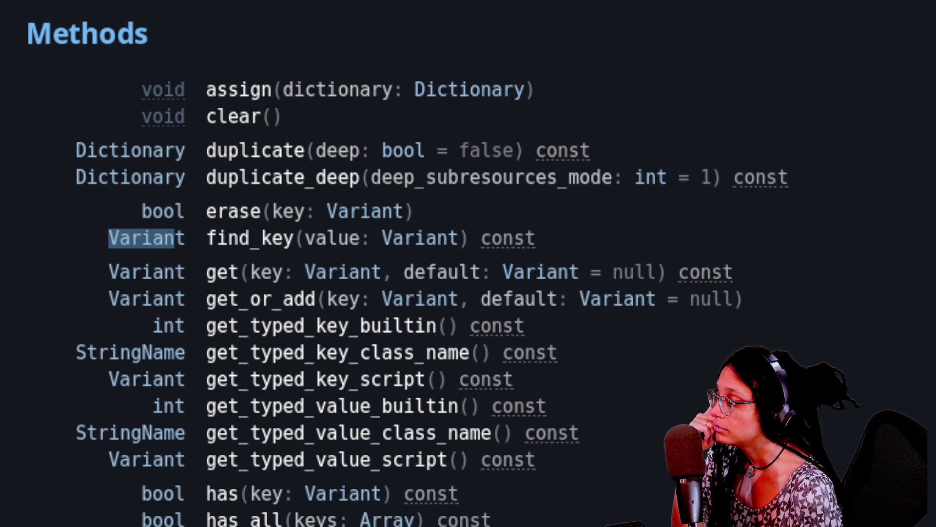
scroll(468, 263, "down", 3)
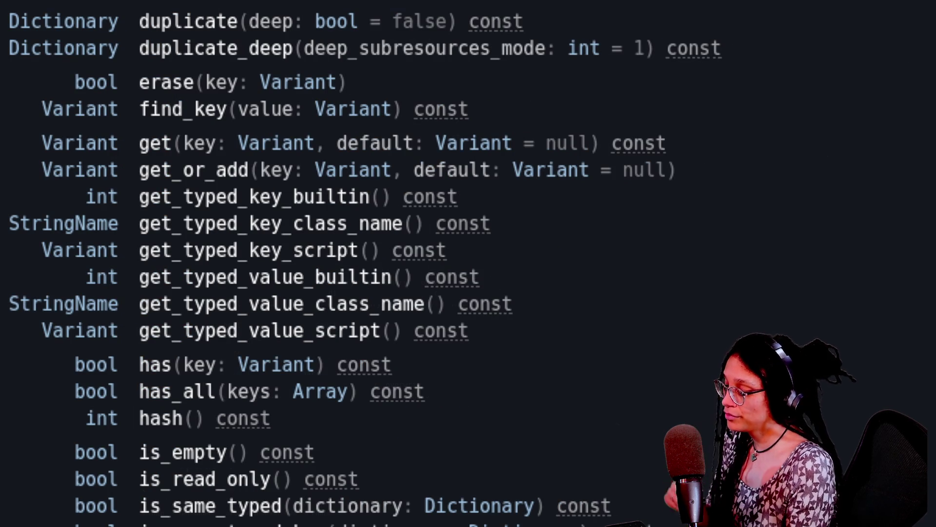
Back in the level script, complete line 38 as 'for cell_contents in dictionary'.
left_click(706, 59)
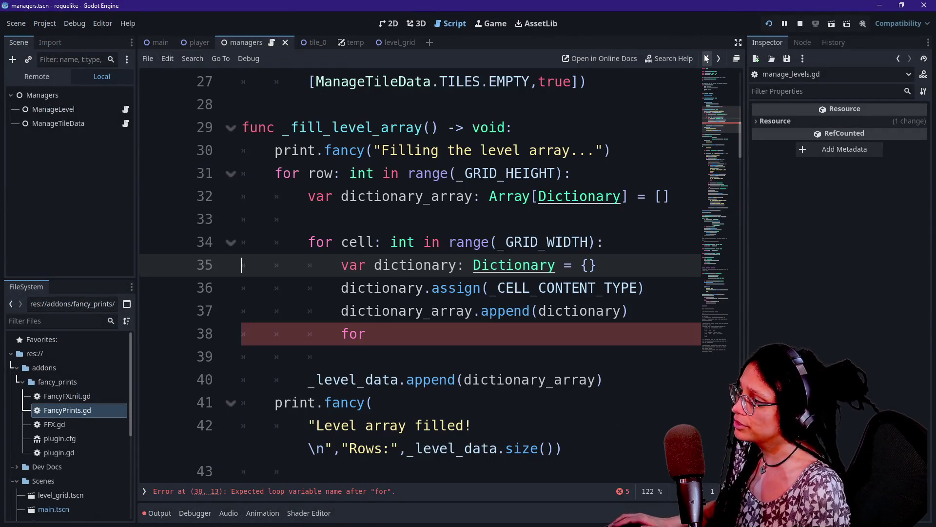
left_click(375, 333)
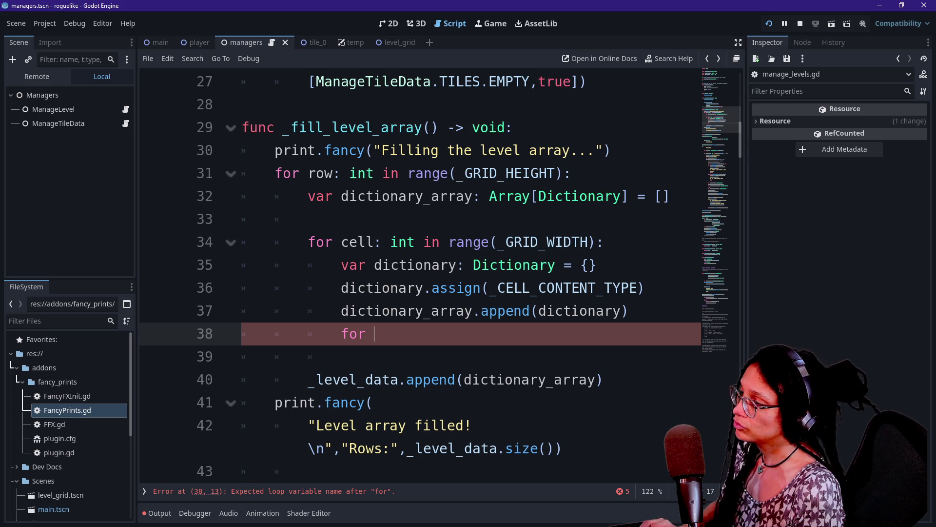
type("i")
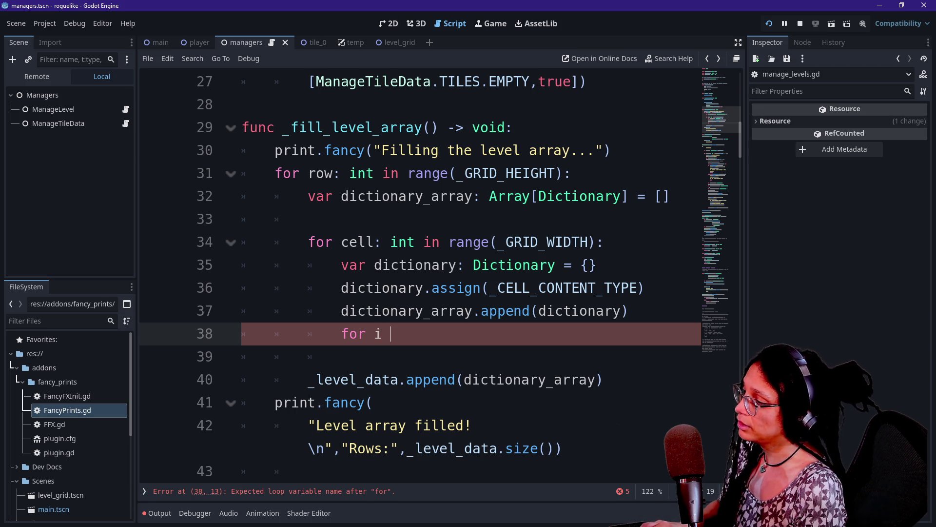
key("BackSpace")
type("c")
key("BackSpace")
type("d")
key("BackSpace")
type("cell_contnets")
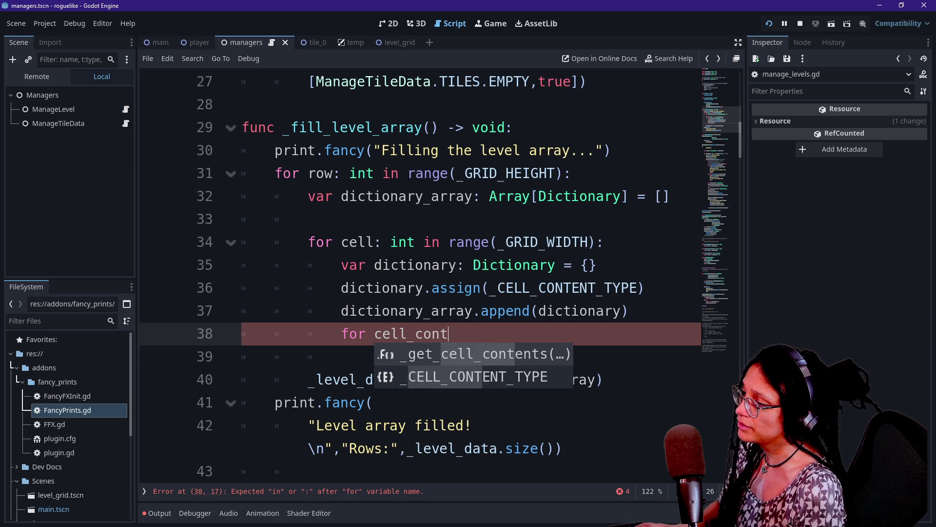
key("BackSpace")
key("BackSpace")
key("BackSpace")
type("ents")
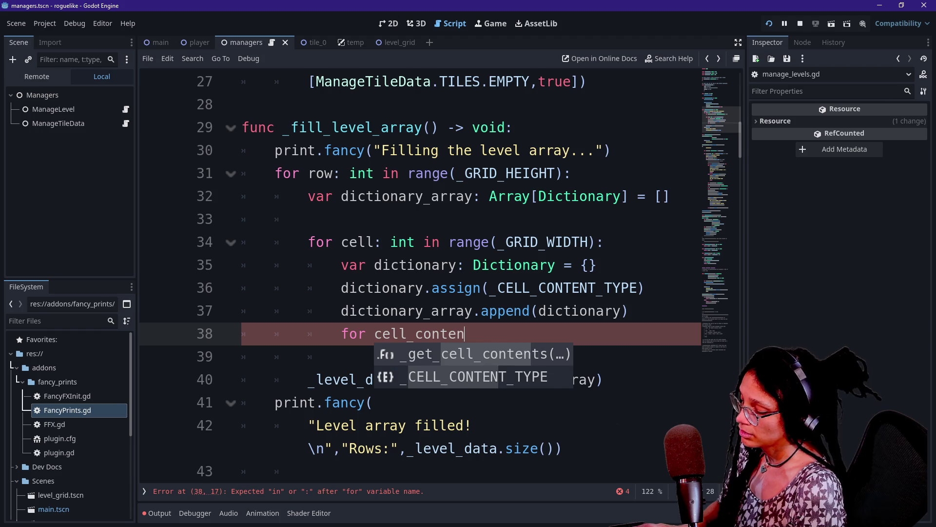
key("ctrl+shift+F11")
type(" in ")
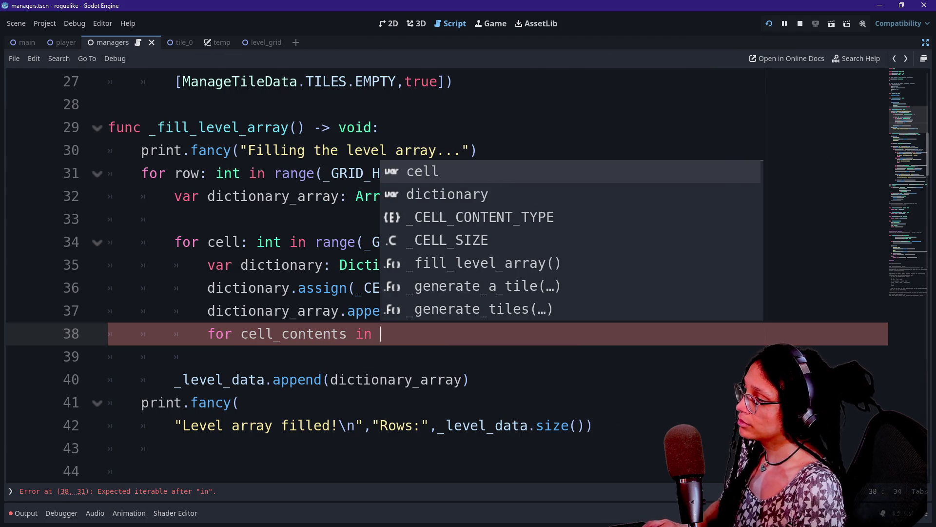
type("dictionary")
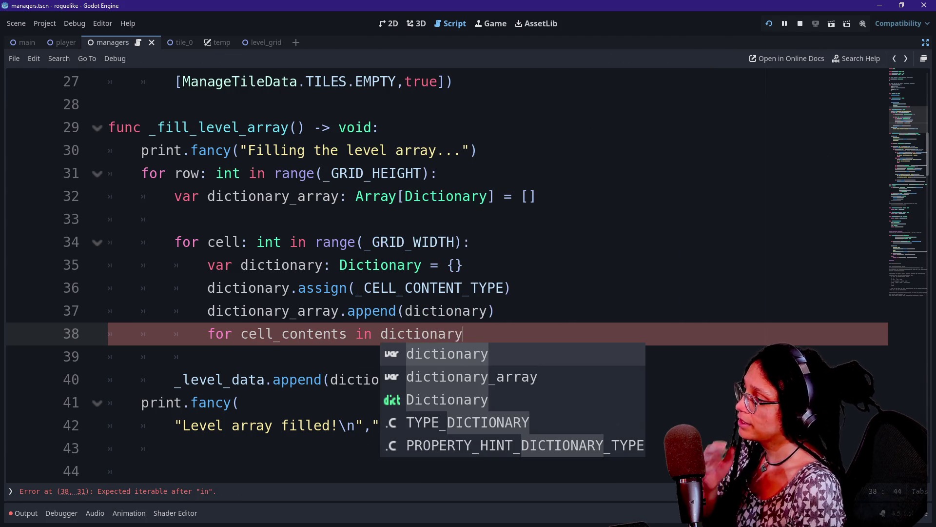
Move the for cell_contents line above the append call and remove the stray blank line.
key("Escape")
key("shift+Up")
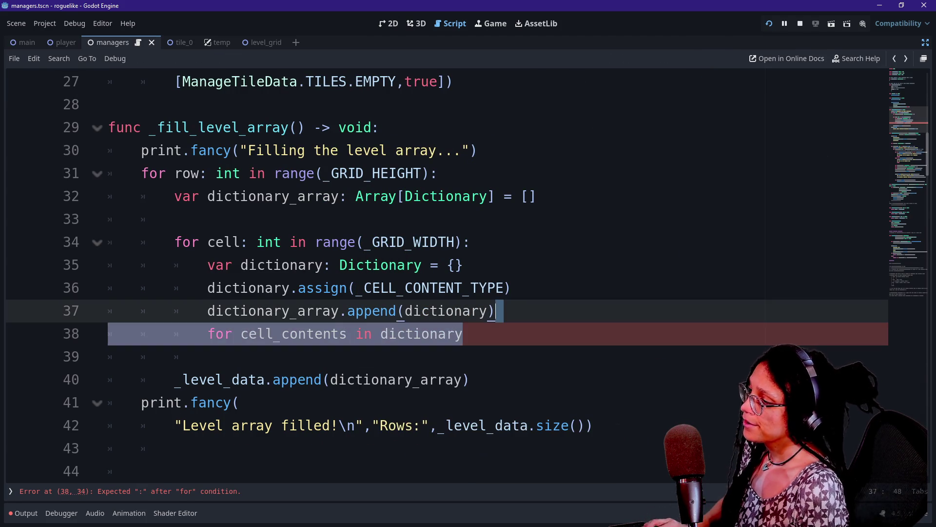
key("ctrl+x")
key("Up")
key("Return")
key("ctrl+v")
left_click(208, 310)
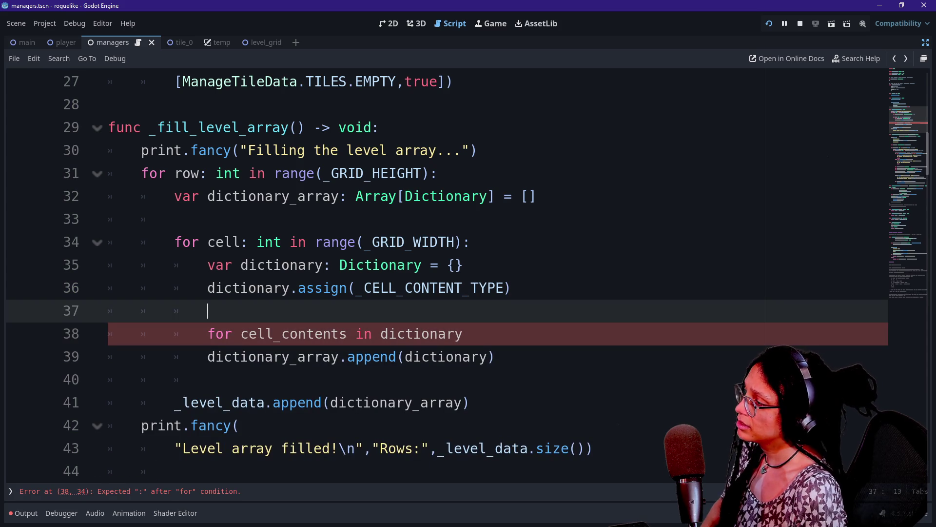
key("BackSpace")
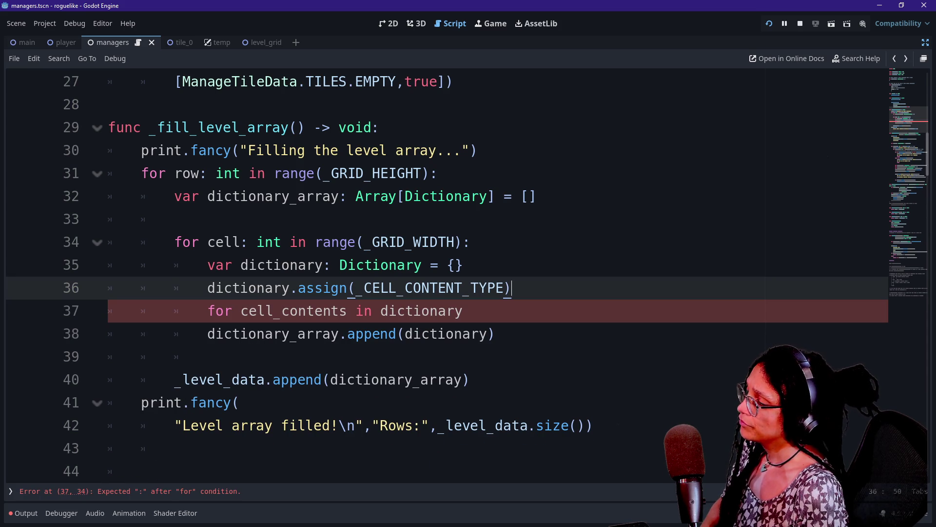
Finish the loop with a colon and body 'dictionary[cell_contents] = null', then save and run.
left_click(463, 311)
type(":")
key("Return")
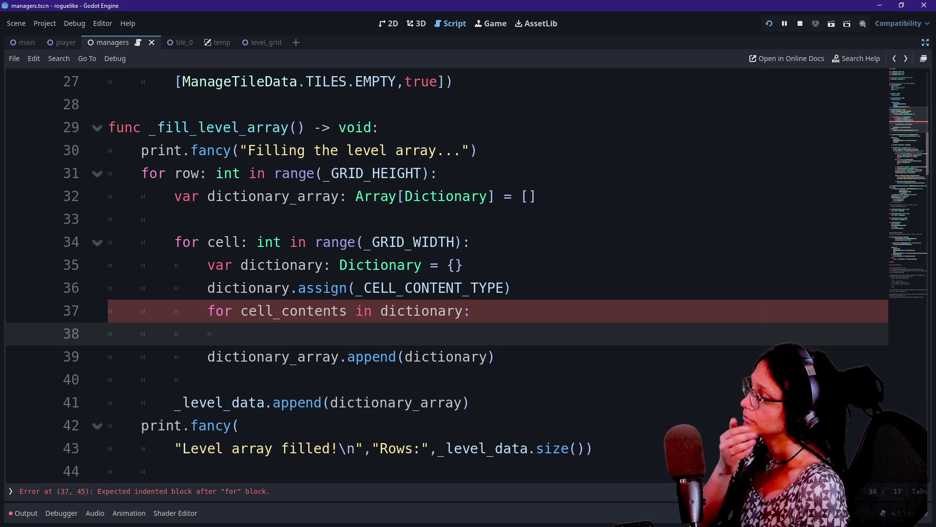
type("dictionarypc")
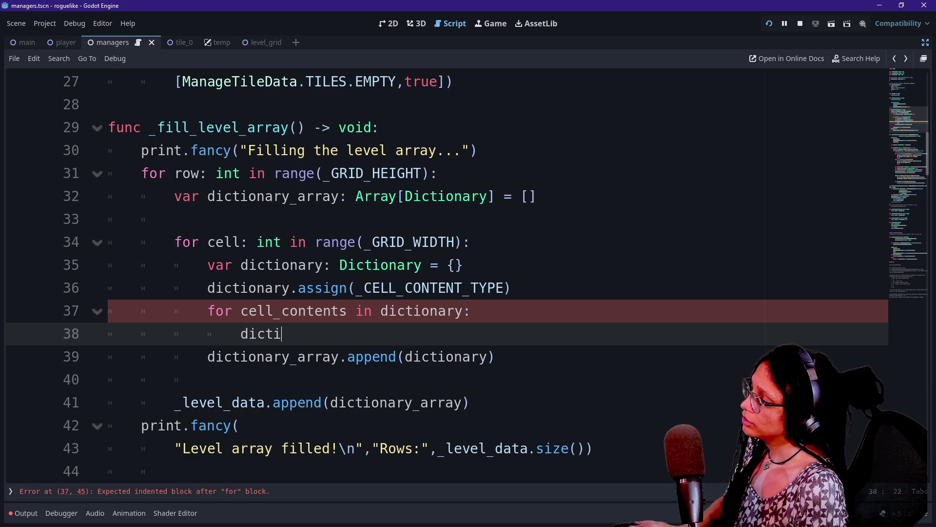
key("BackSpace")
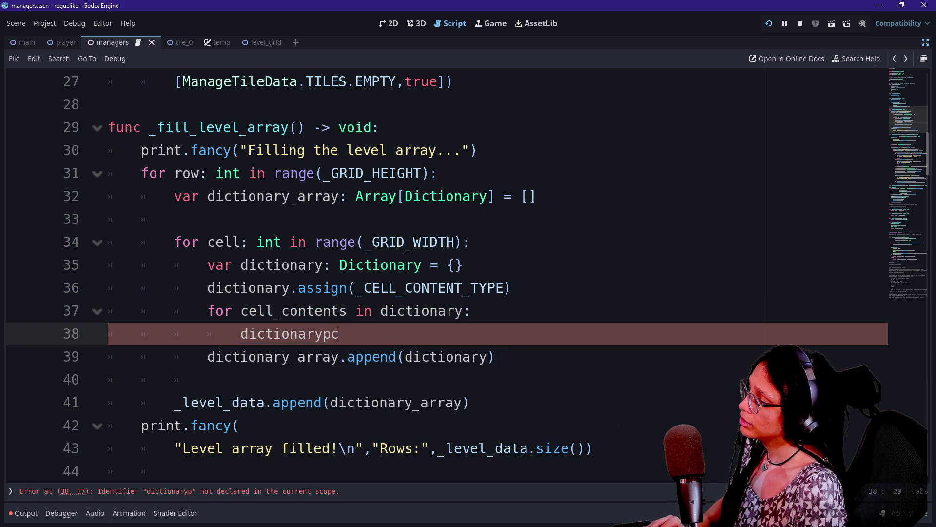
key("BackSpace")
type("[cell_contents]")
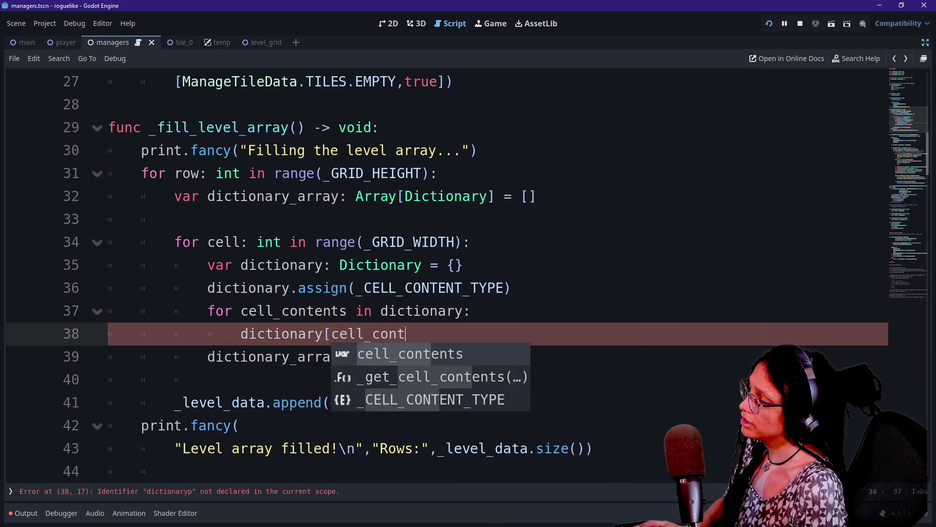
type(" = null")
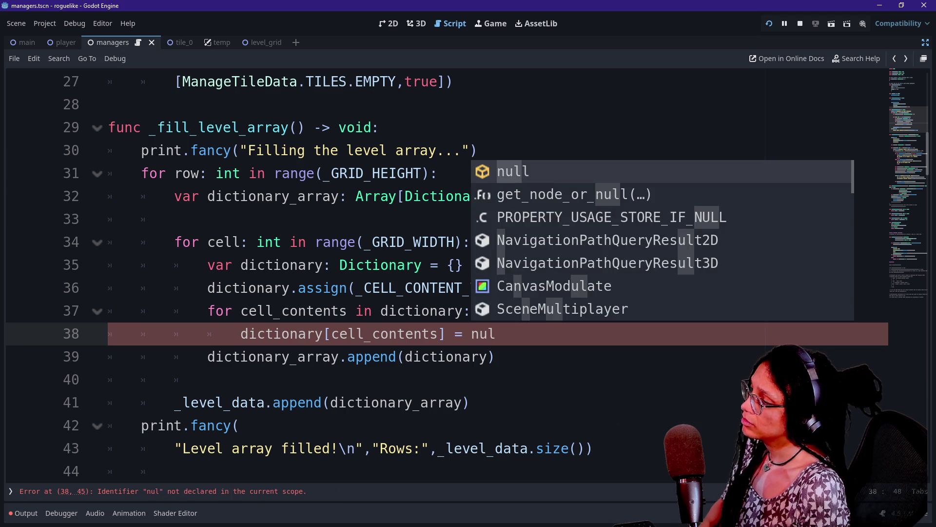
key("Escape")
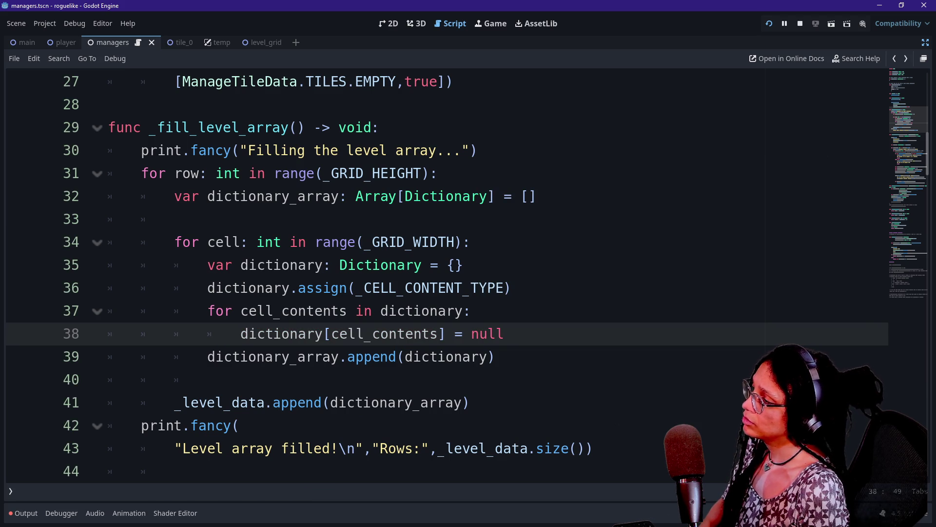
key("ctrl+s")
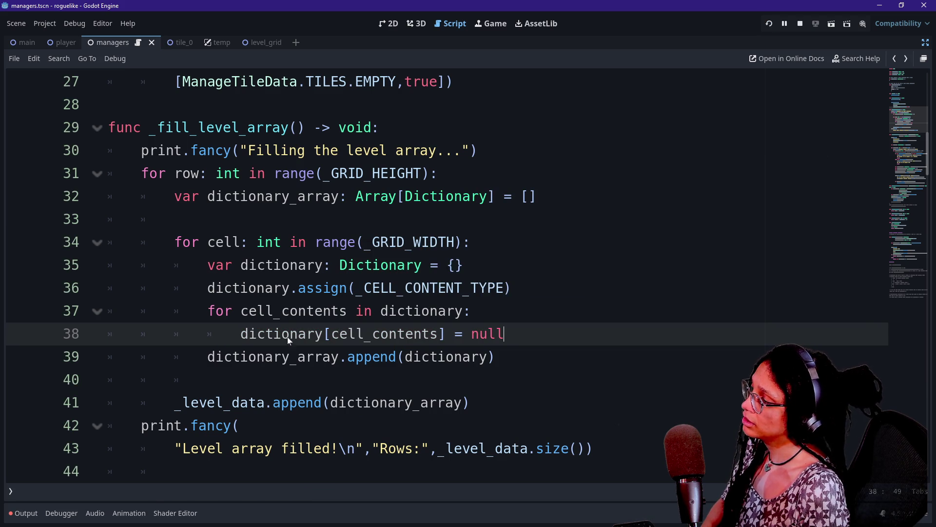
key("F5")
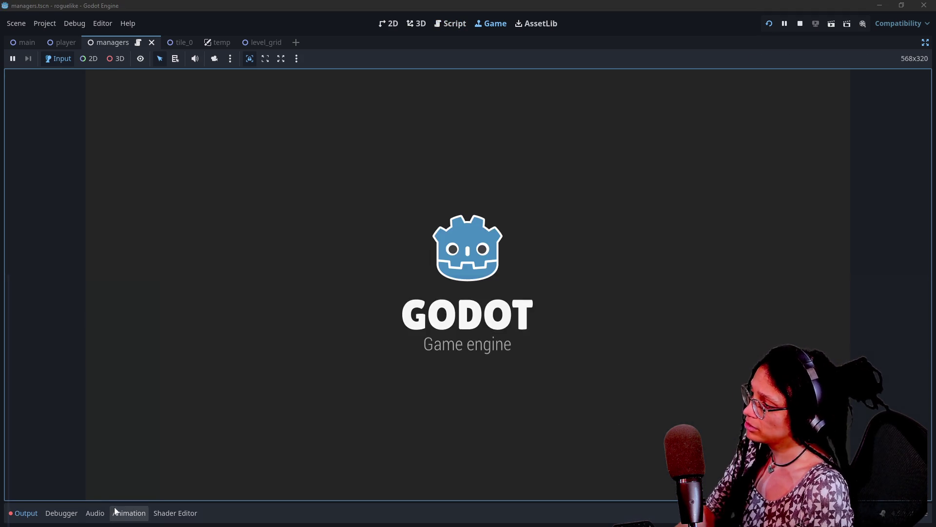
Check the log flood ending in an overflow error, stop the game, and switch to the browser.
left_click(12, 513)
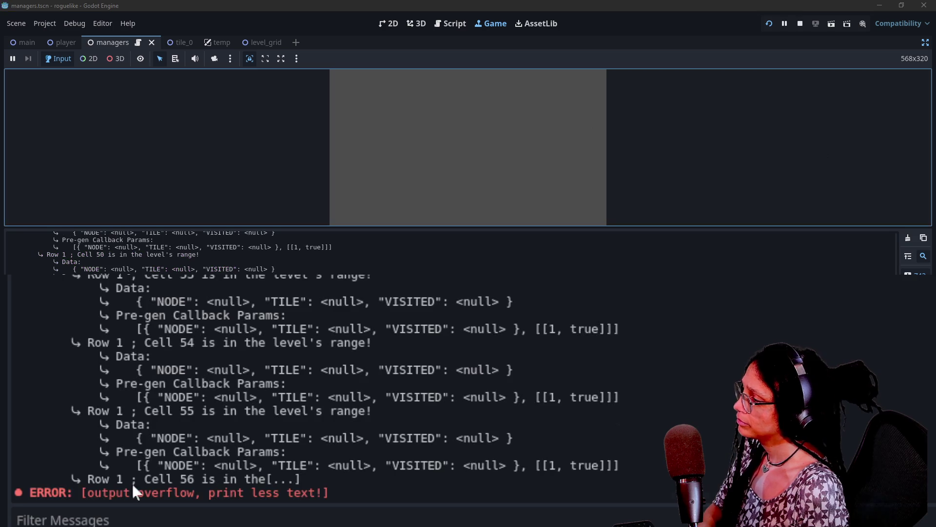
left_click(801, 24)
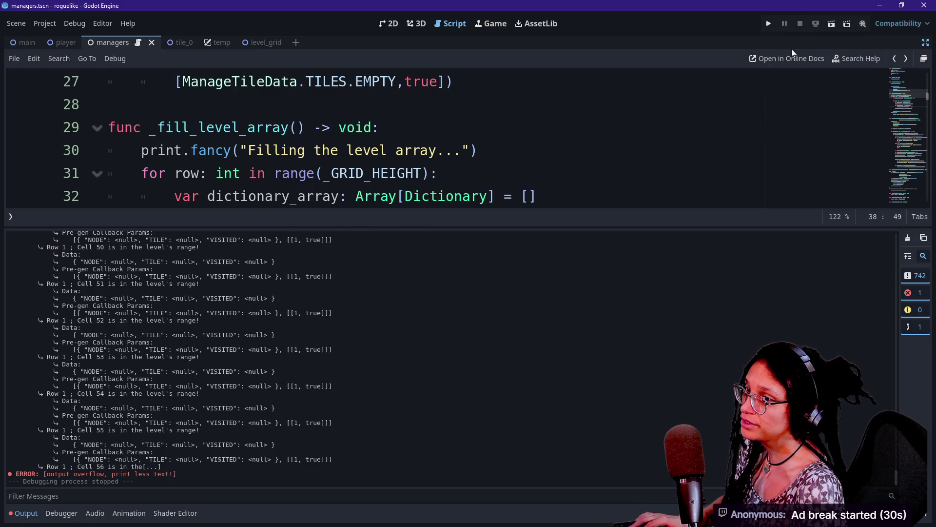
key("alt+Tab")
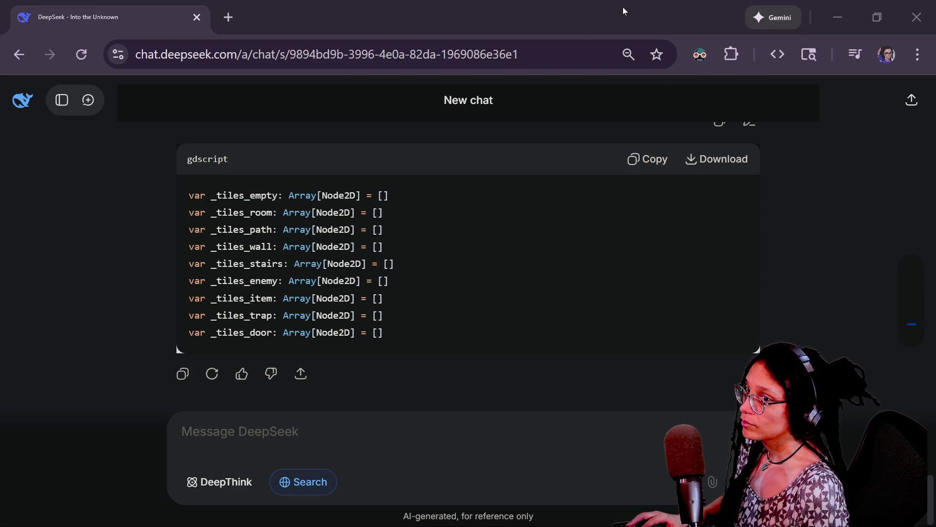
In the Untitled spreadsheet, reset the fill colour of cells A1:G11 to remove the grey.
key("alt+Tab")
left_click(83, 3)
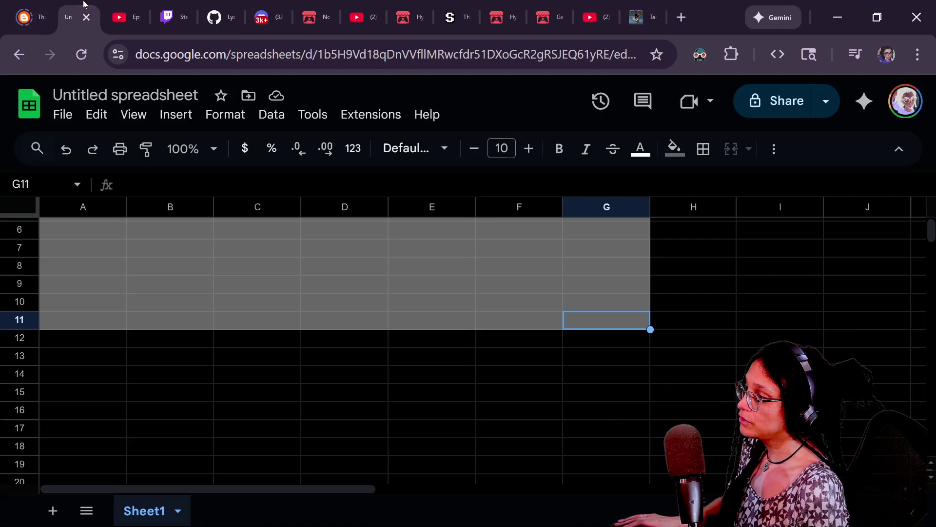
left_click_drag(375, 272, 104, 223)
left_click(675, 148)
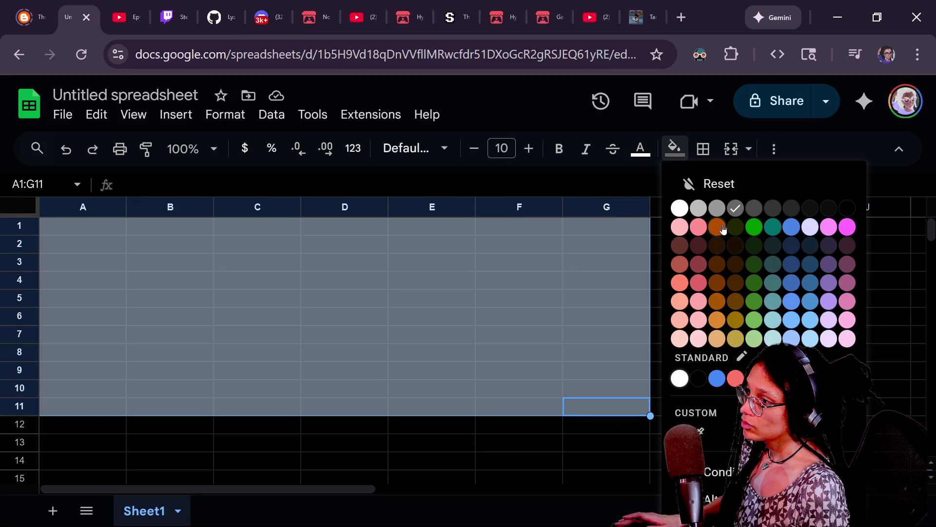
left_click(732, 188)
left_click(414, 248)
Check the blank Sheet1 by selecting A1, the whole sheet and C7, then bring up A1's fill colours.
left_click(55, 232)
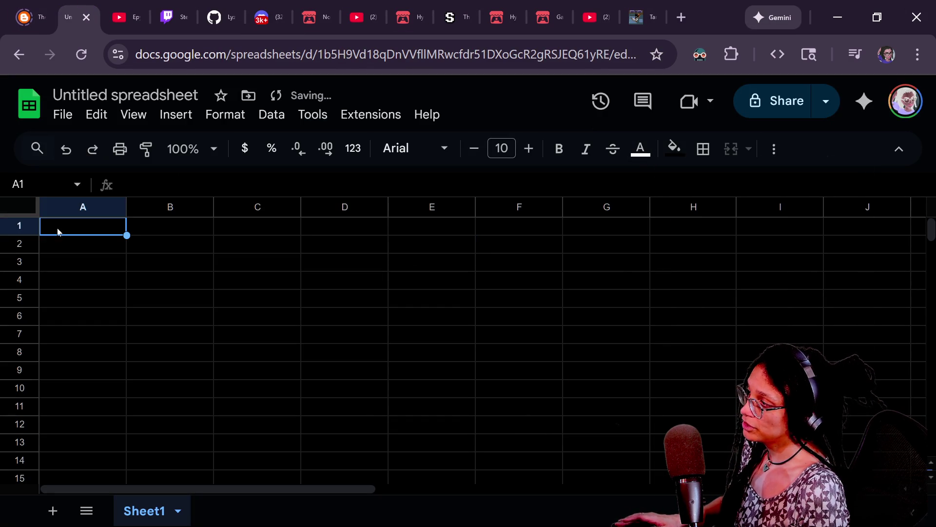
key("ctrl+a")
left_click(245, 334)
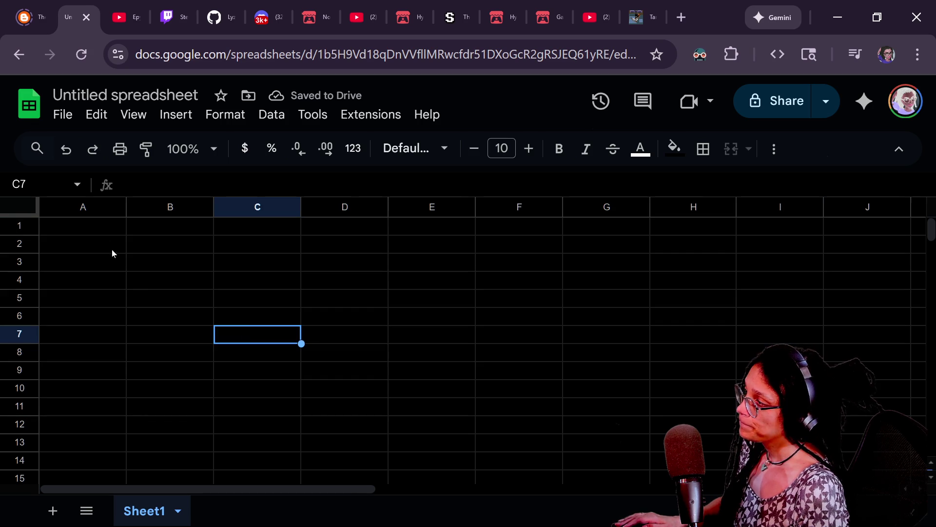
left_click(99, 225)
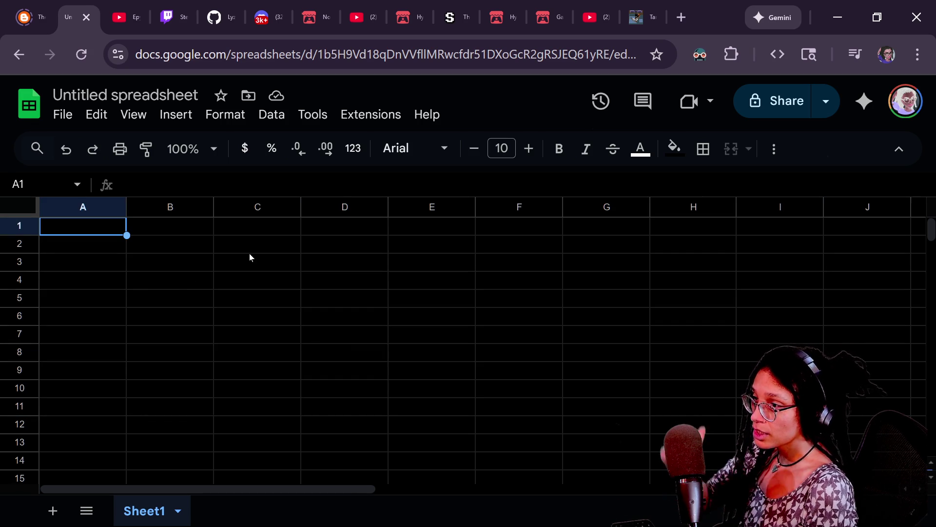
left_click(95, 257)
left_click(89, 231)
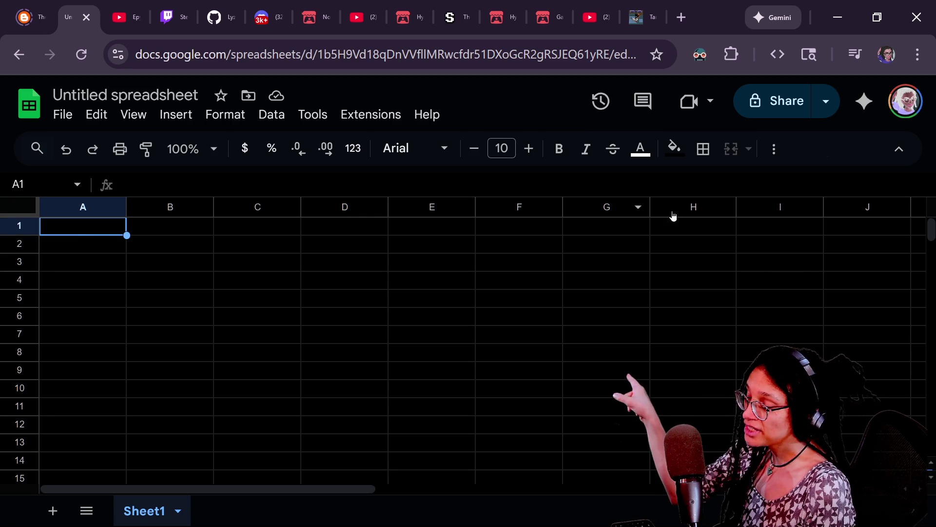
left_click(685, 160)
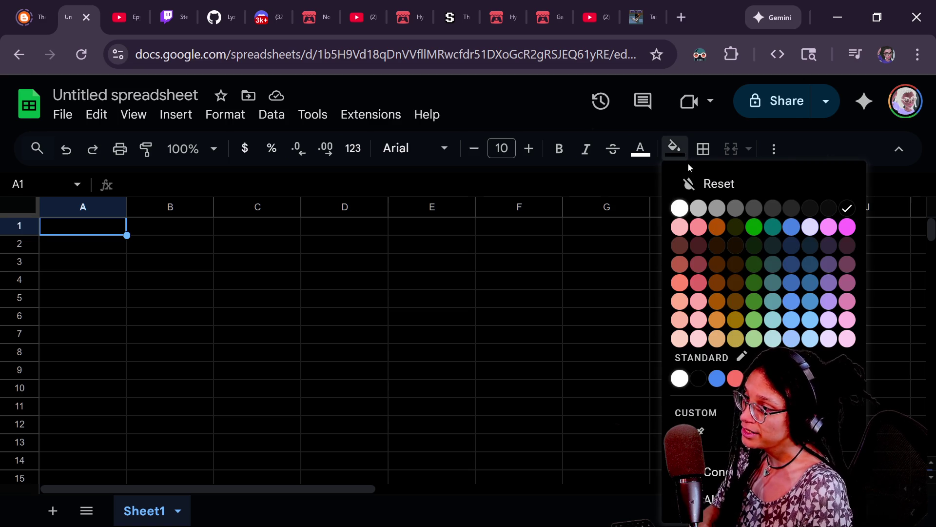
Fill cell A1 grey, copy it, and paste the grey fill across row 1 to H1.
left_click(729, 214)
key("Down")
key("Up")
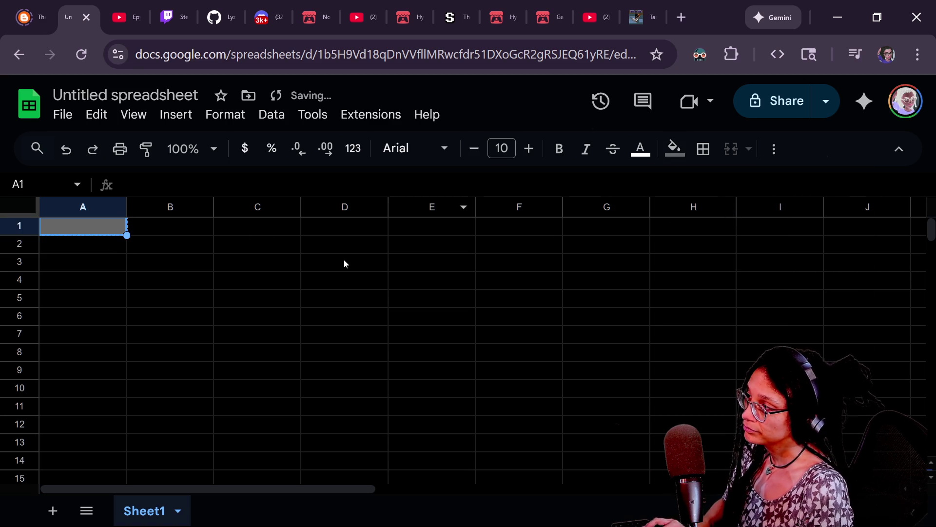
key("ctrl+c")
key("Right")
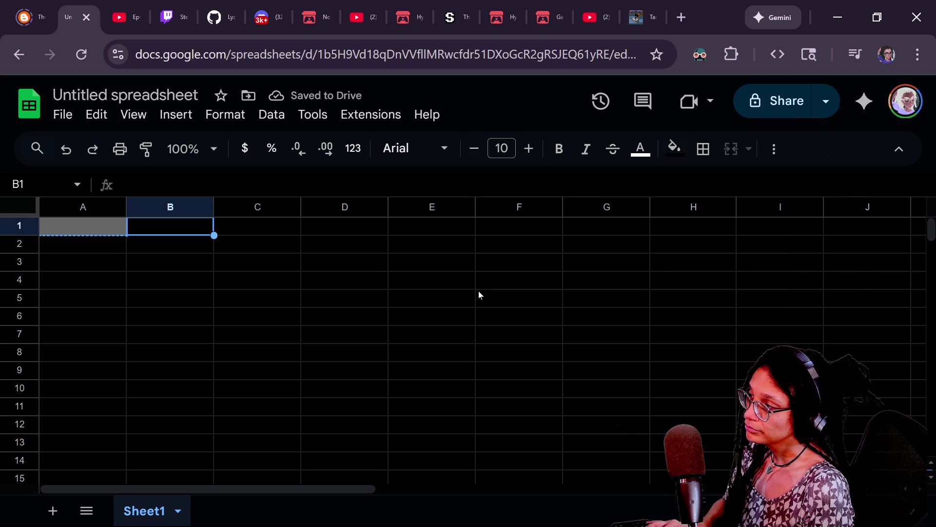
key("ctrl+v")
key("Right")
key("ctrl+v")
key("Right")
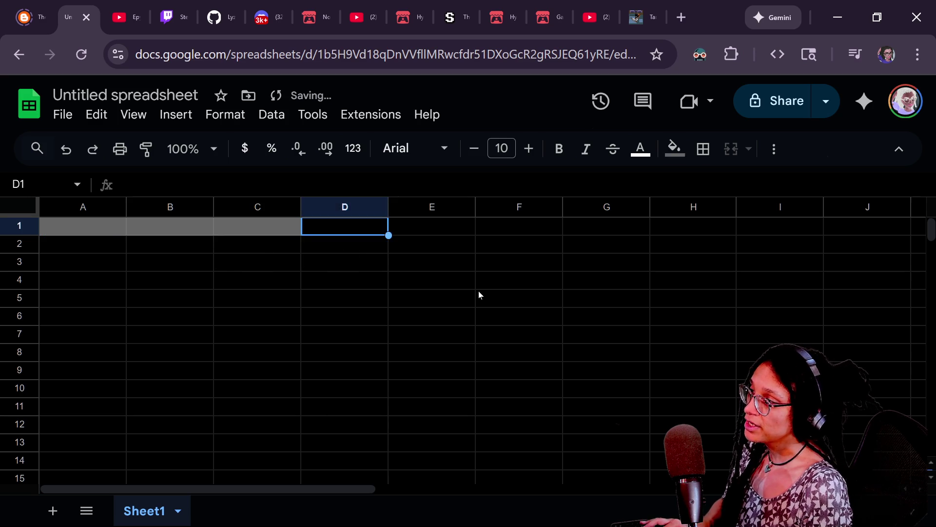
key("ctrl+v")
key("Right")
key("ctrl+v")
key("Right")
key("ctrl+v")
key("Right")
key("ctrl+v")
key("Right")
key("ctrl+v")
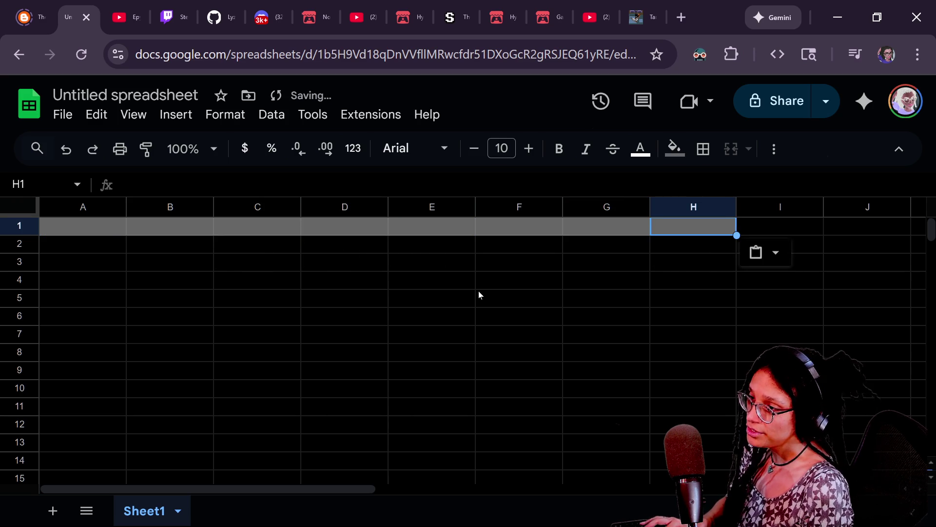
key("Right")
Paste the grey fill into row 2 from A2 through F2.
left_click(107, 245)
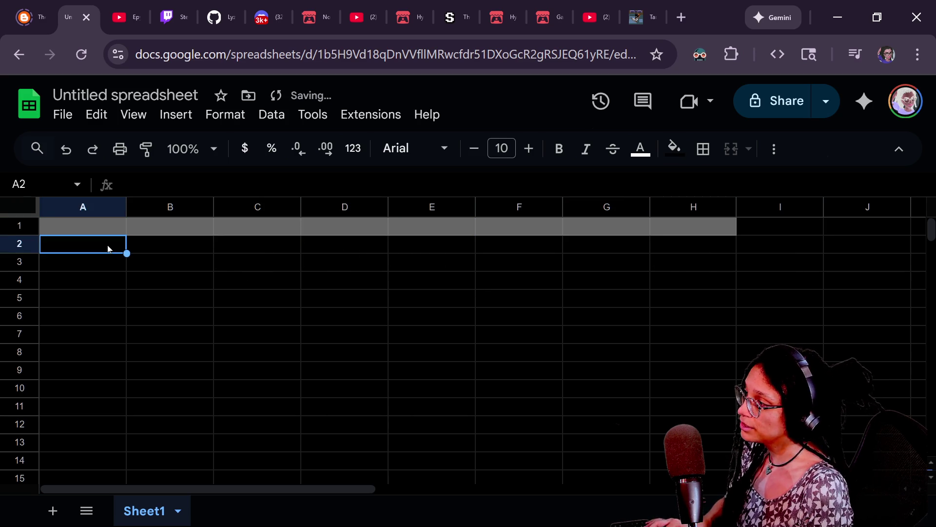
key("ctrl+v")
key("Right")
key("ctrl+v")
key("Right")
key("ctrl+v")
key("Right")
key("ctrl+v")
key("Right")
key("ctrl+v")
key("Right")
key("ctrl+v")
Finish row 2, paste the grey fill along row 3 to H3, then into cell A4.
key("Right")
key("ctrl+v")
key("Right")
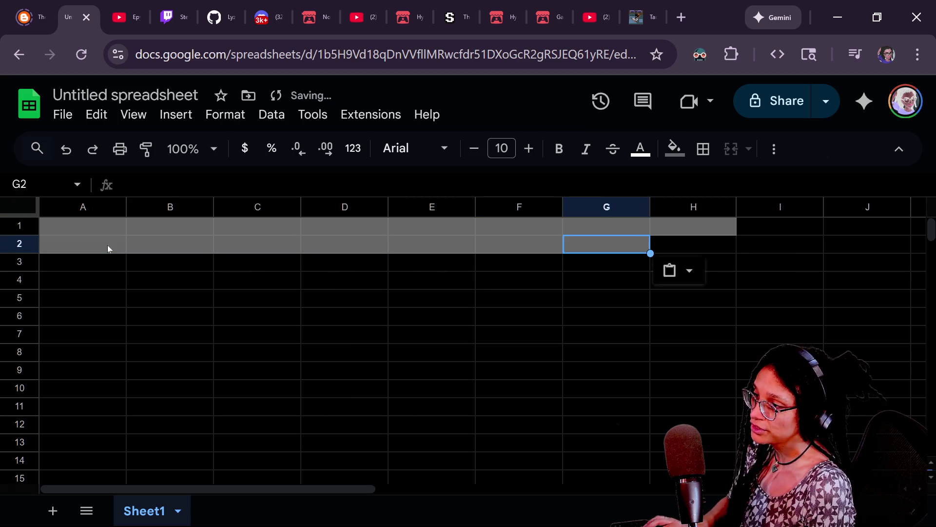
key("ctrl+v")
left_click(92, 267)
key("ctrl+v")
key("Right")
key("ctrl+v")
key("Right")
key("ctrl+v")
key("Right")
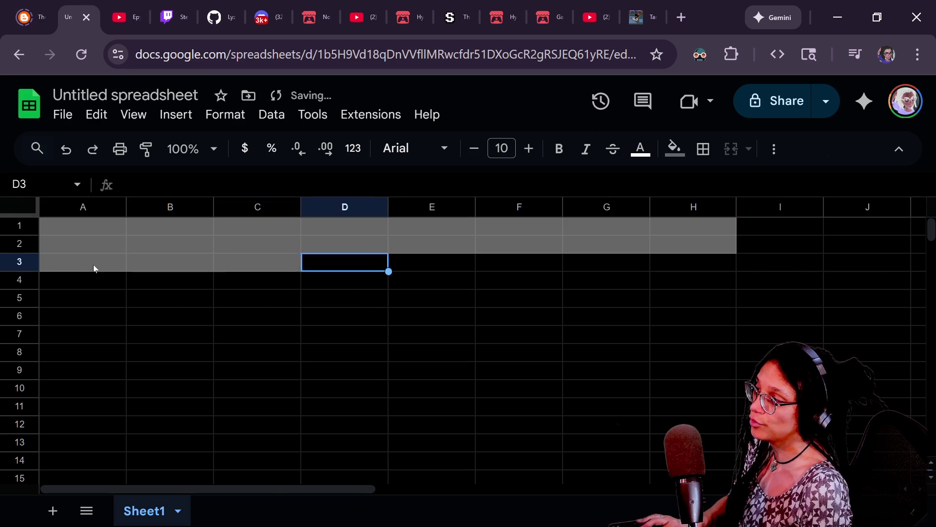
key("ctrl+v")
key("Right")
key("ctrl+v")
key("Right")
key("ctrl+v")
key("Right")
key("ctrl+v")
key("Right")
key("ctrl+v")
left_click(42, 278)
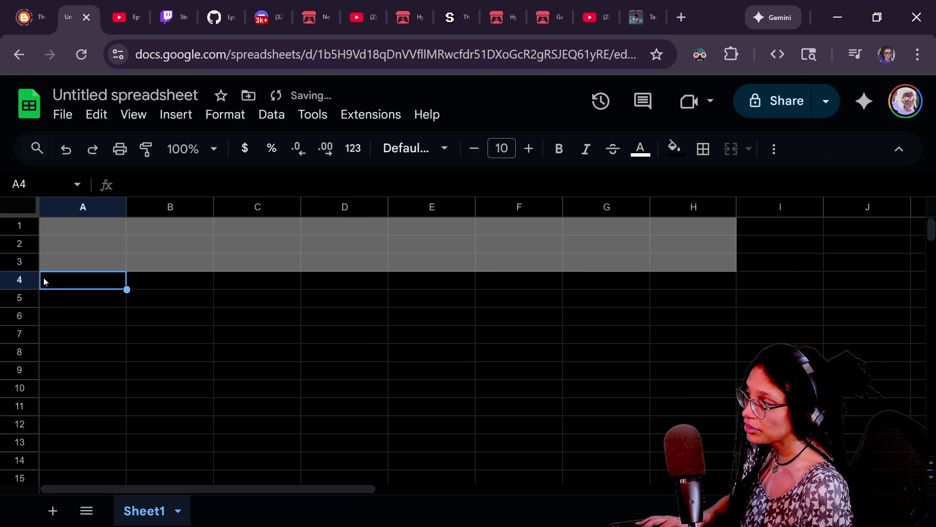
key("ctrl+v")
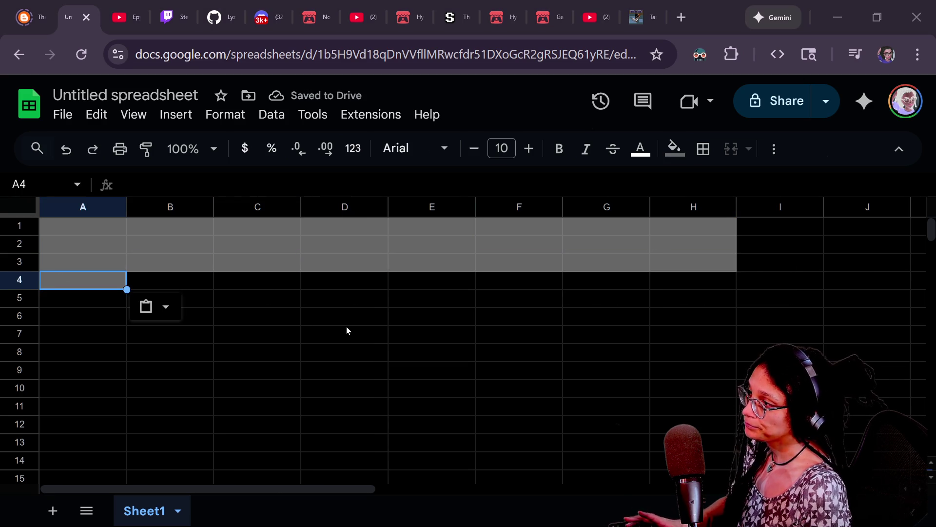
Point out cells across the grey-filled grid, from A1 to H3 and G2.
left_click(669, 263)
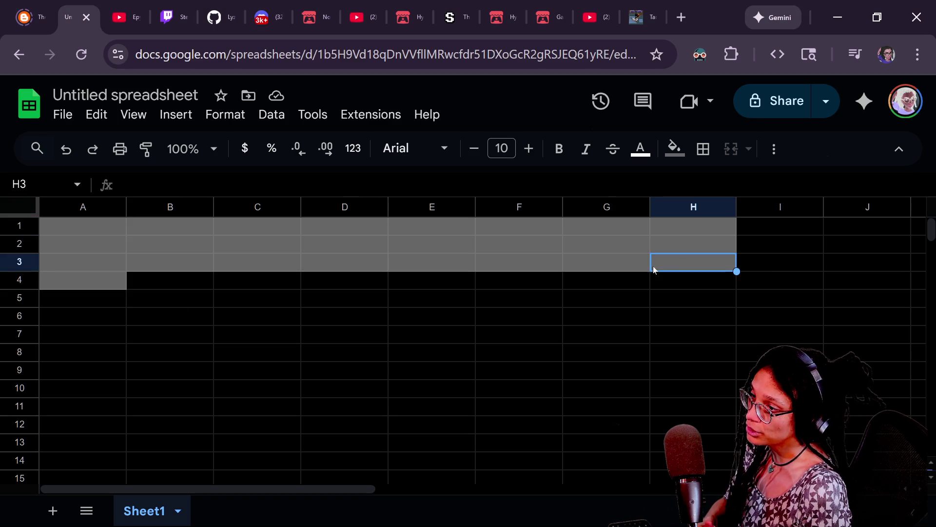
left_click(112, 220)
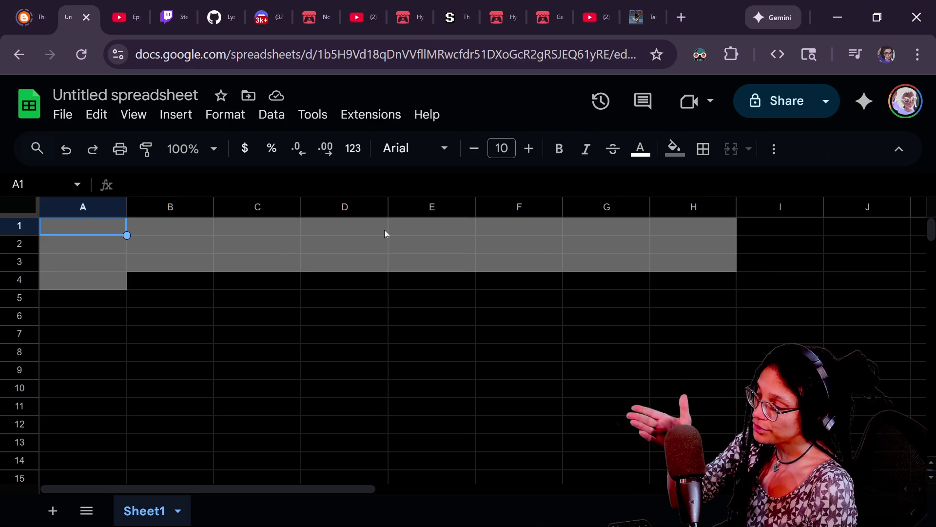
left_click(257, 225)
left_click(407, 224)
left_click(258, 242)
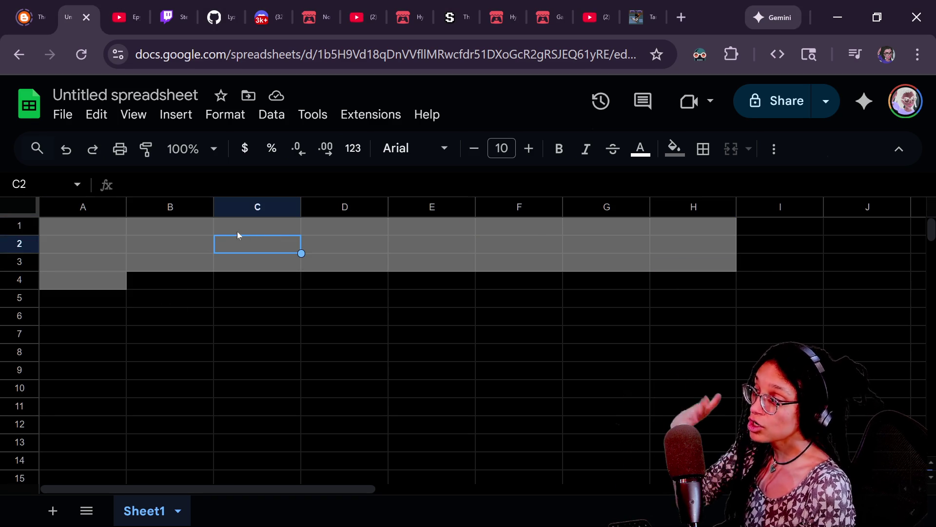
left_click(185, 232)
left_click(273, 226)
left_click(371, 263)
left_click(458, 244)
left_click(468, 226)
left_click(579, 242)
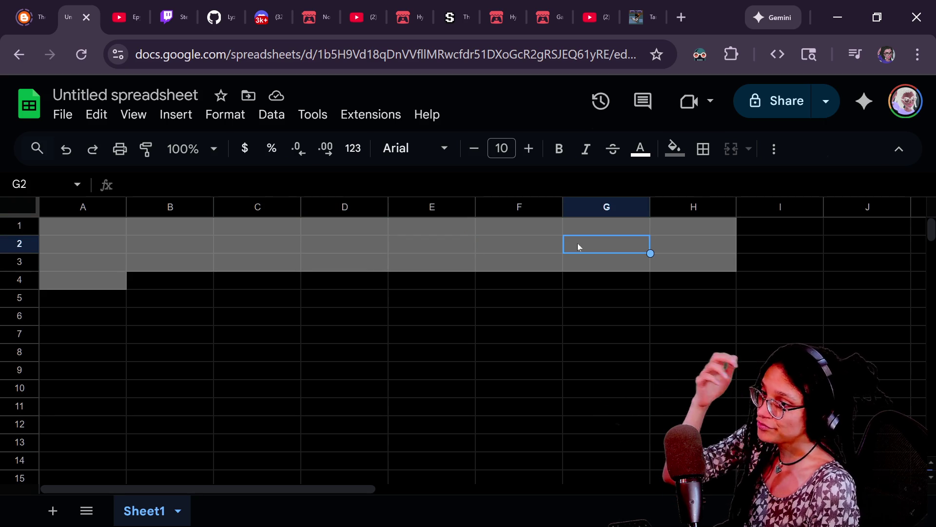
In Godot, hide the Output panel and review _generate_tiles with its gen_is_ok Callable and gen_ok_args.
key("alt+Tab")
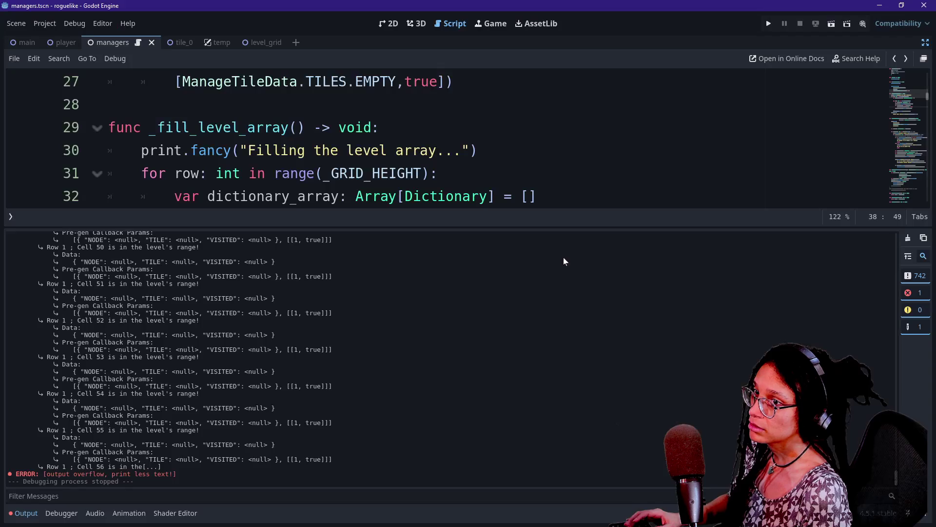
left_click(299, 173)
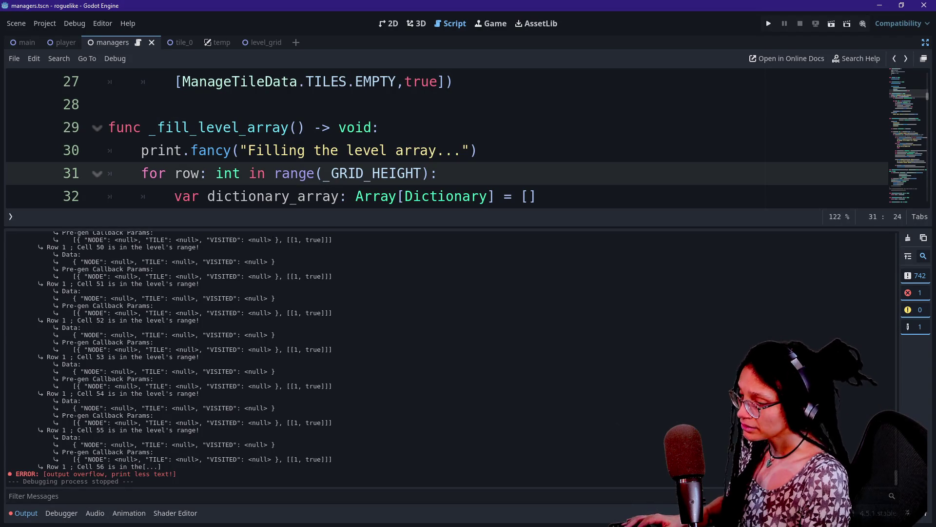
key("ctrl+j")
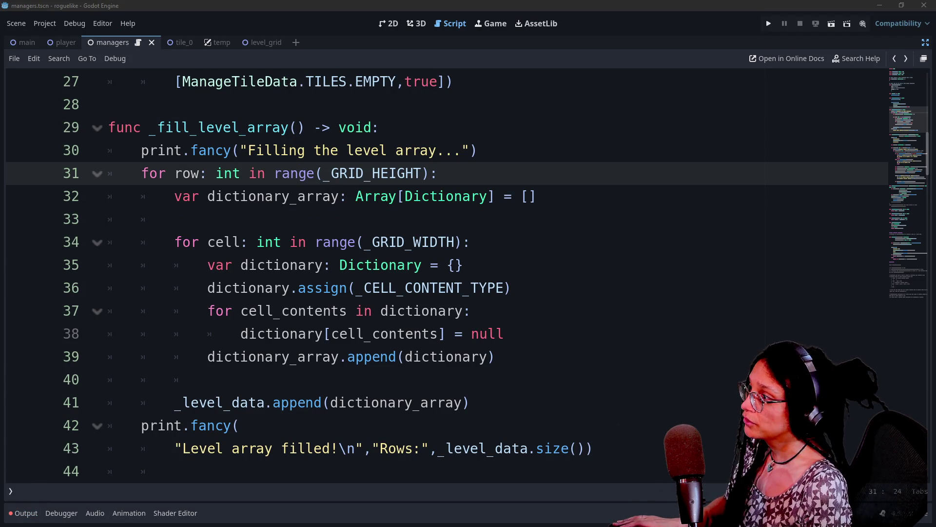
scroll(356, 239, "up", 3)
scroll(356, 239, "down", 1)
scroll(356, 239, "down", 3)
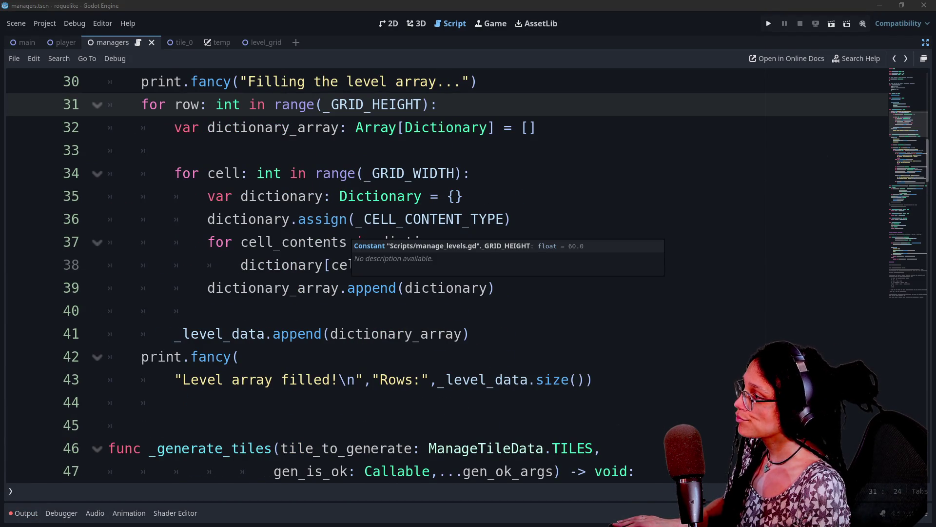
scroll(356, 244, "down", 3)
left_click_drag(447, 264, 554, 265)
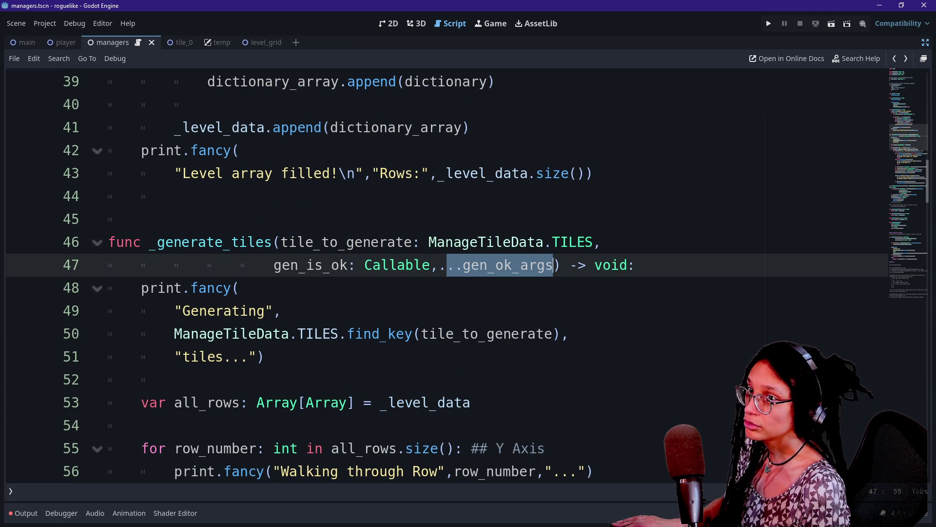
left_click(447, 264)
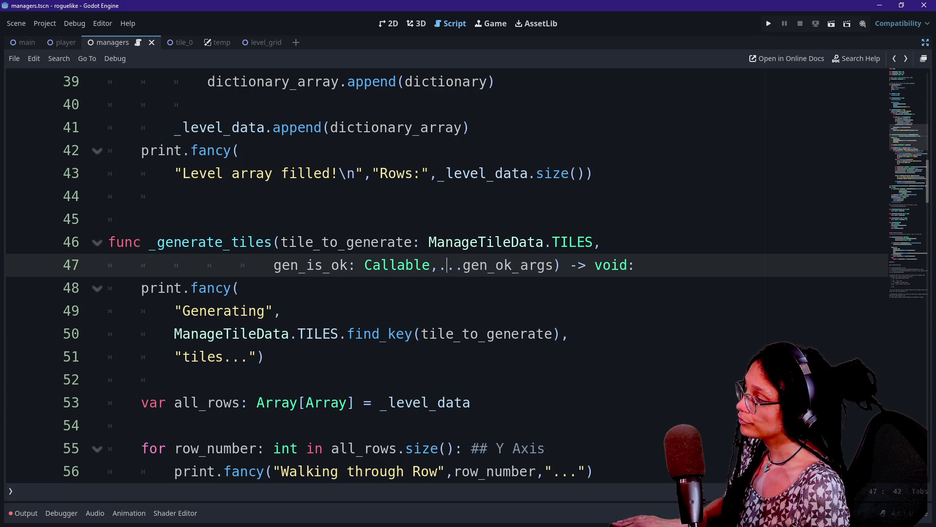
scroll(447, 265, "up", 7)
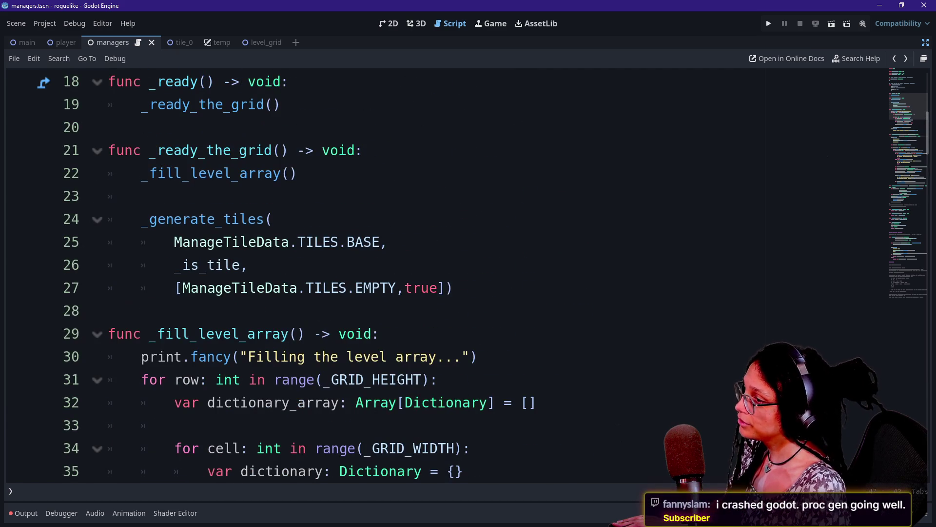
mouse_move(229, 267)
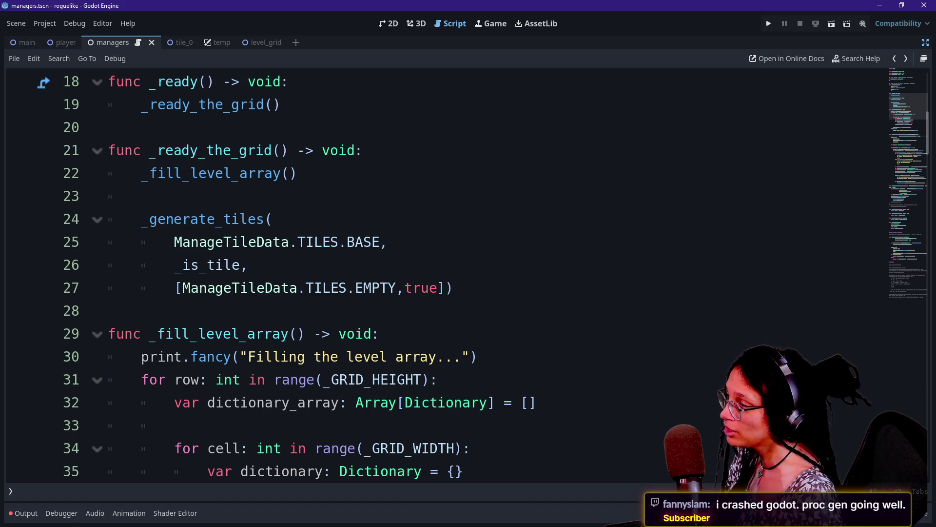
left_click_drag(174, 242, 388, 242)
key("Right")
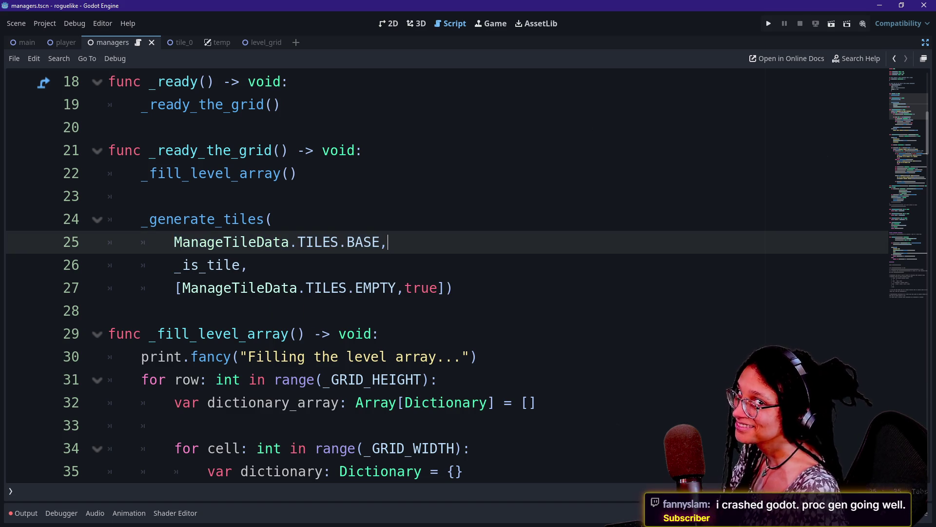
mouse_move(211, 240)
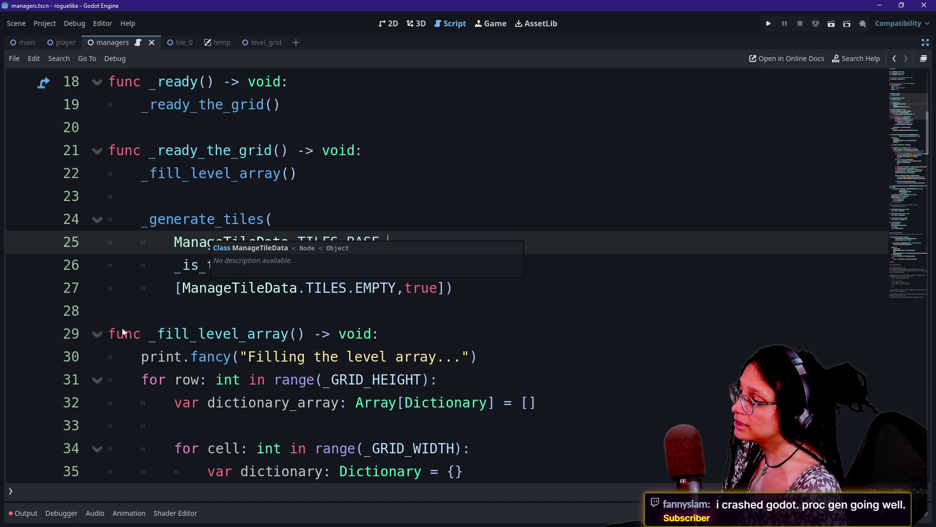
left_click_drag(174, 242, 340, 242)
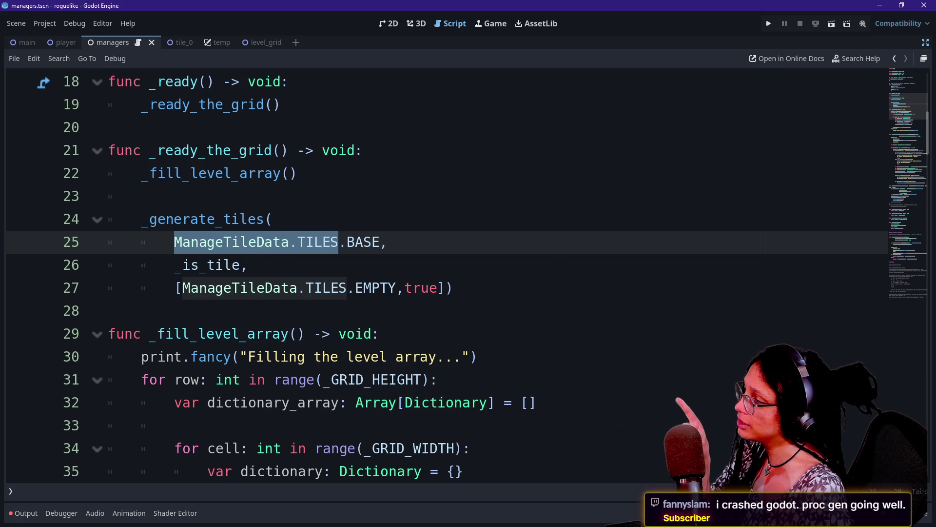
mouse_move(239, 222)
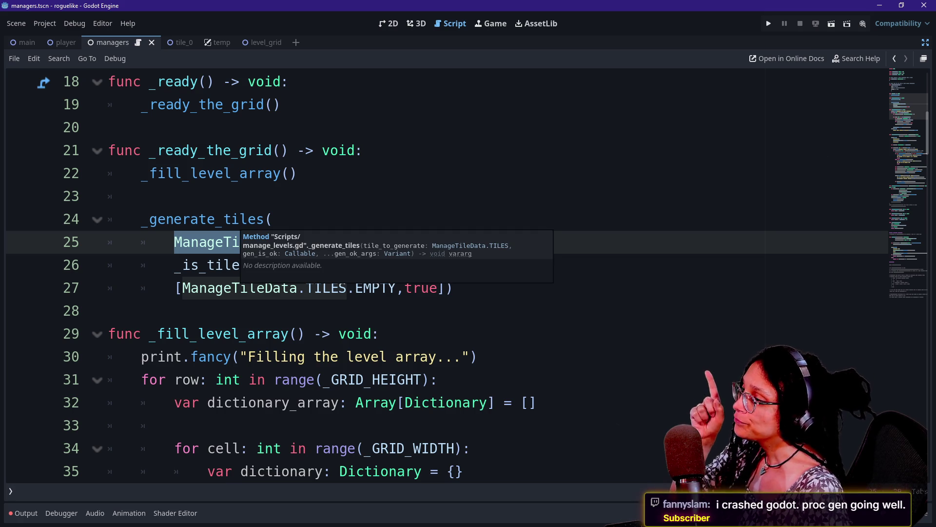
left_click(142, 196)
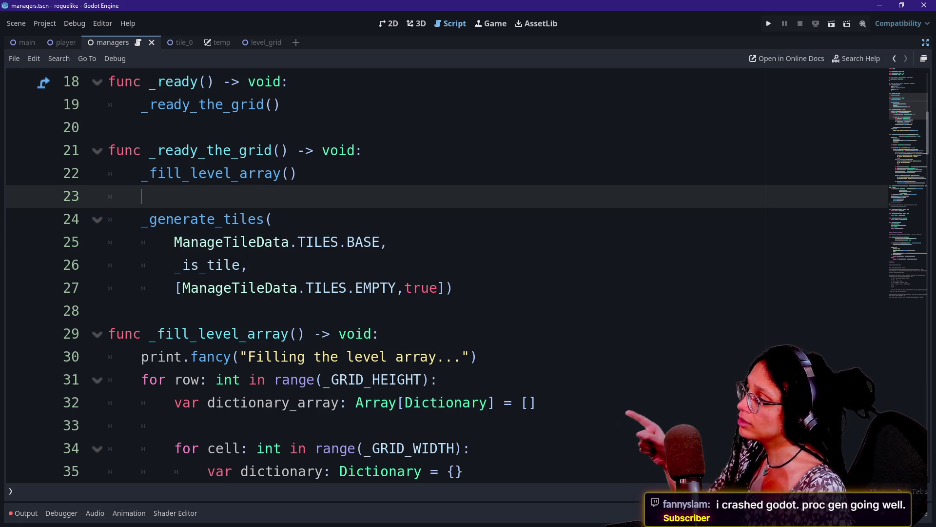
left_click_drag(339, 242, 388, 242)
mouse_move(239, 222)
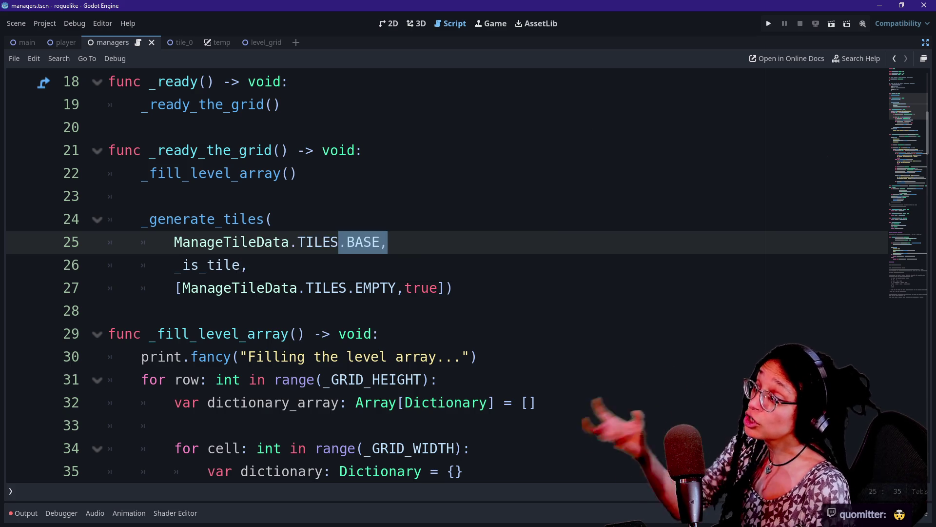
left_click(191, 265)
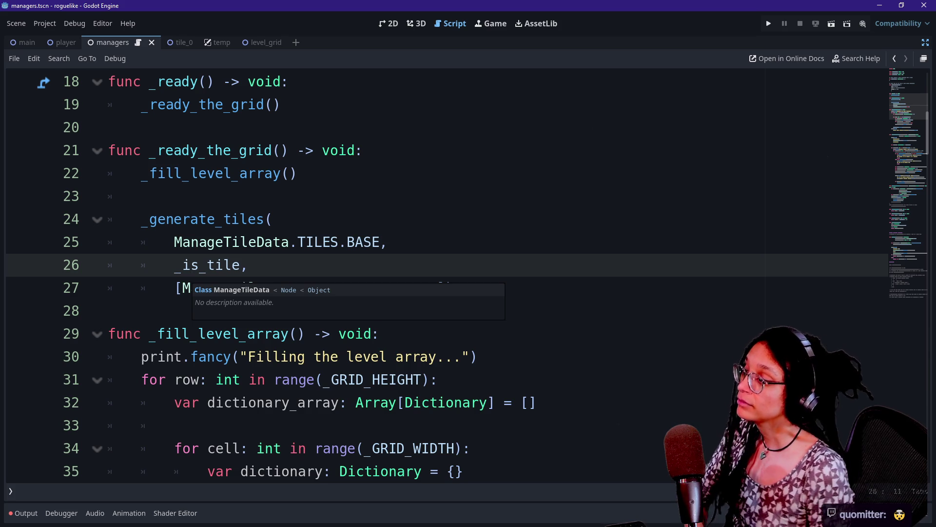
left_click_drag(174, 264, 240, 265)
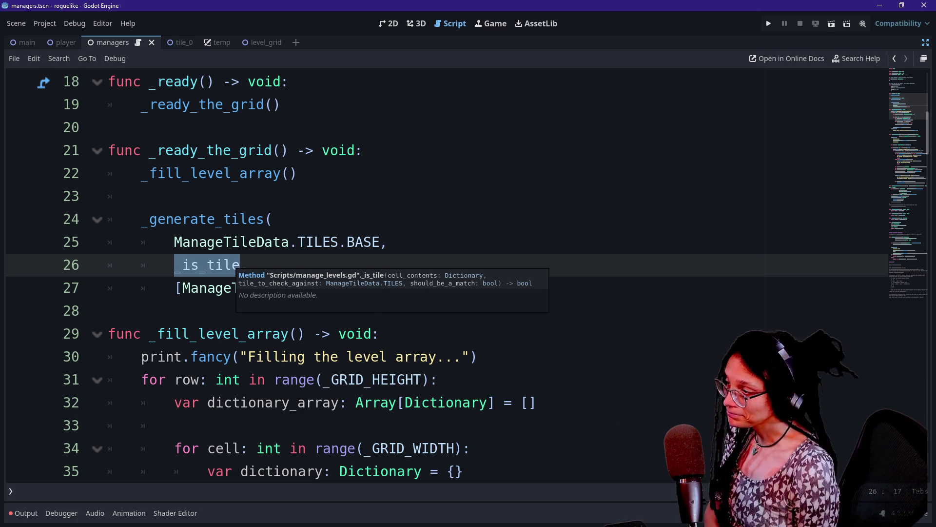
mouse_move(175, 265)
left_mouse_down()
mouse_move(215, 265)
mouse_move(175, 311)
left_mouse_up()
left_click(182, 288)
left_click(412, 288)
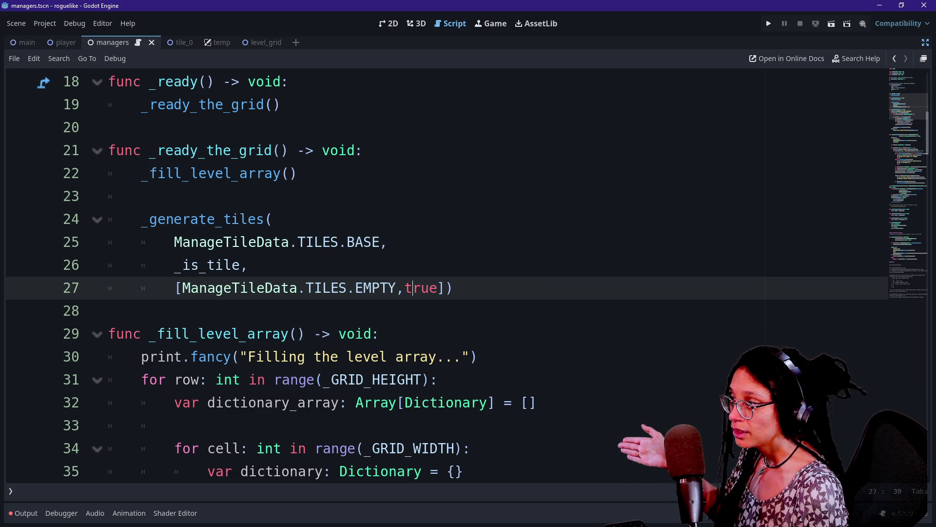
Select the true flag after ManageTileData.TILES.EMPTY on line 27 for replacement.
left_click_drag(174, 242, 380, 242)
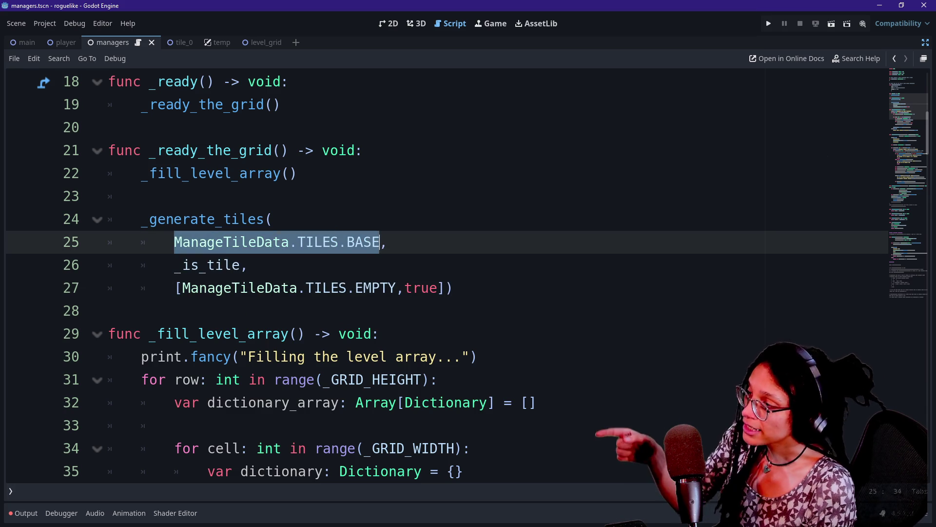
left_click_drag(182, 288, 380, 288)
left_click(142, 265)
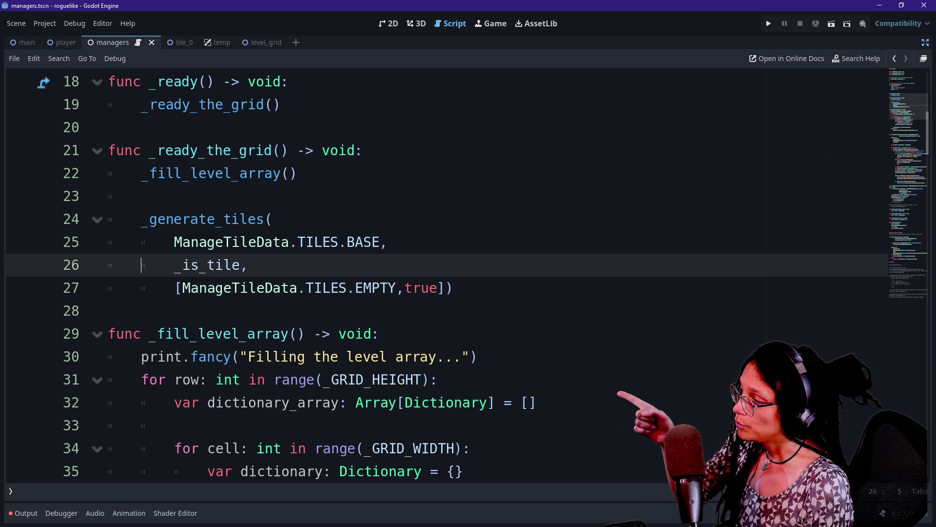
left_click_drag(405, 288, 445, 288)
left_click_drag(182, 288, 396, 288)
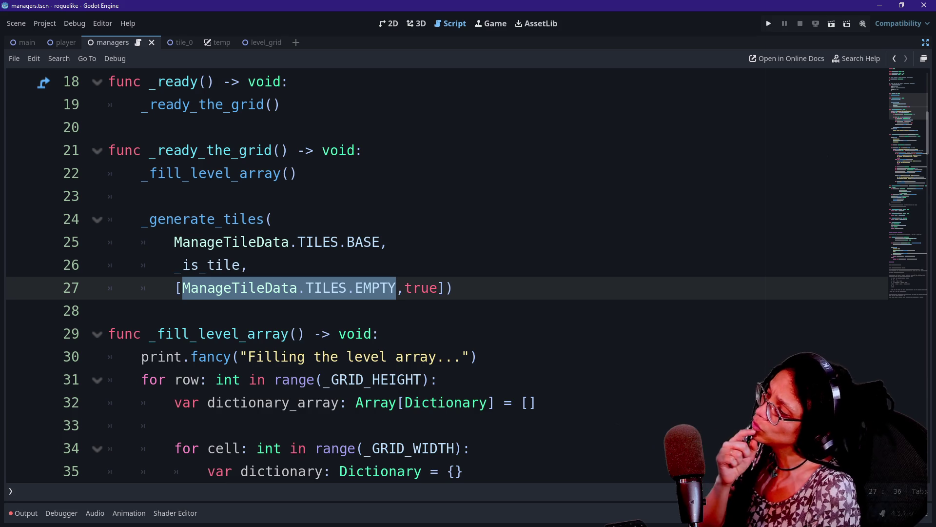
double_click(420, 288)
Replace true with false on line 27 and run the game with the log output visible.
type("false")
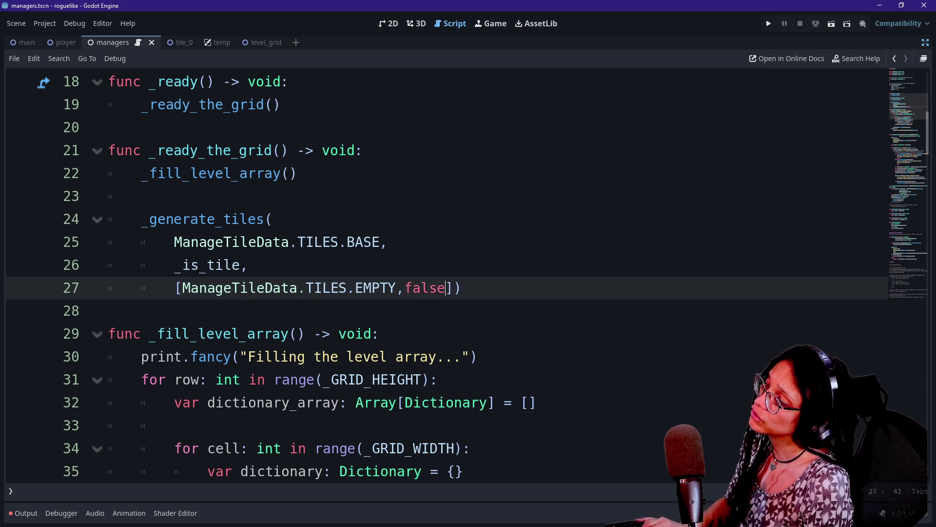
left_click(771, 23)
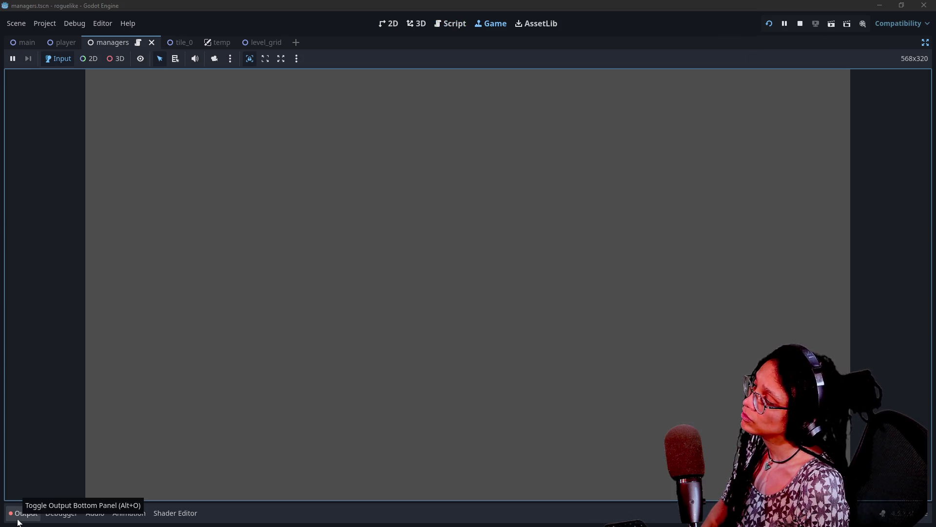
left_click(20, 519)
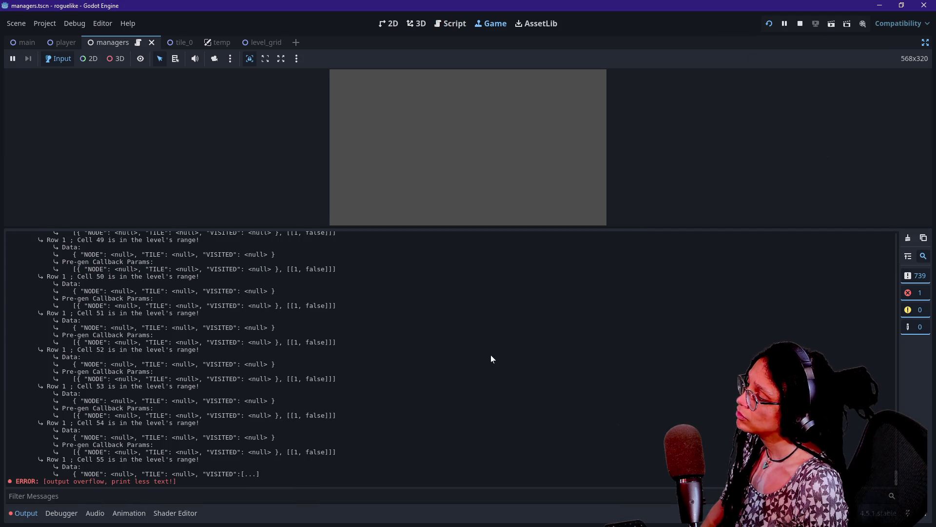
left_click(540, 171)
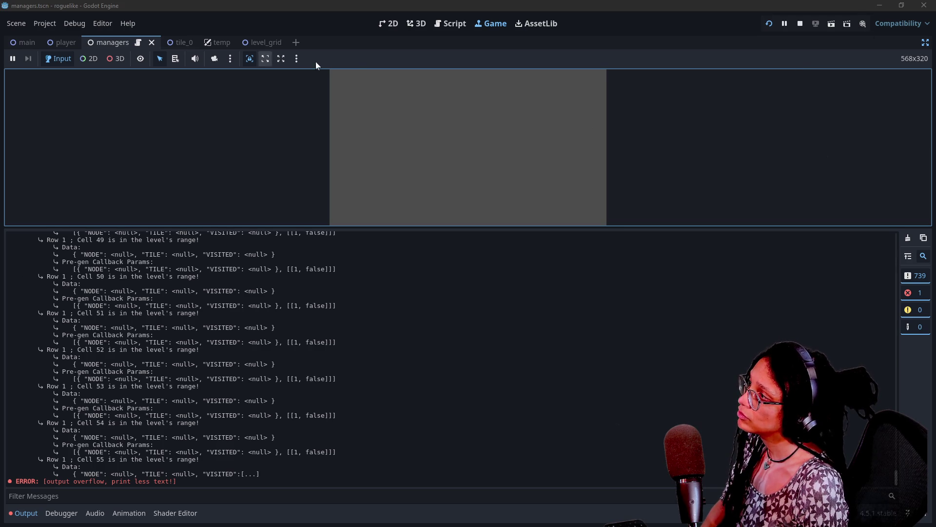
Inspect Node2D, LevelGrid and Managers in the Remote tree, then stop the game.
left_click(925, 43)
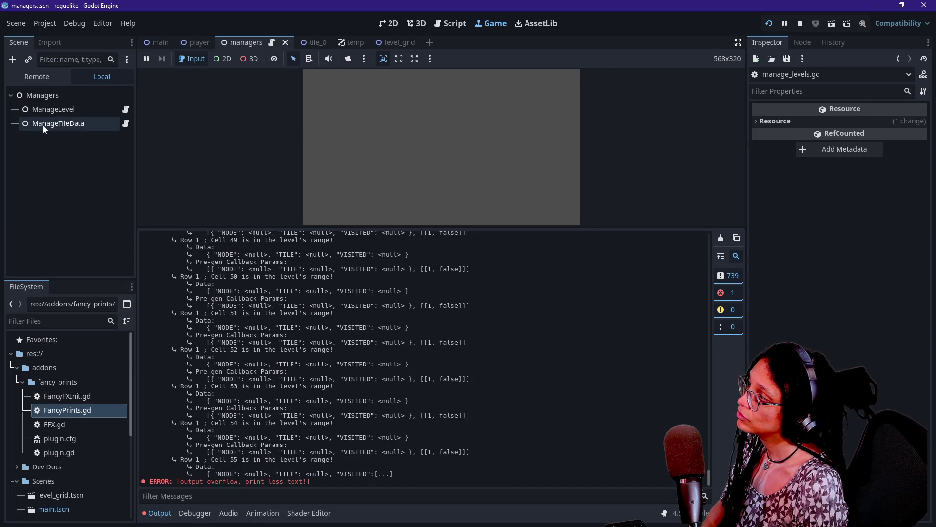
left_click(57, 125)
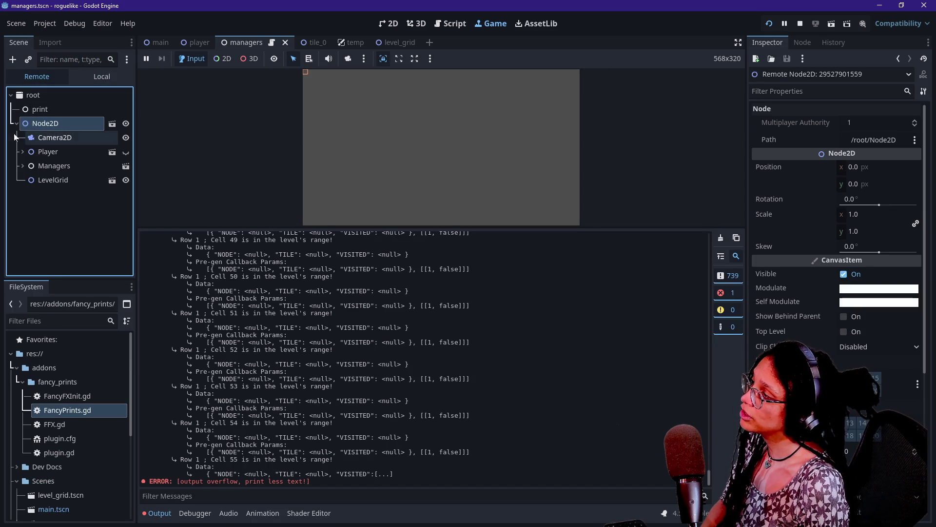
left_click(36, 181)
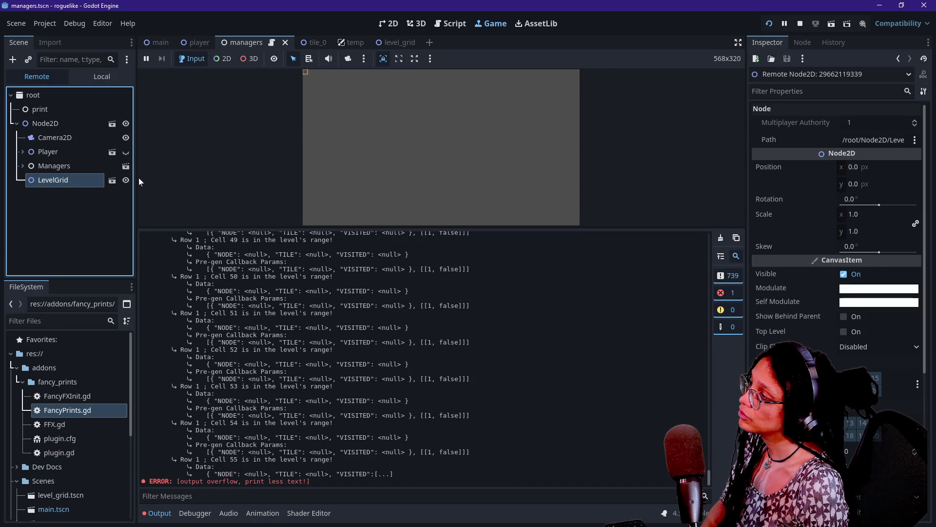
left_click(508, 174)
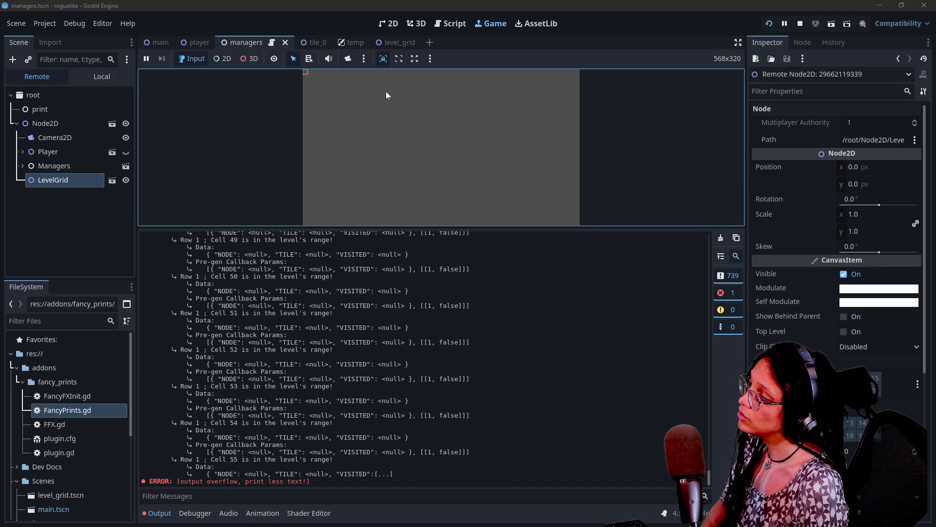
left_click(22, 166)
left_click(800, 24)
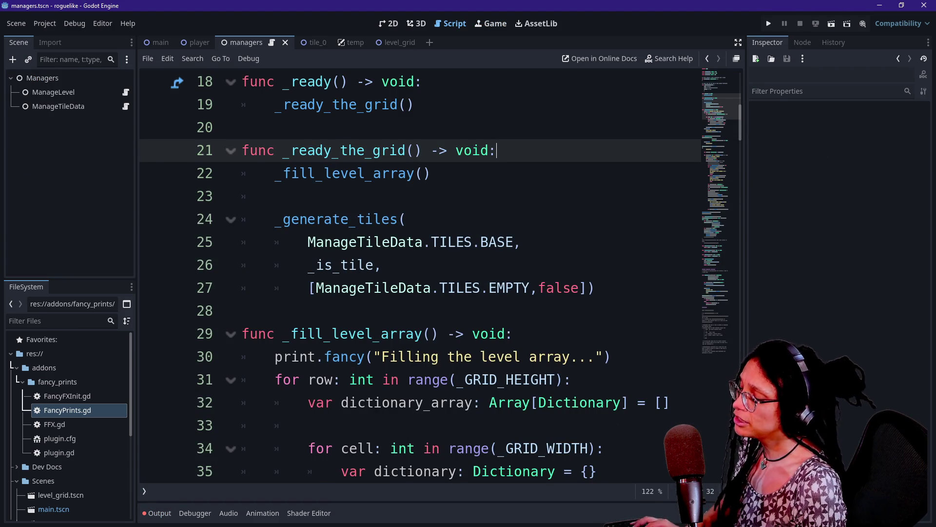
Change the false argument on line 27 back to true in distraction-free mode.
key("ctrl+shift+F11")
double_click(424, 288)
type("true")
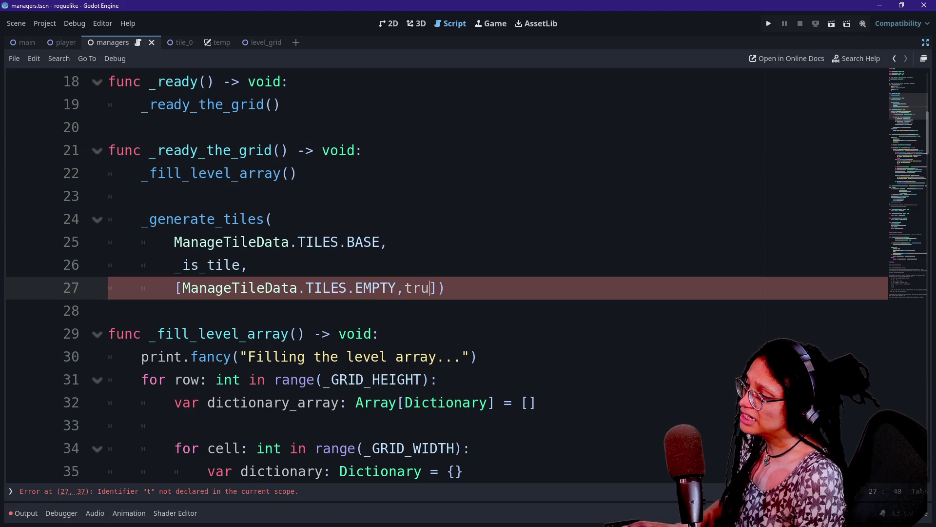
key("shift+Down")
Review the row-logging print.fancy lines and the gen_is_ok.callv check using parameters_to_pass_on.
scroll(447, 275, "down", 3)
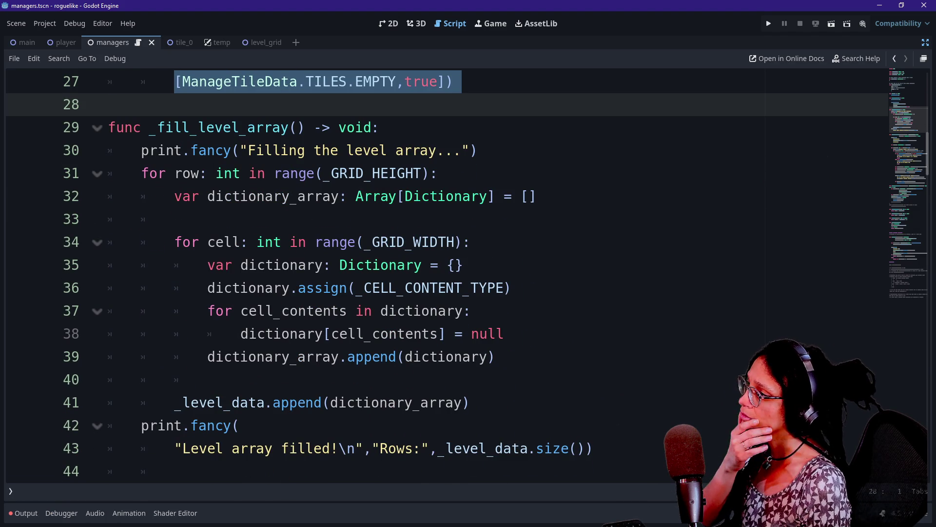
scroll(446, 276, "down", 7)
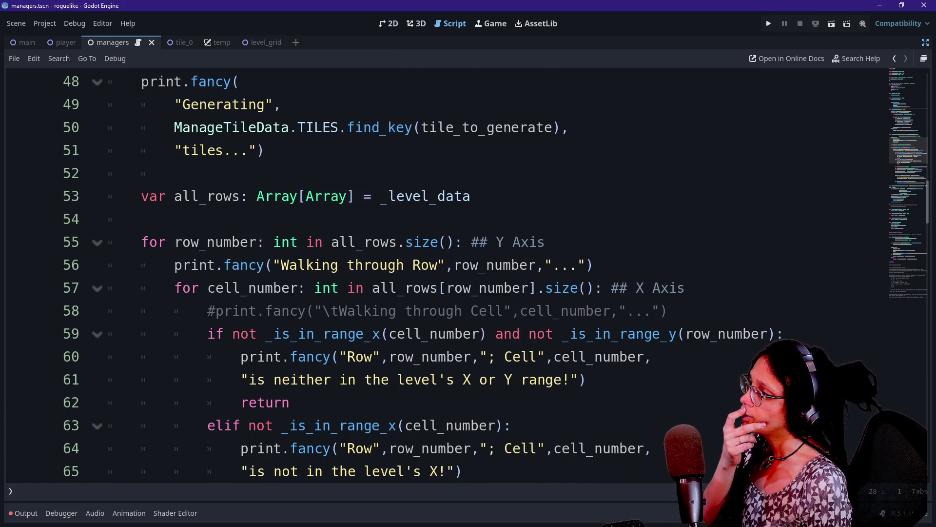
scroll(447, 276, "down", 3)
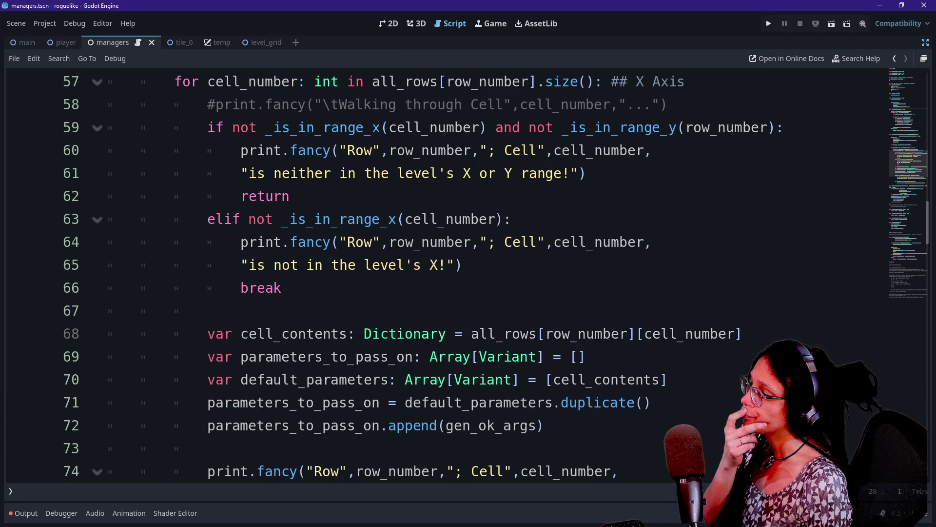
scroll(446, 275, "down", 3)
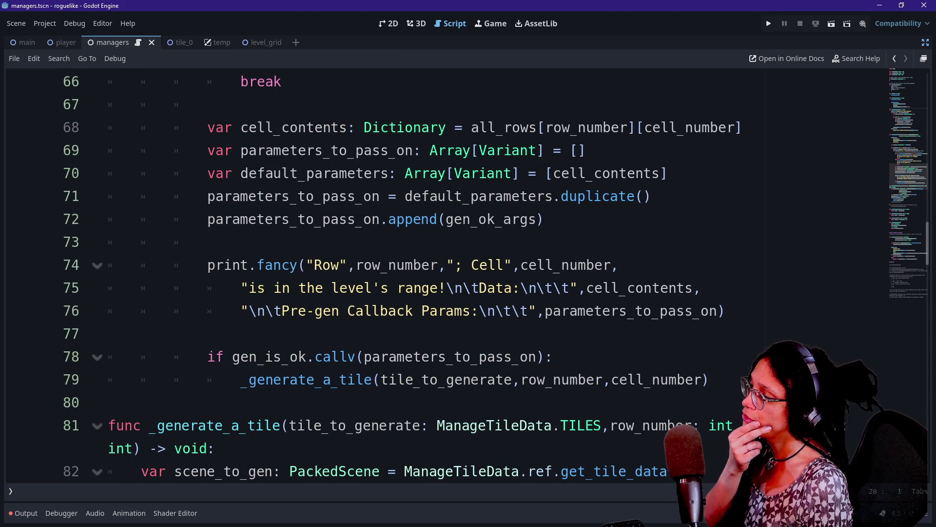
left_click_drag(233, 356, 512, 379)
left_click(677, 311)
mouse_move(216, 265)
left_mouse_down()
mouse_move(627, 288)
mouse_move(677, 311)
left_mouse_up()
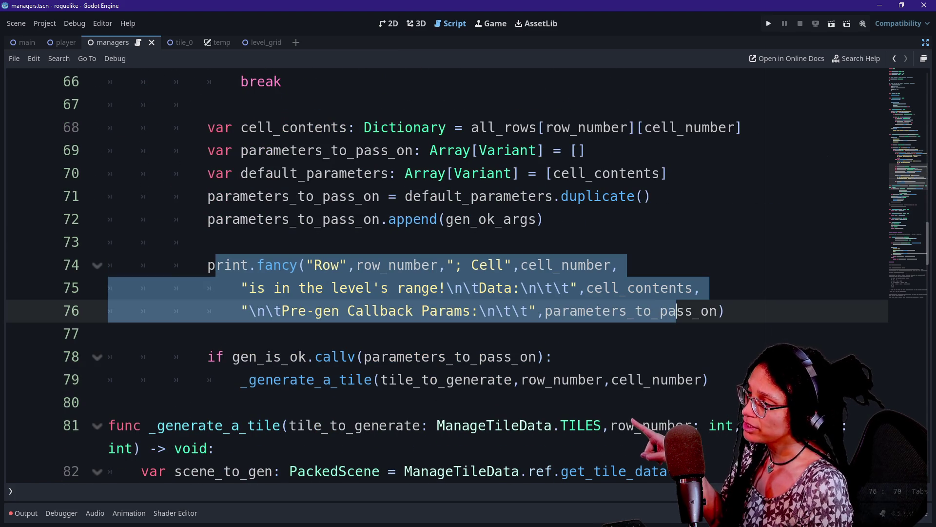
left_click(229, 333)
scroll(229, 333, "down", 1)
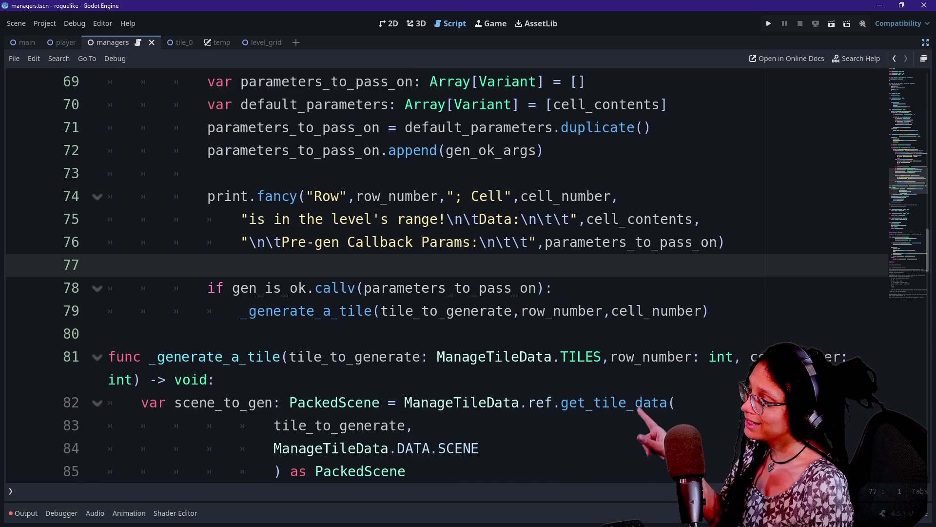
left_click(364, 287)
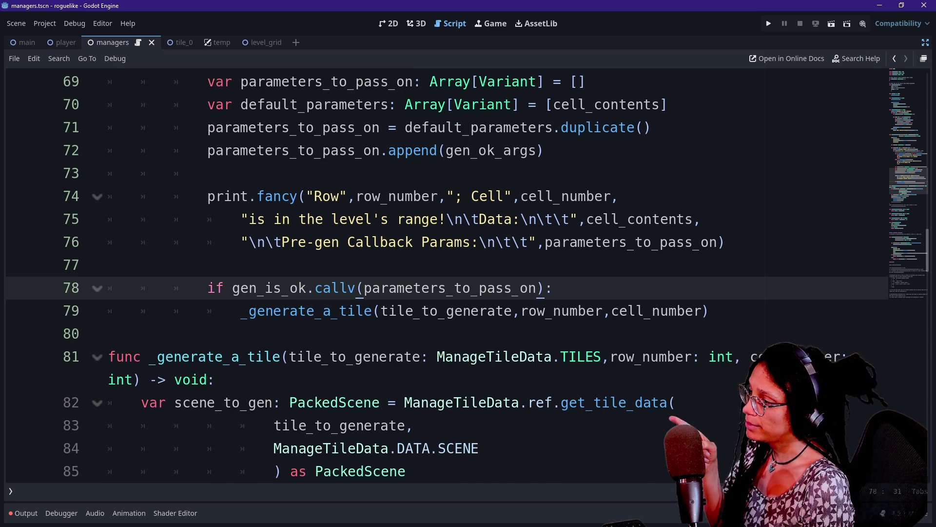
left_click_drag(231, 288, 406, 287)
left_click(405, 288)
key("ctrl+shift+Right")
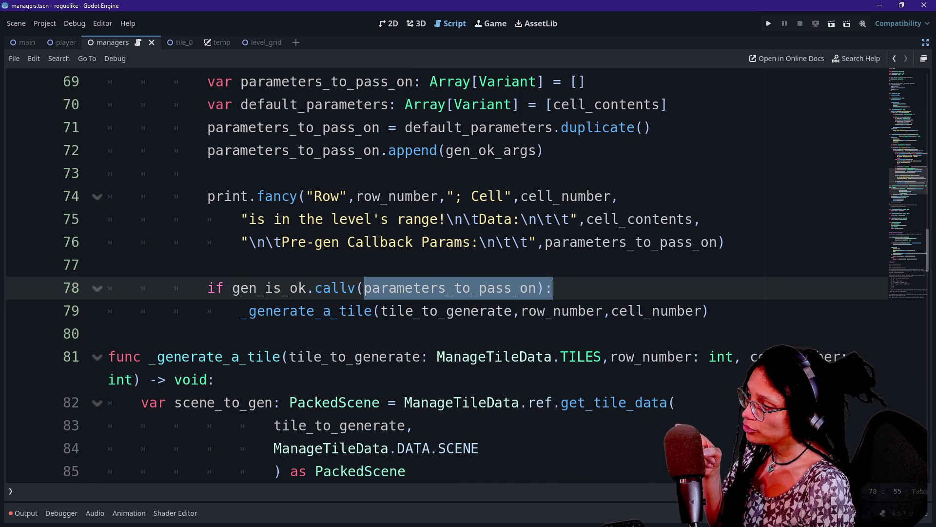
left_click(13, 520)
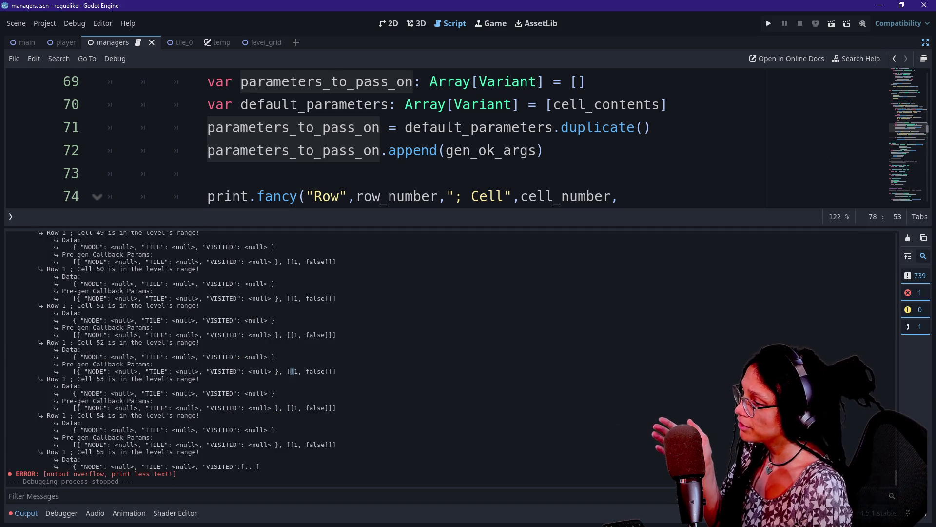
left_click_drag(292, 372, 336, 371)
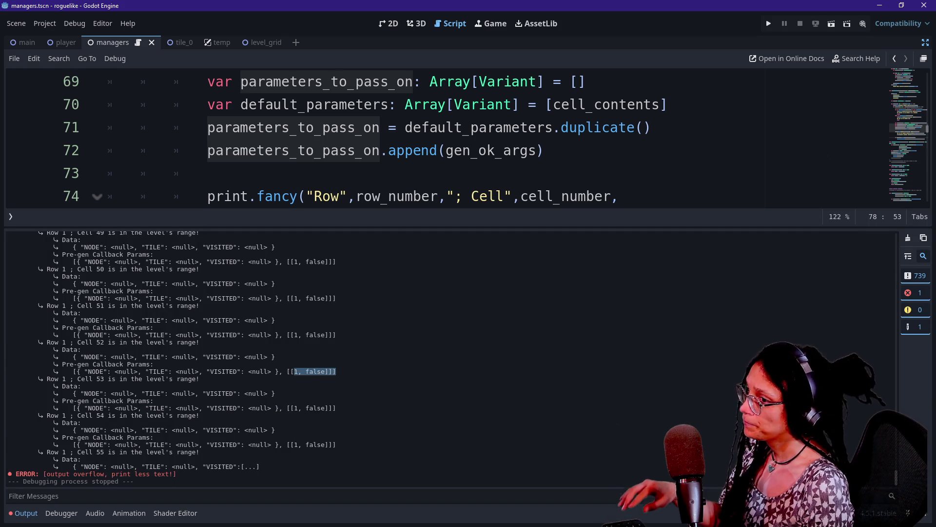
key("ctrl+j")
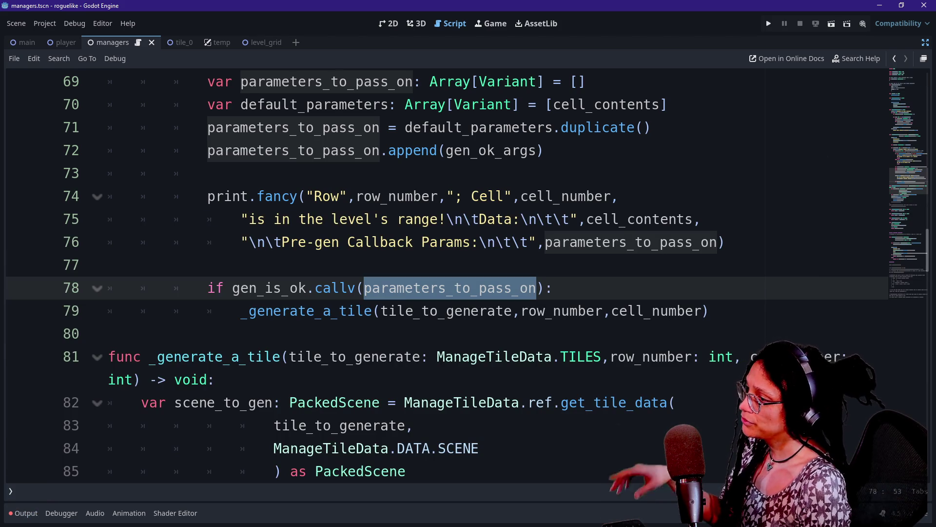
double_click(343, 288)
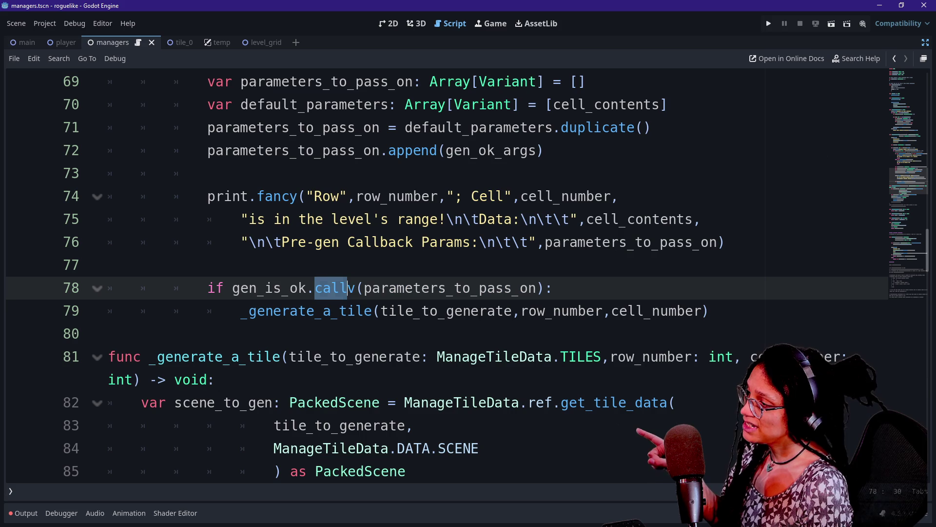
double_click(268, 288)
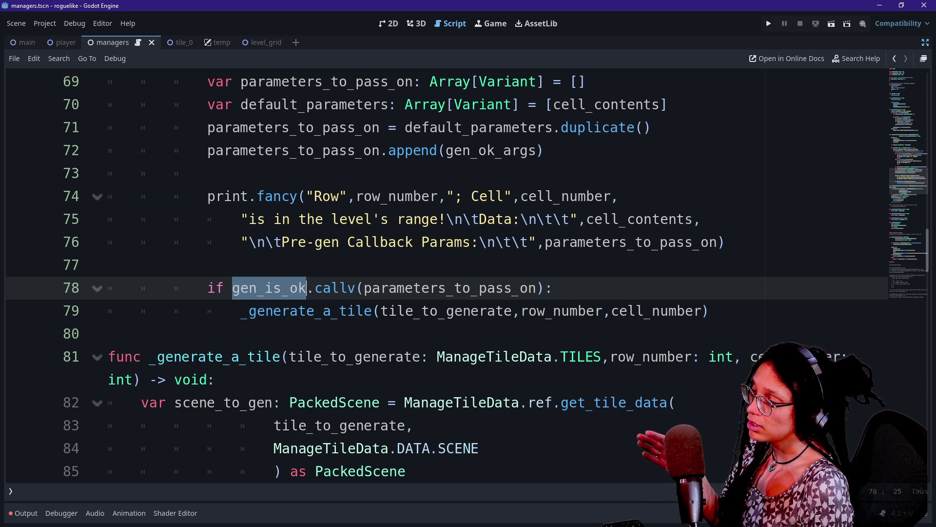
mouse_move(261, 288)
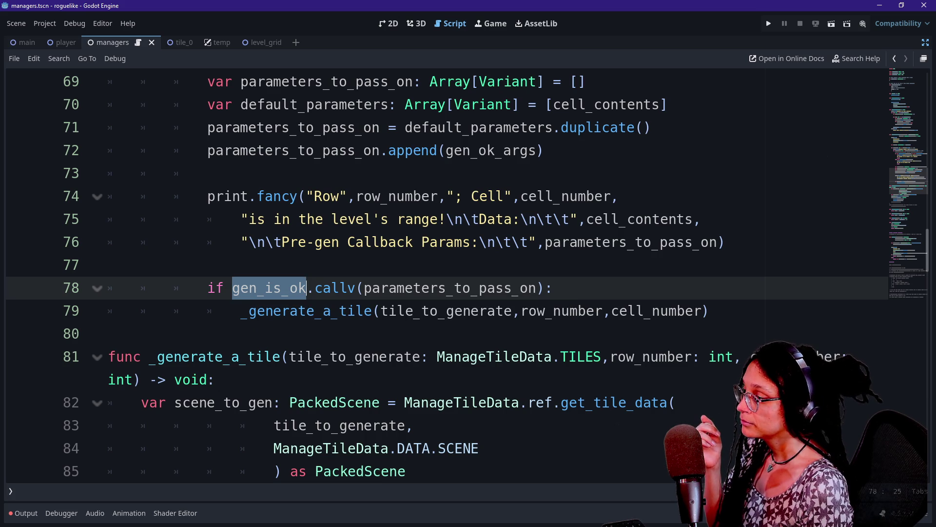
left_click_drag(364, 288, 536, 288)
left_click(108, 334)
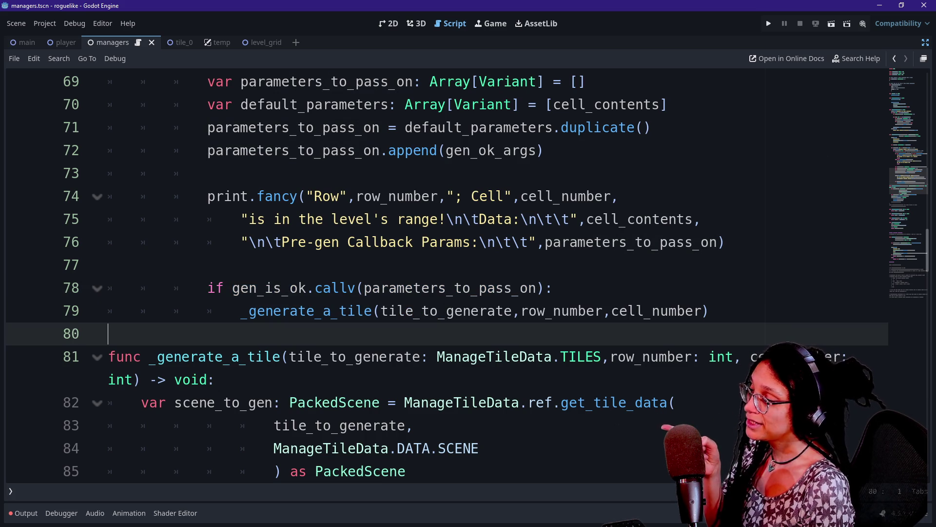
left_click(530, 288)
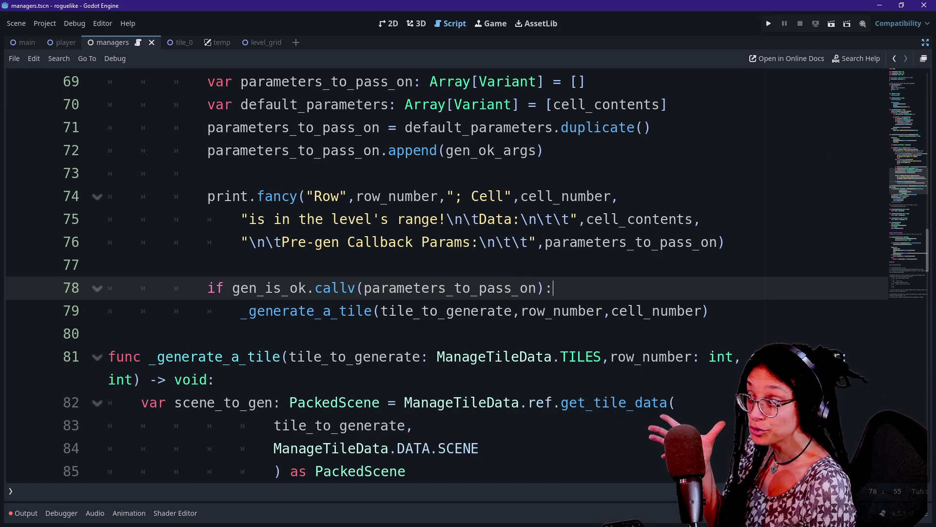
key("Down")
key("End")
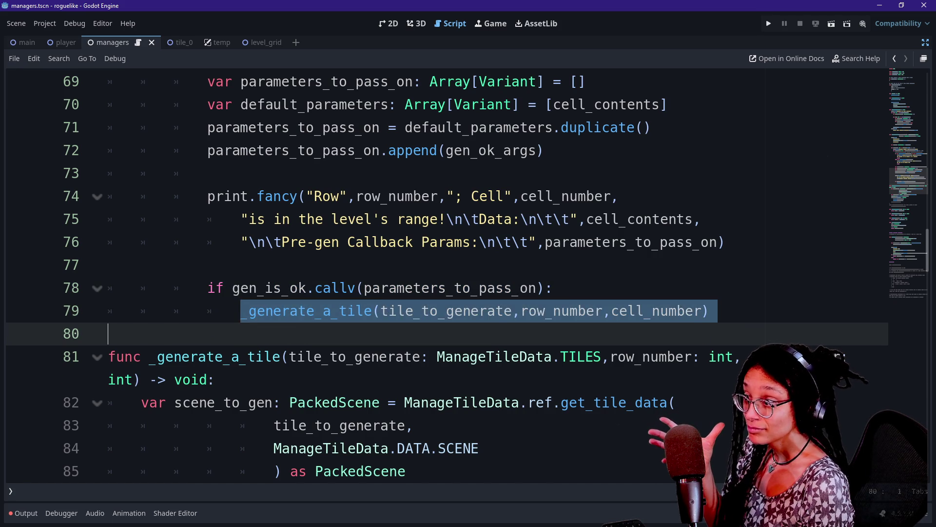
Add an else: branch after the tile call and start a print.fancy(" line inside it.
key("Return")
key("BackSpace")
type("else:")
key("Return")
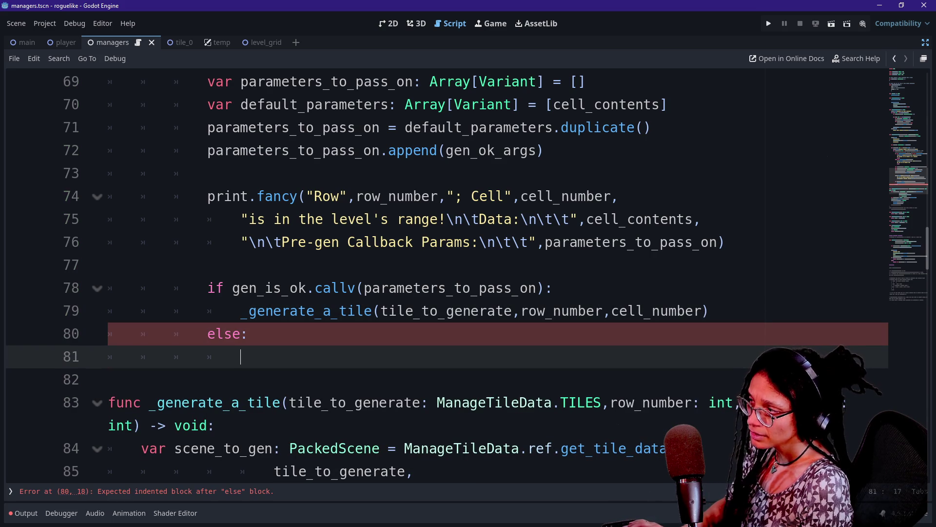
type("pt")
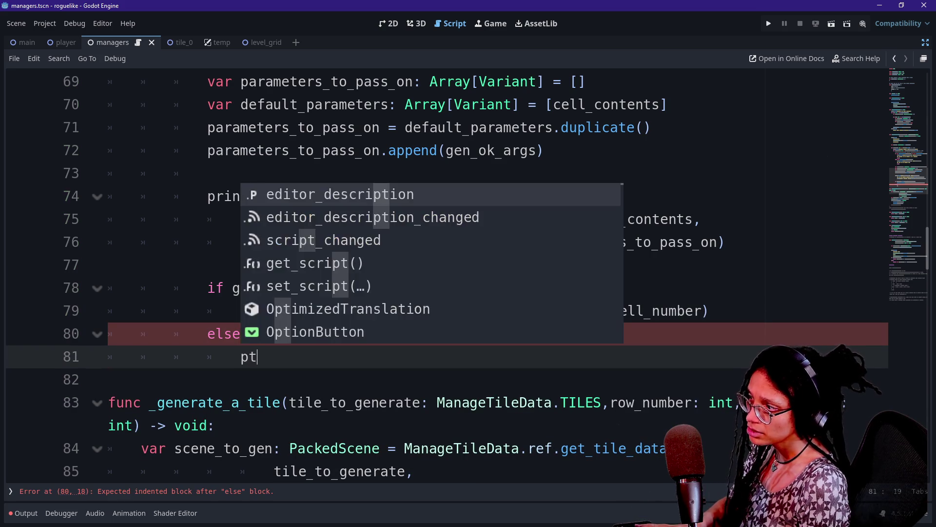
key("BackSpace")
type("ro")
key("BackSpace")
type("int.")
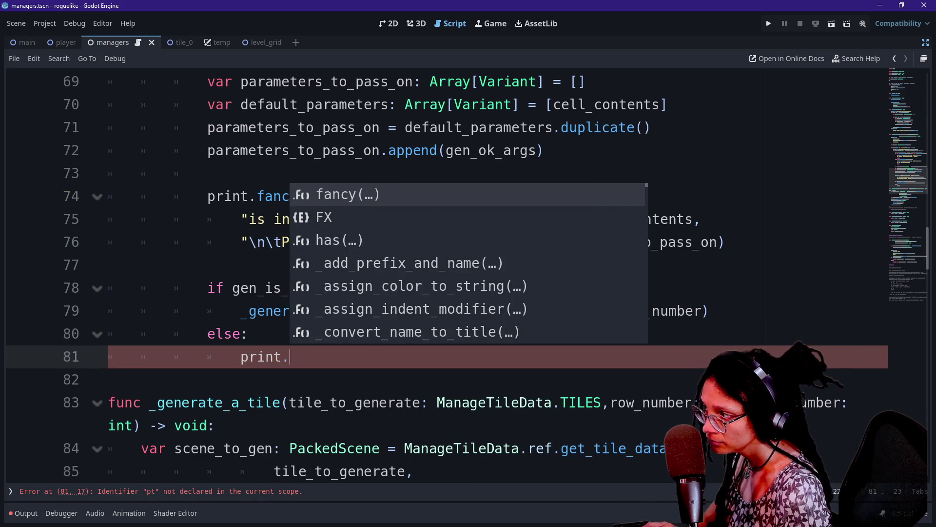
type("fancy(\"T")
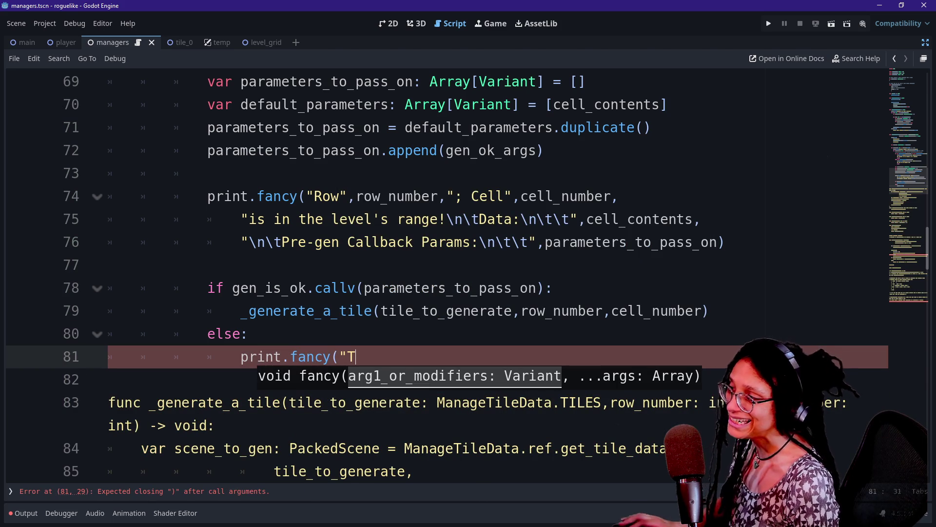
key("Escape")
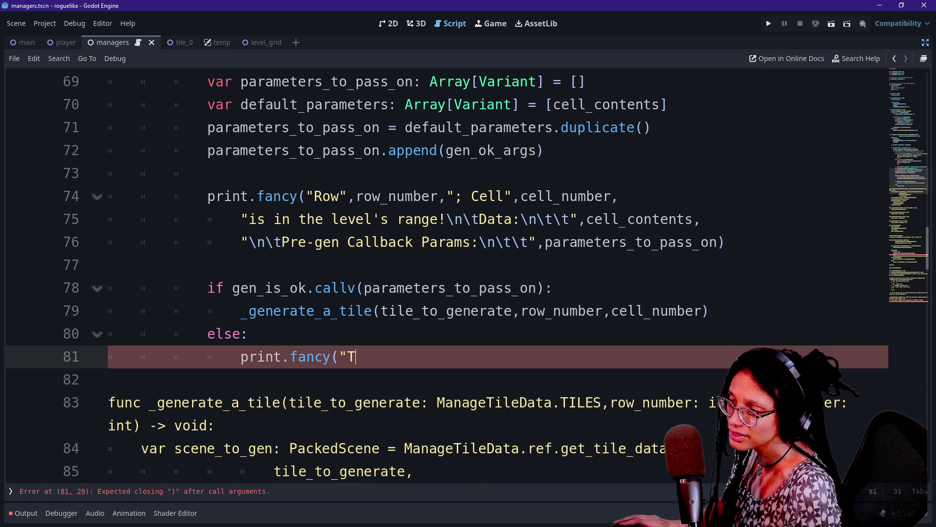
Fill in the message arguments "Callable", gen_is_ok, "returned false!".
type("R")
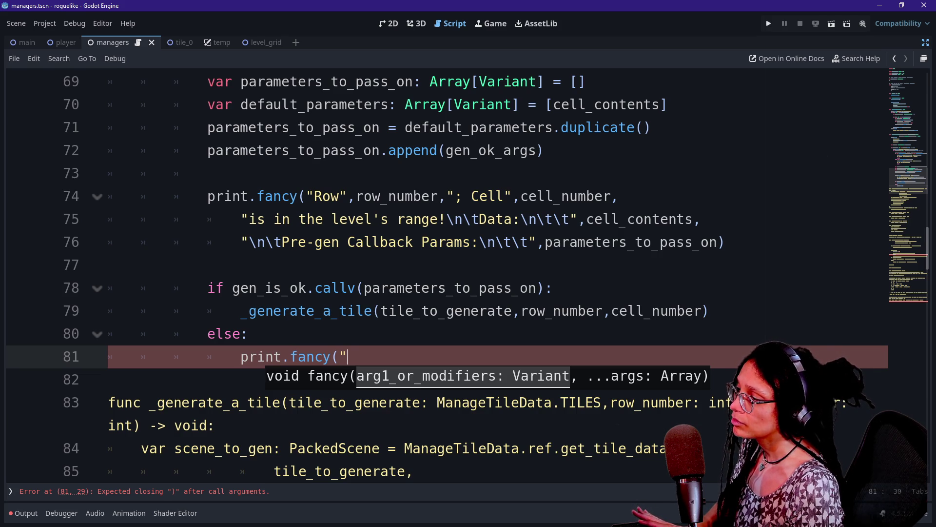
type("a")
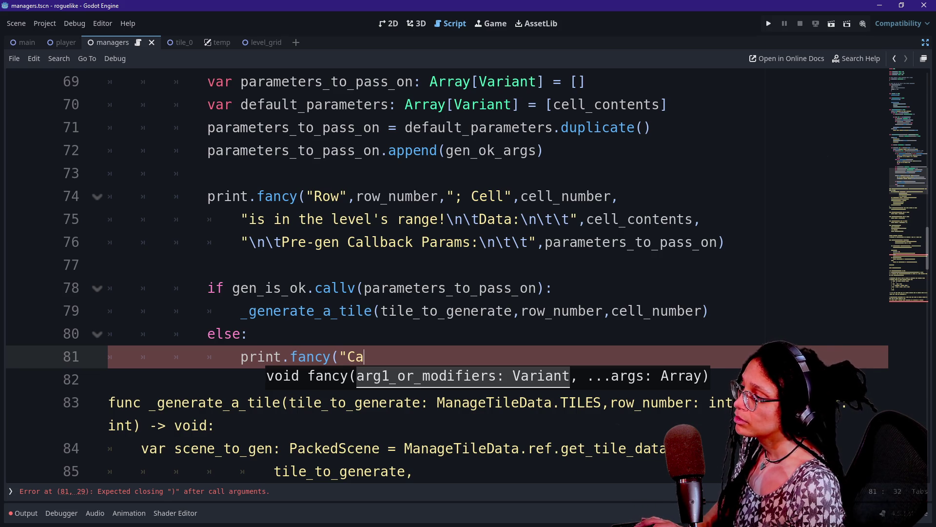
type("llable")
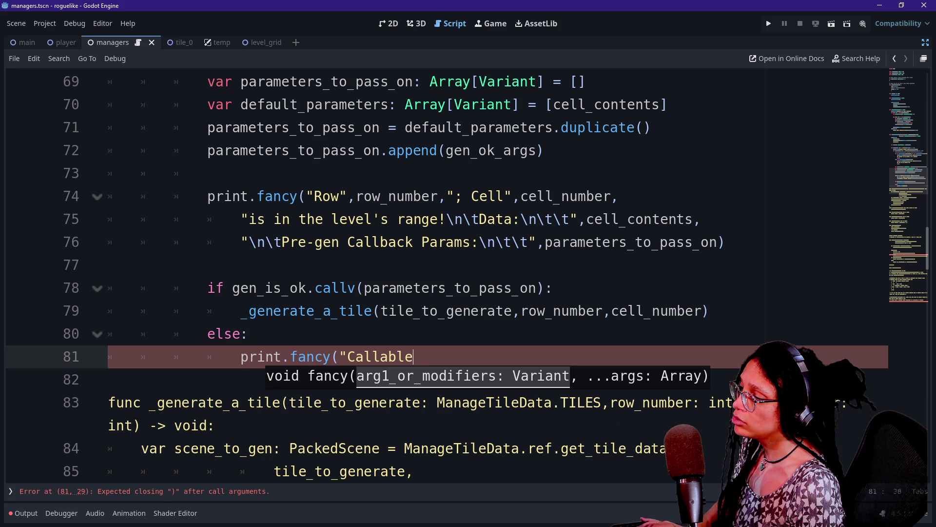
type("\",gen")
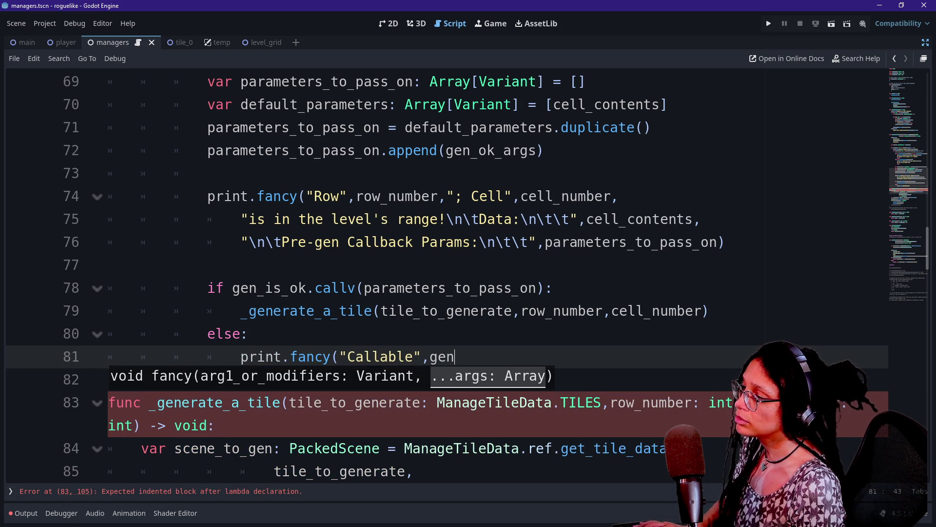
type("_is_okm")
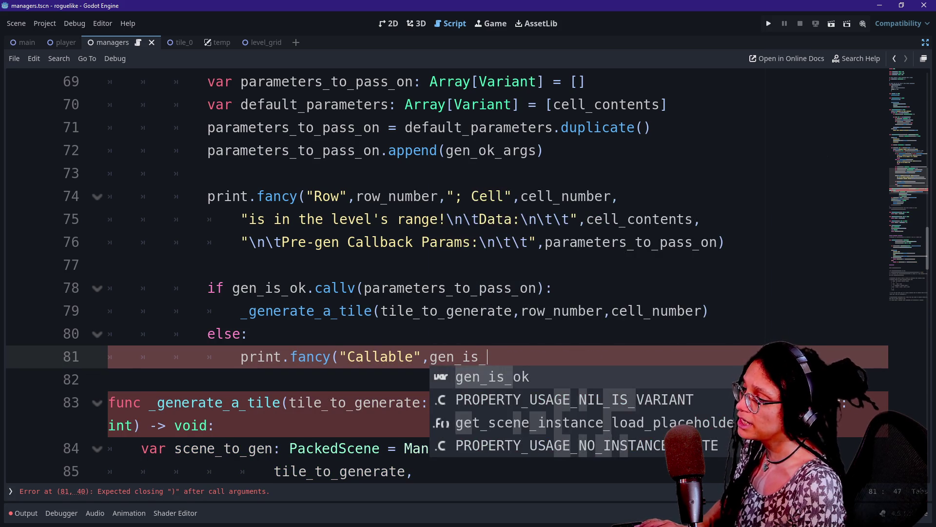
key("BackSpace")
type(",\"returned")
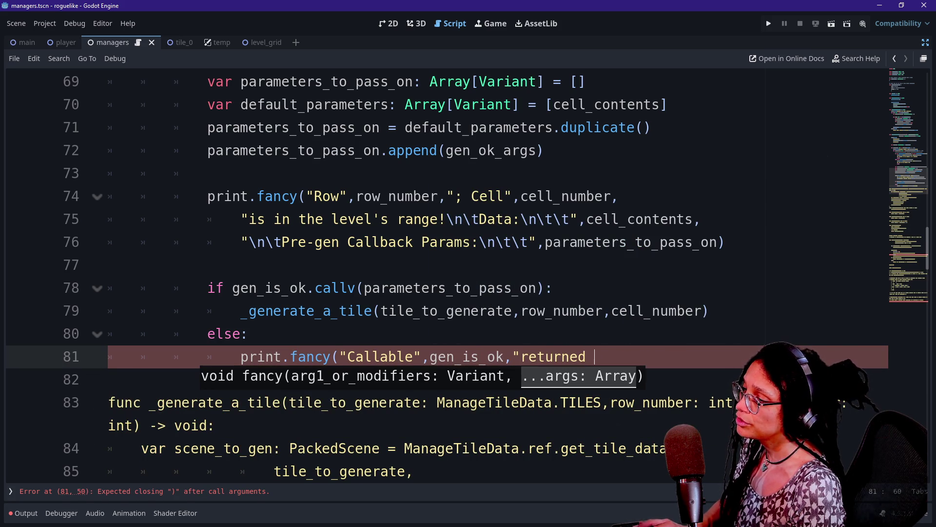
key("BackSpace")
type("\",")
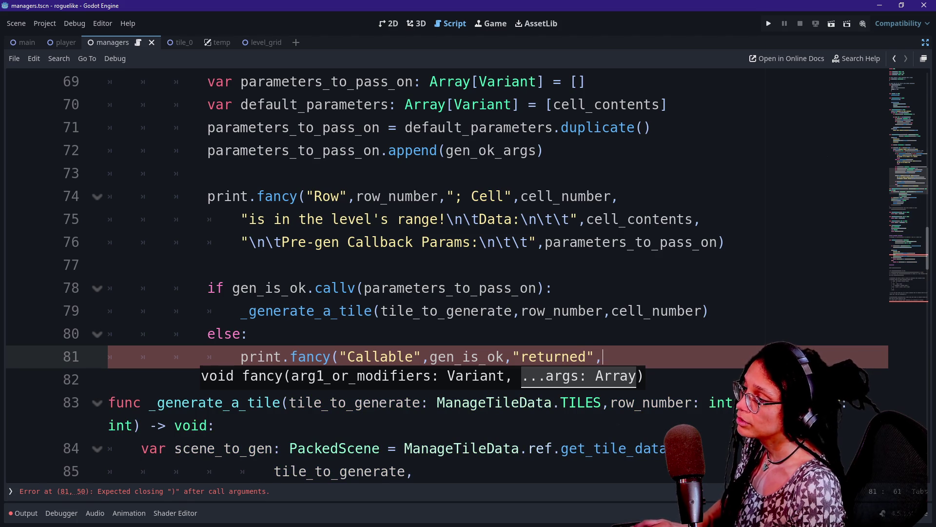
left_click_drag(232, 288, 545, 288)
left_click(594, 357)
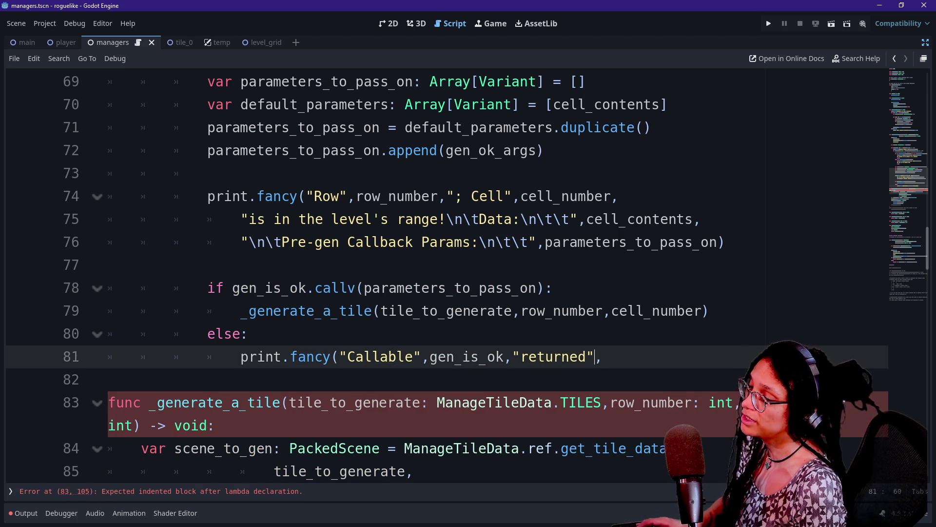
type("false")
key("BackSpace")
key("BackSpace")
key("BackSpace")
key("BackSpace")
type("\"false")
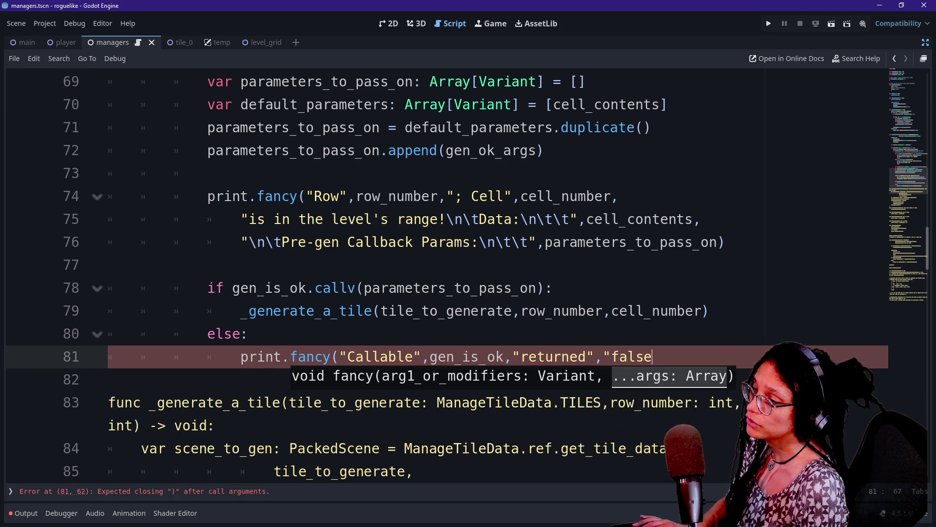
key("BackSpace")
key("BackSpace")
key("BackSpace")
type("false!\"")
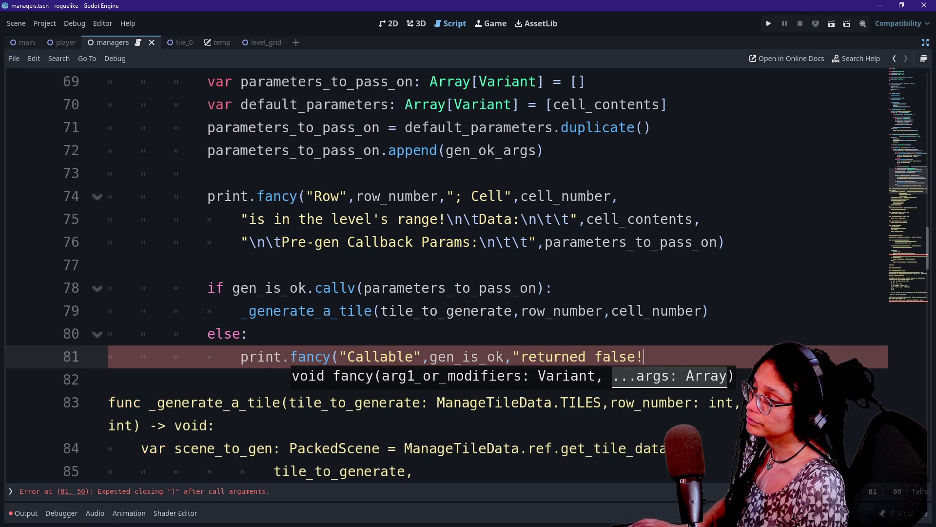
Wrap false in [b][/b] tags, close the parenthesis, save the script and run the project.
left_click(594, 357)
type("[b]")
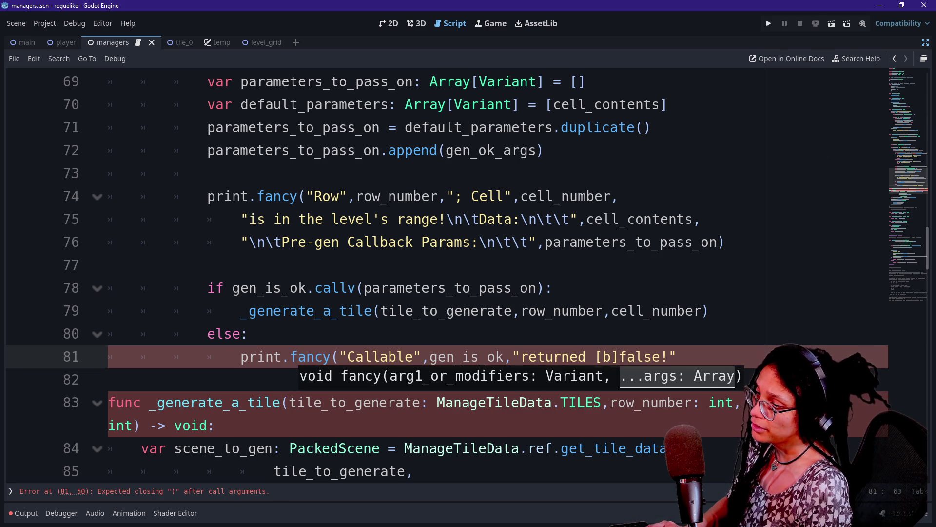
left_click(661, 356)
type("[/b]")
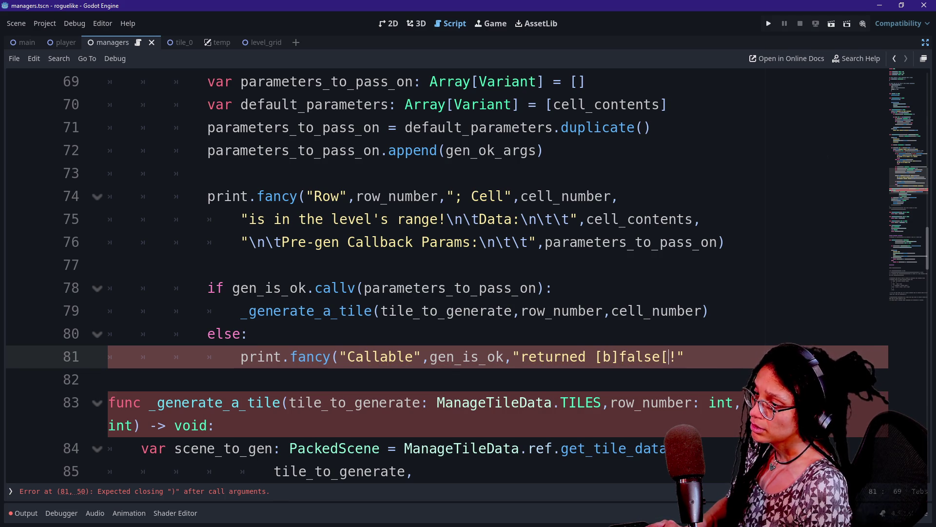
left_click(108, 265)
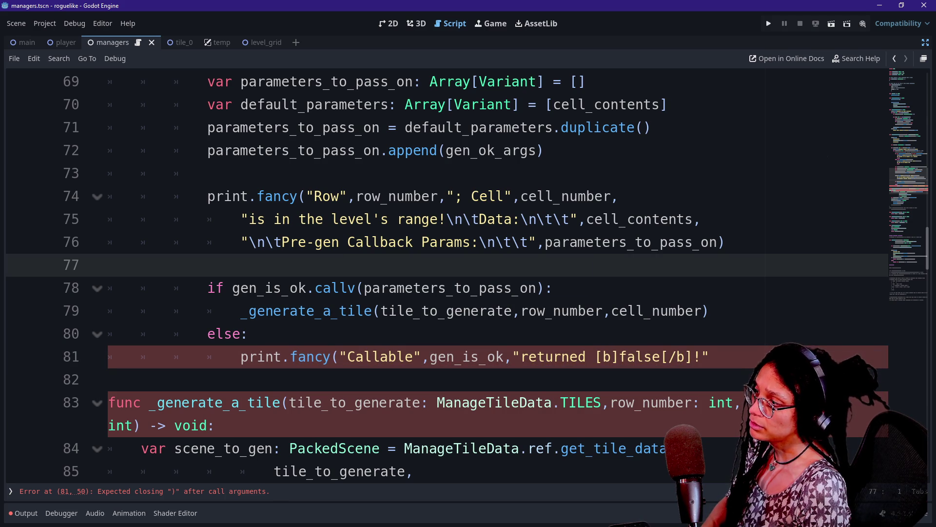
left_click(714, 357)
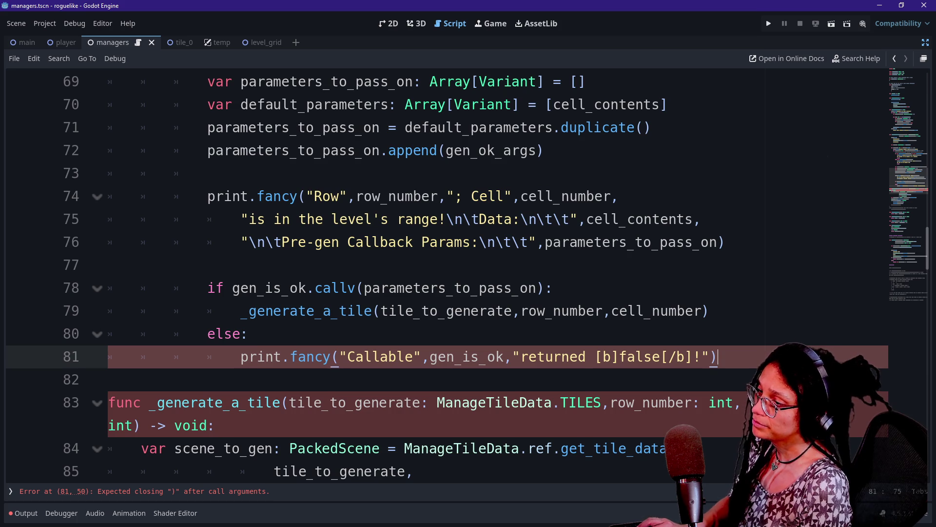
type(")")
key("ctrl+s")
left_click(765, 26)
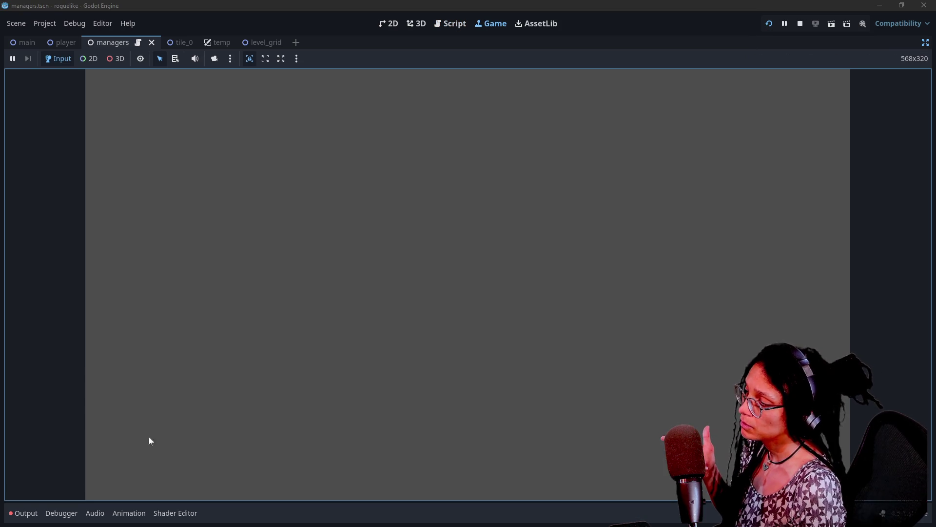
Read through the output log's _is_tile false messages, highlighting the 'true' in the [[1, true]] params.
left_click(19, 516)
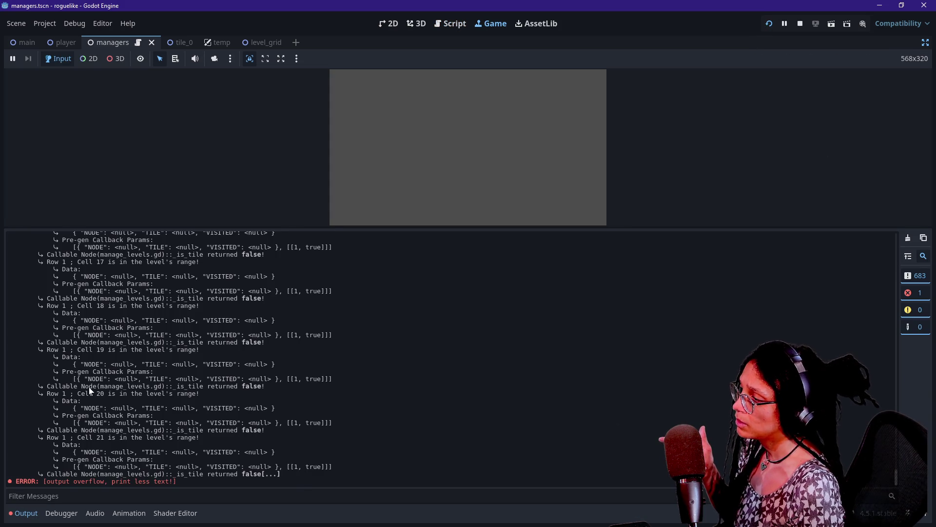
triple_click(132, 386)
left_click(117, 340)
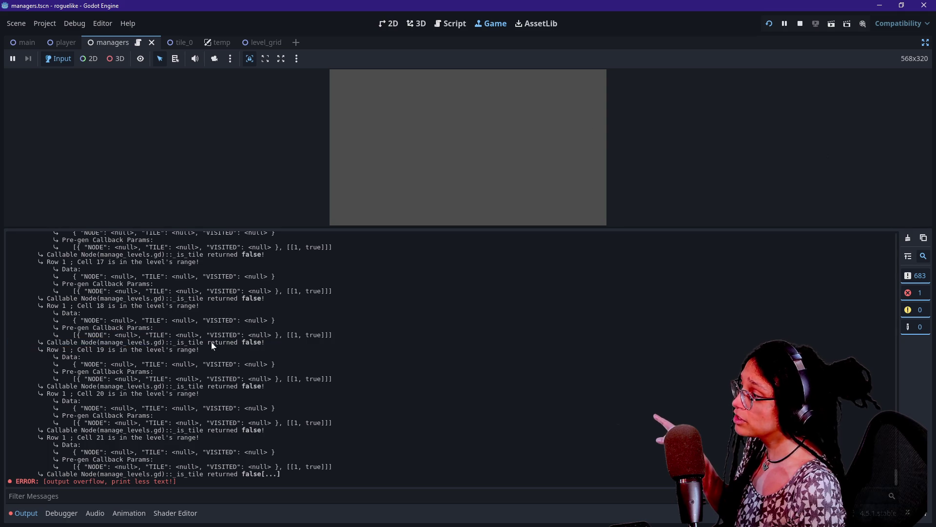
triple_click(117, 342)
scroll(280, 462, "up", 10)
scroll(279, 462, "up", 20)
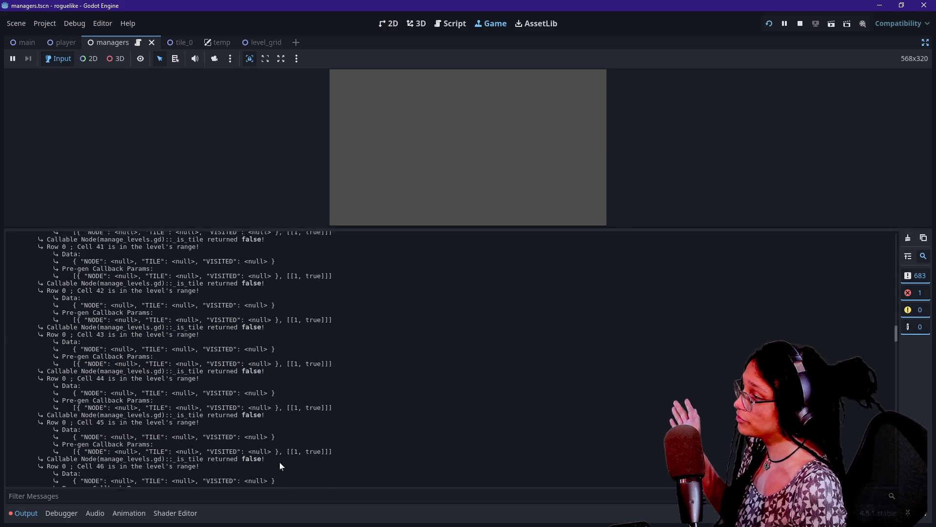
scroll(279, 461, "down", 15)
scroll(279, 461, "down", 10)
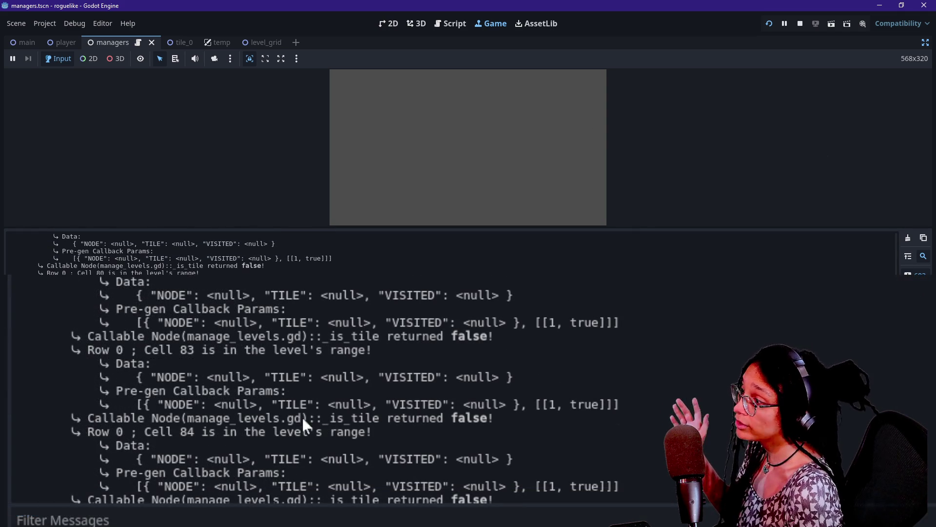
left_click_drag(288, 404, 593, 408)
double_click(590, 409)
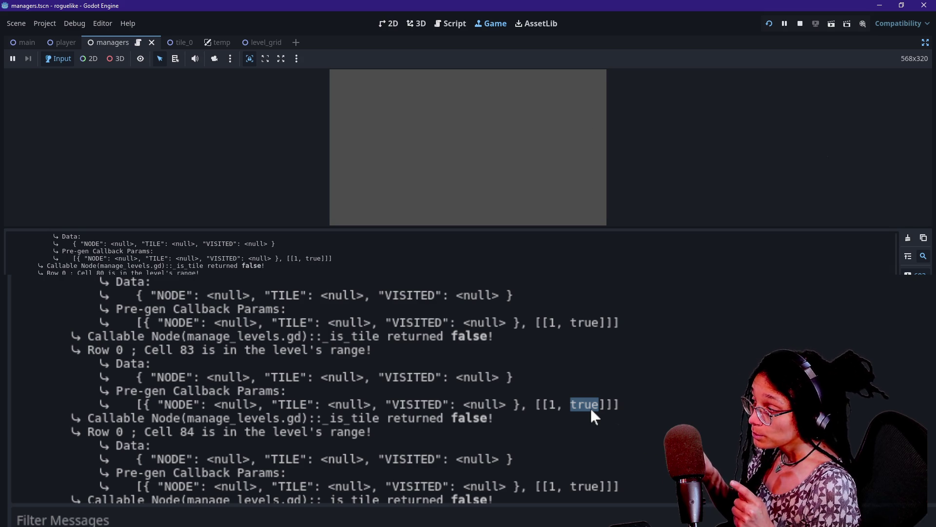
Stop the running game and put the caret on empty line 73 of the script.
left_click(440, 109)
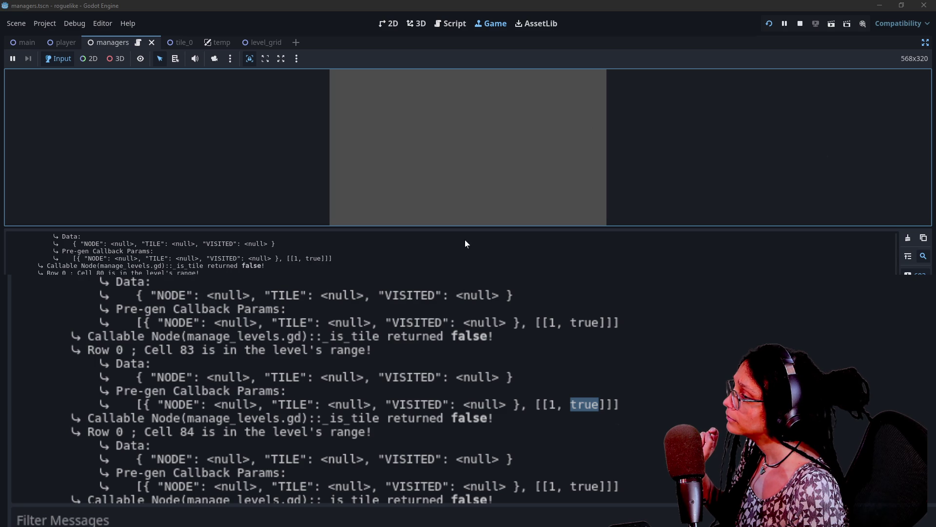
left_click(796, 31)
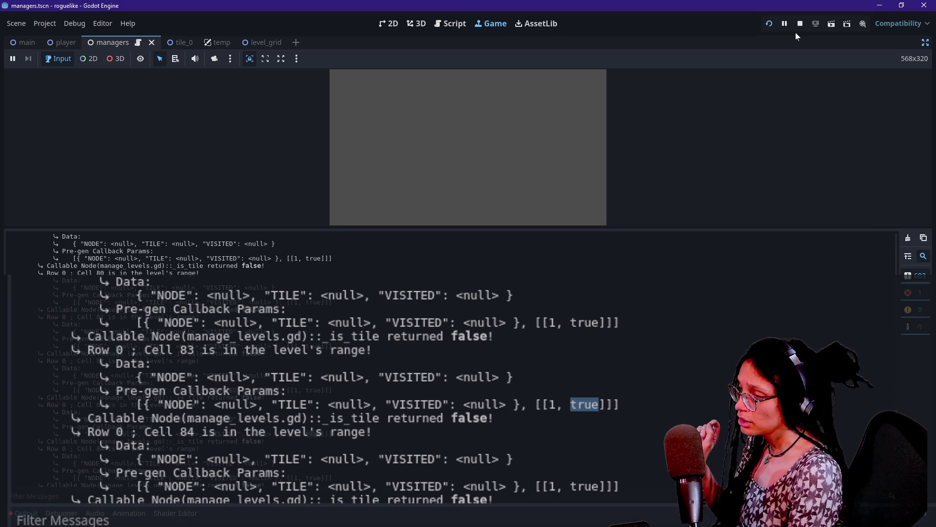
left_click(207, 173)
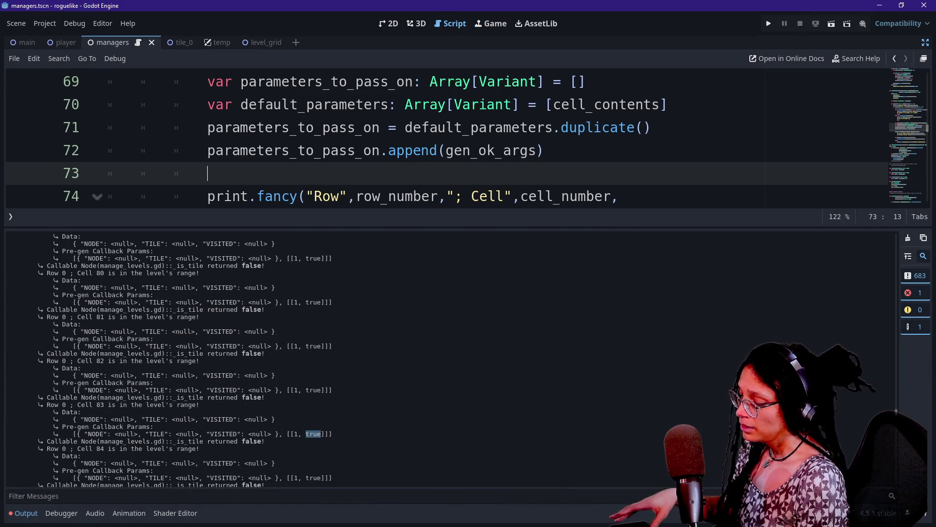
key("ctrl+j")
scroll(446, 275, "down", 10)
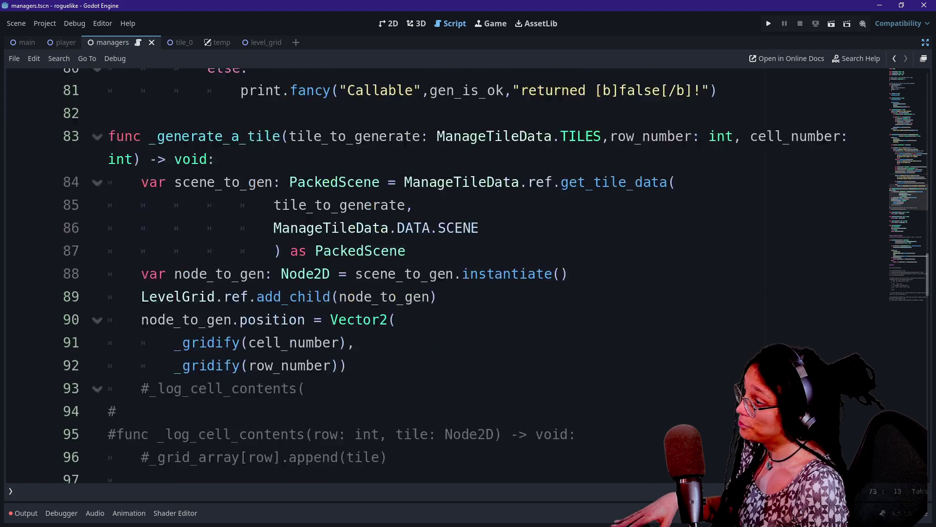
scroll(446, 276, "down", 4)
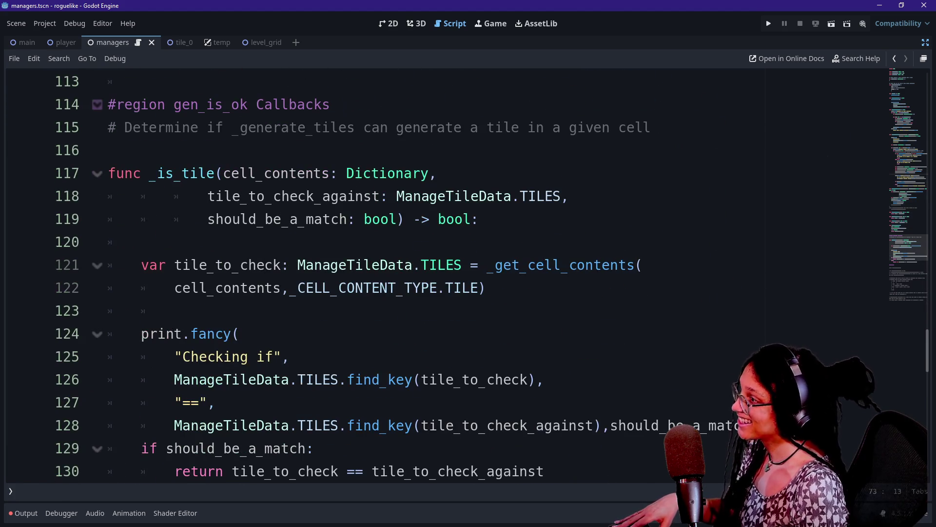
mouse_move(355, 287)
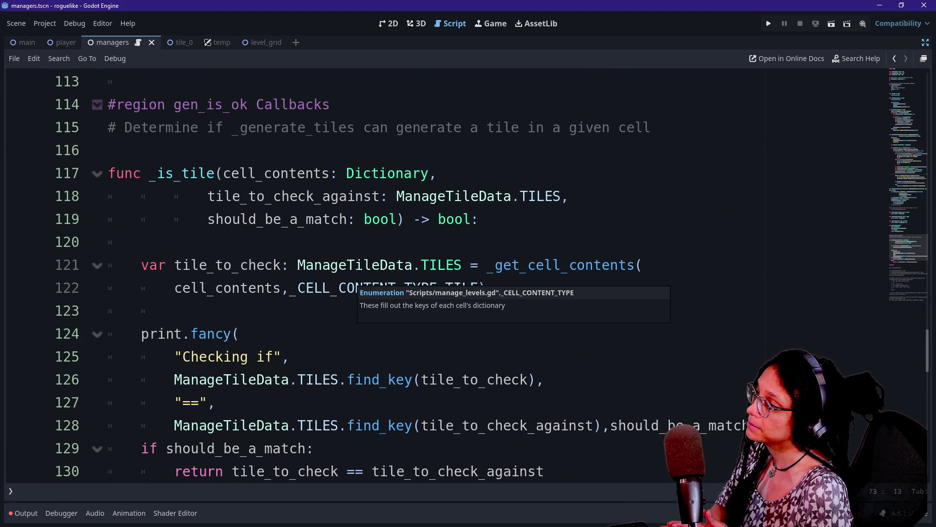
left_click(174, 310)
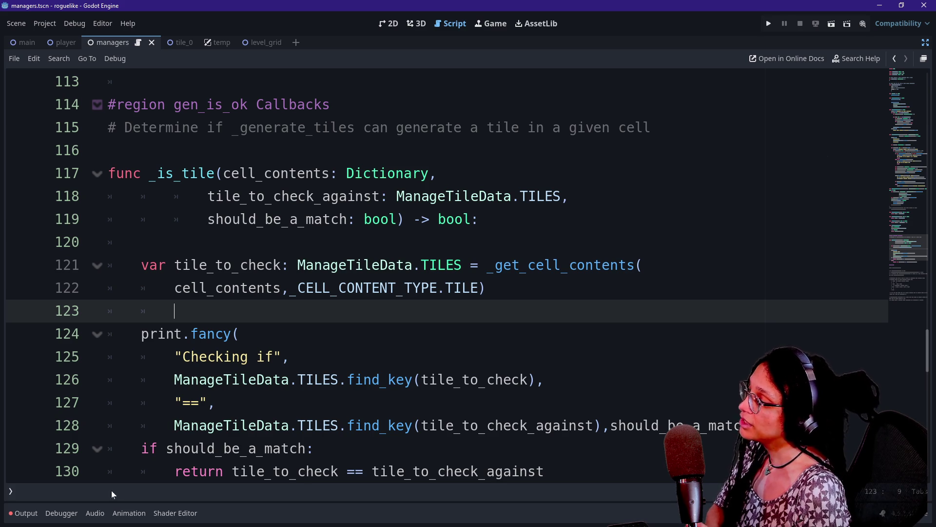
left_click(23, 513)
left_click(29, 496)
type("checking")
key("ctrl+j")
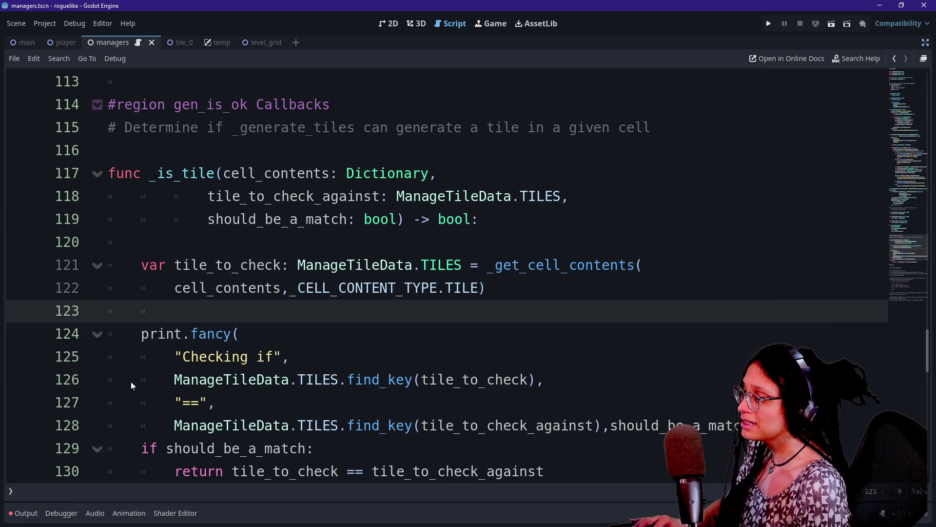
scroll(178, 355, "down", 1)
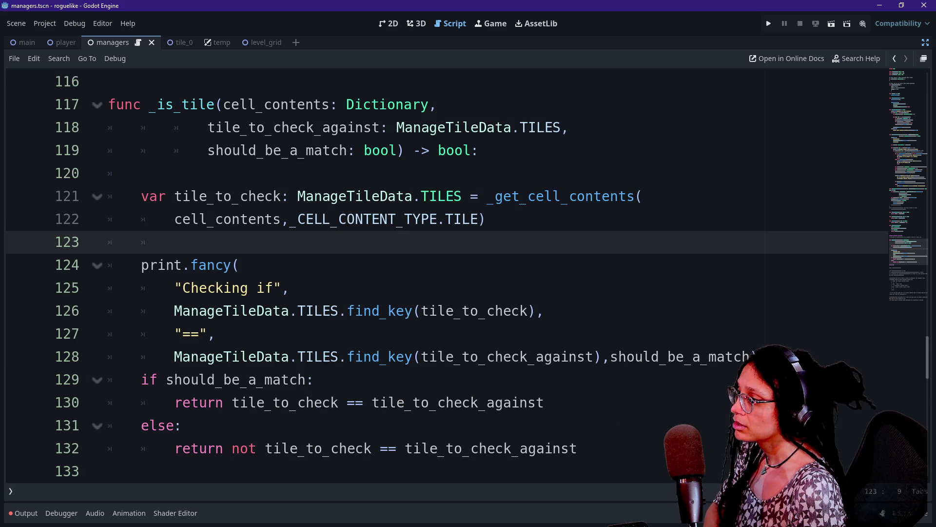
mouse_move(157, 265)
left_mouse_down()
mouse_move(355, 357)
mouse_move(347, 356)
left_mouse_up()
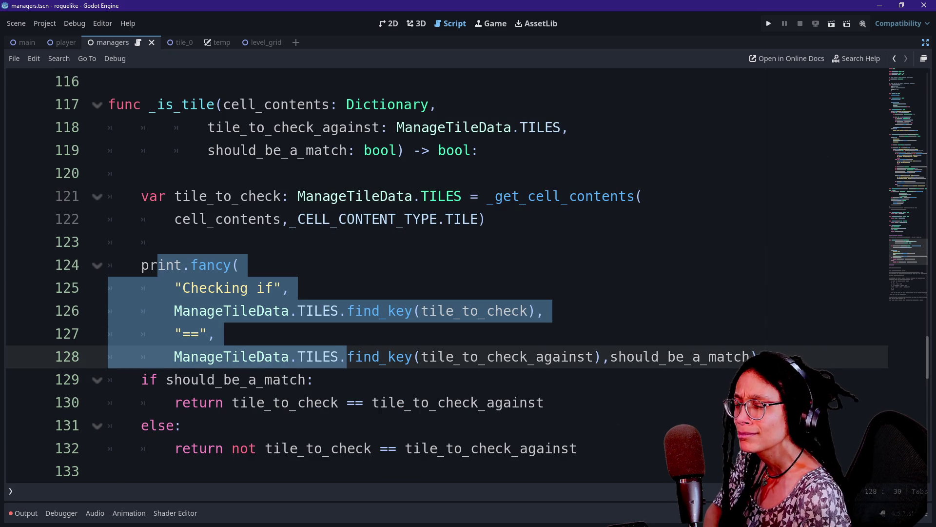
left_click(175, 242)
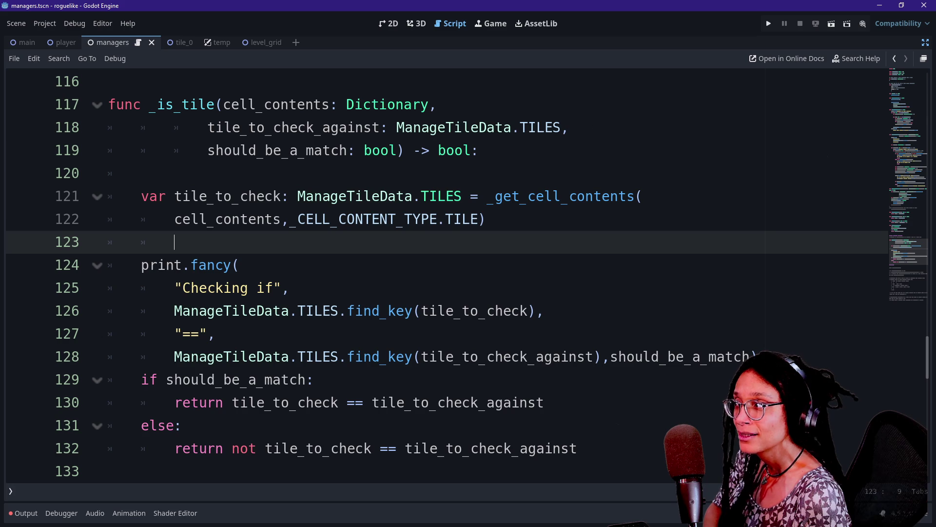
scroll(439, 273, "up", 3)
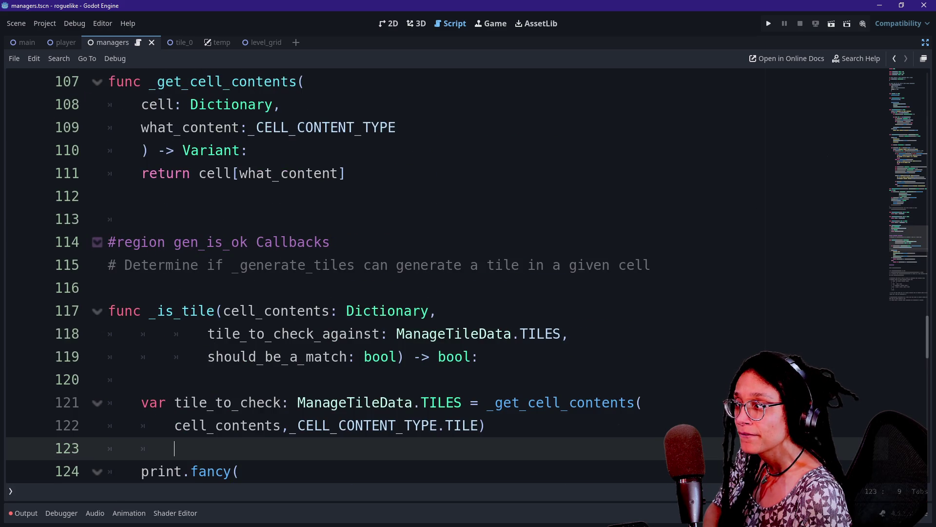
scroll(439, 273, "down", 1)
scroll(439, 273, "up", 1)
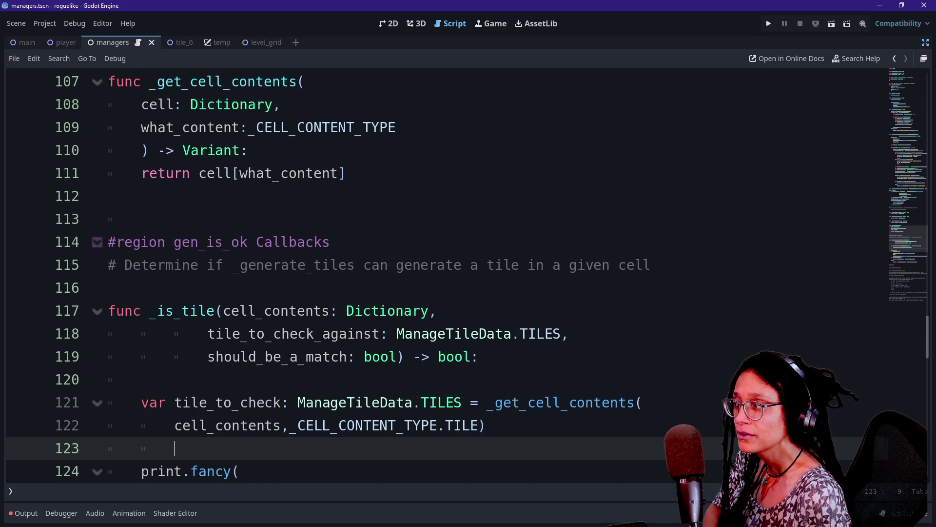
scroll(439, 273, "up", 1)
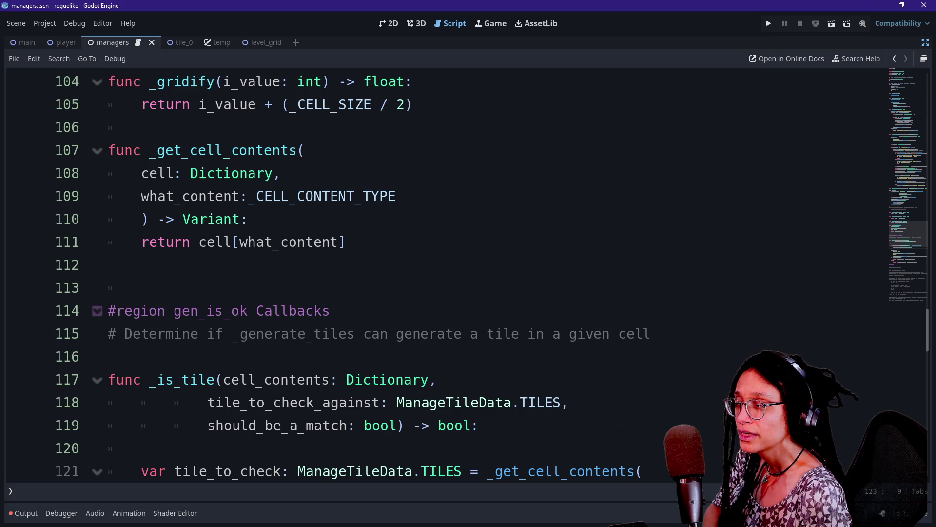
scroll(439, 273, "up", 10)
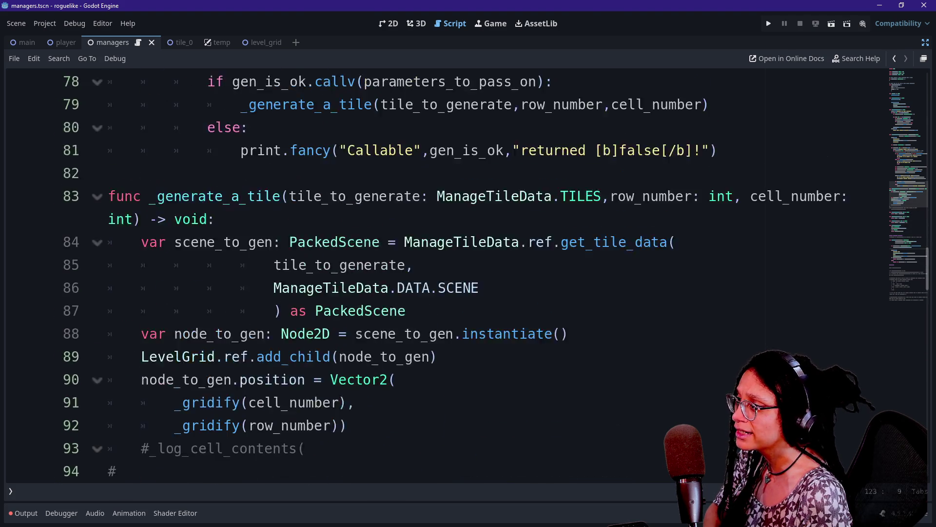
scroll(439, 273, "down", 3)
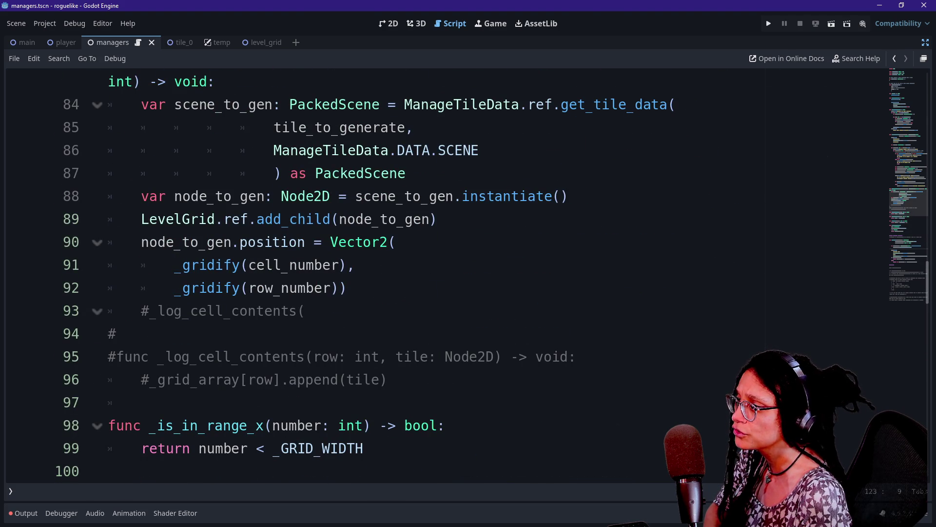
scroll(439, 273, "down", 1)
scroll(439, 273, "up", 6)
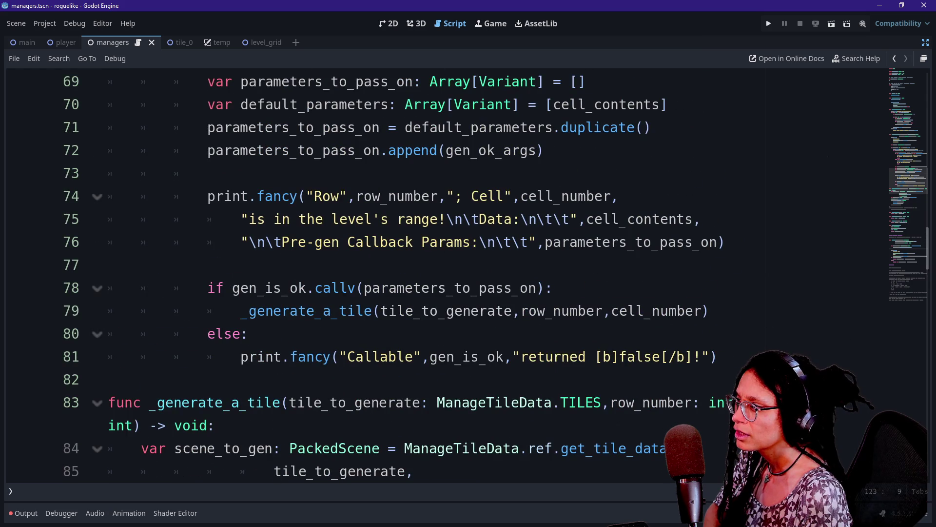
mouse_move(336, 288)
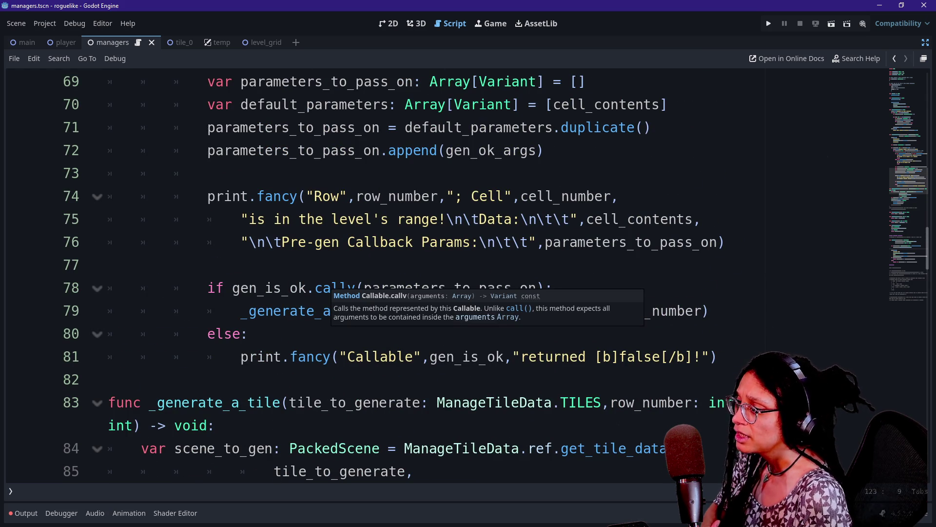
left_click(522, 308)
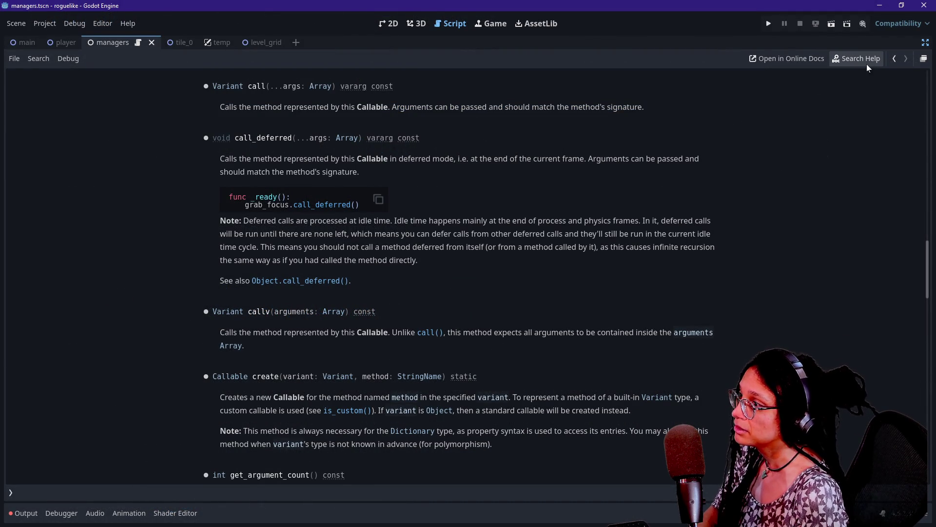
left_click(894, 58)
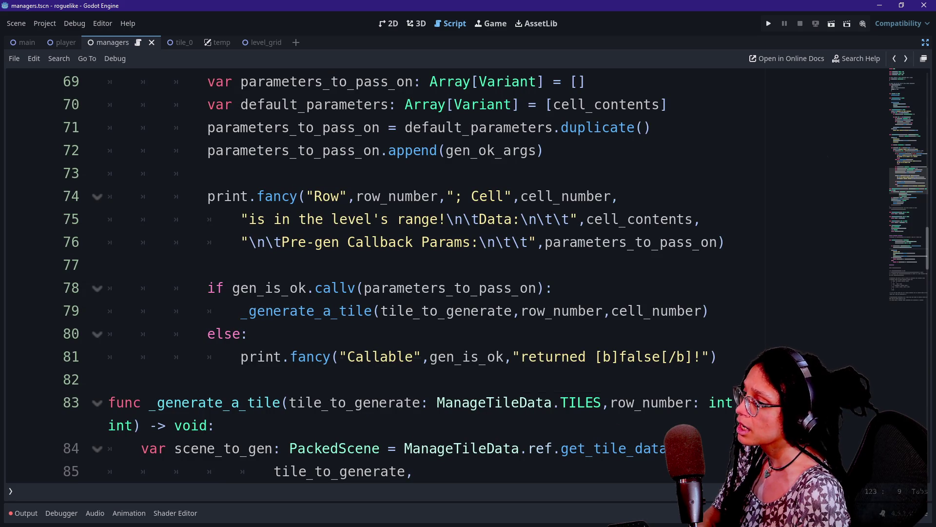
Move down to _is_tile and mark its tile_to_check_against and should_be_a_match parameters.
mouse_move(326, 356)
left_click(109, 356)
key("Down")
key("Down")
key("Down")
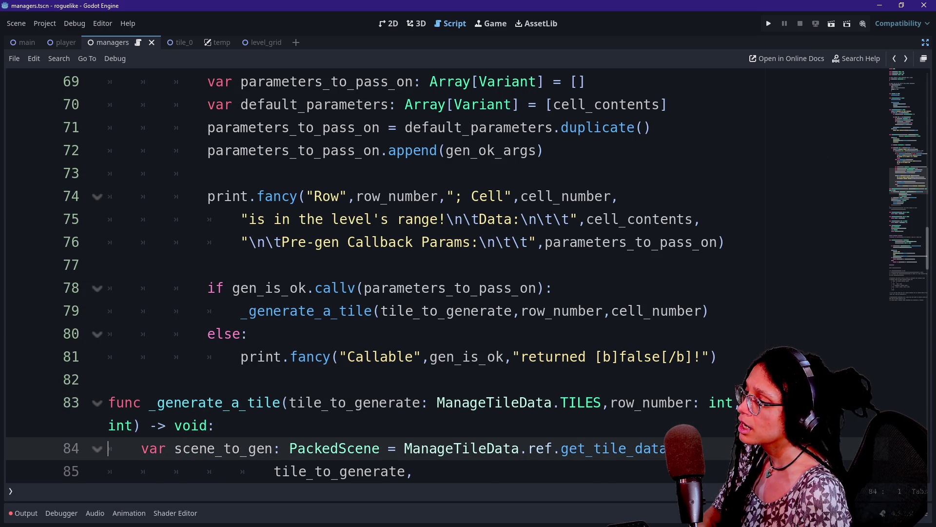
key("Down")
key("Down")
key("Down")
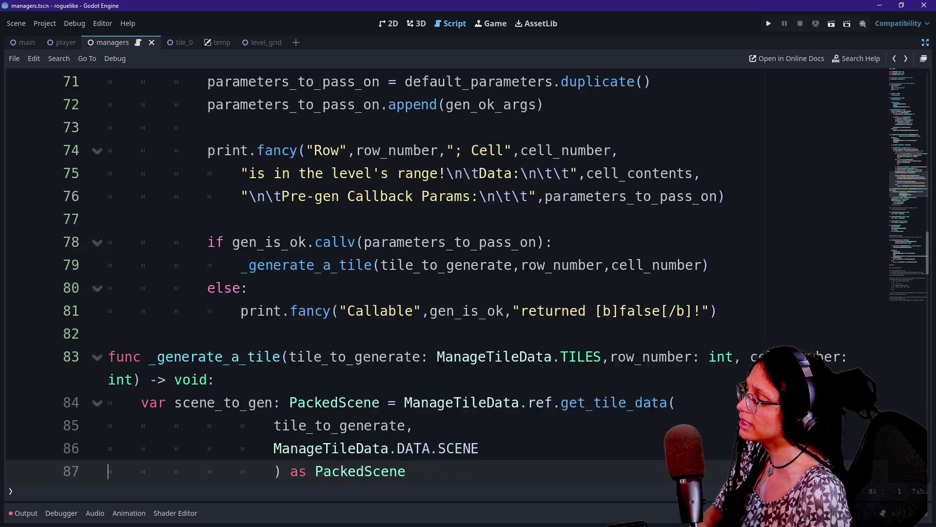
key("Down")
key("Down")
key("Down")
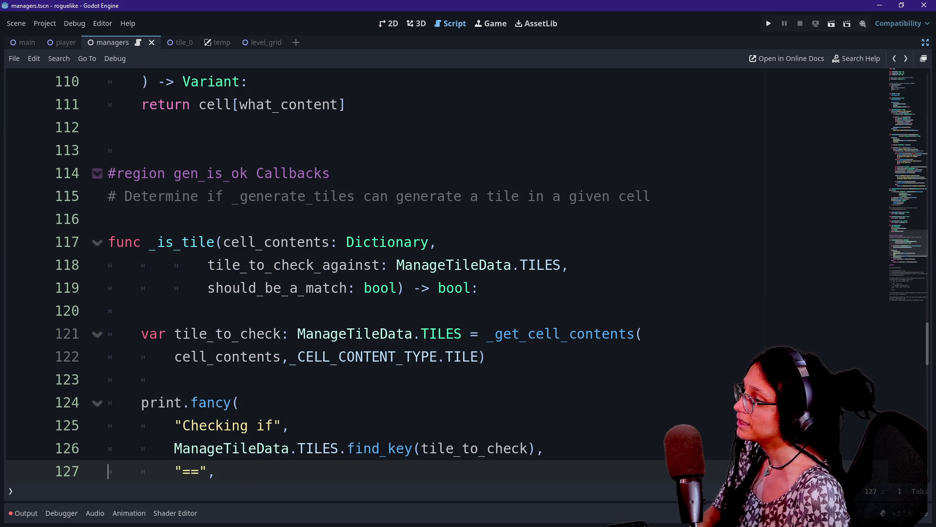
left_click_drag(223, 242, 381, 242)
left_click_drag(256, 265, 439, 264)
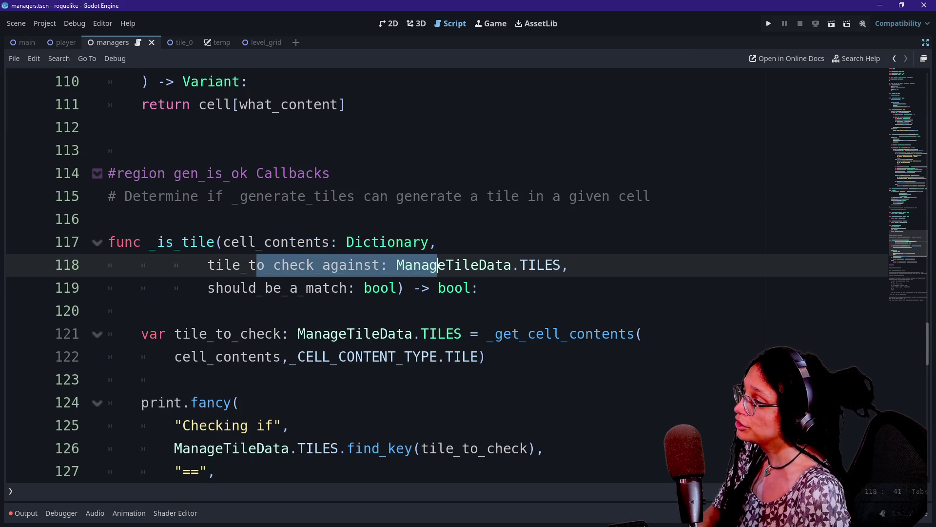
left_click_drag(215, 288, 347, 288)
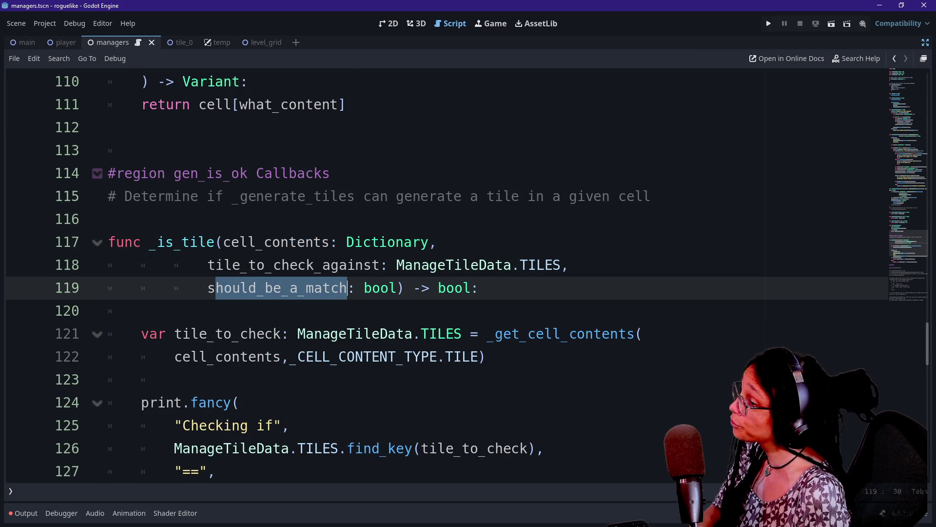
Show the output log below the script with the 'checking' filter cleared.
left_click(25, 513)
left_click(96, 493)
key("BackSpace")
key("BackSpace")
key("BackSpace")
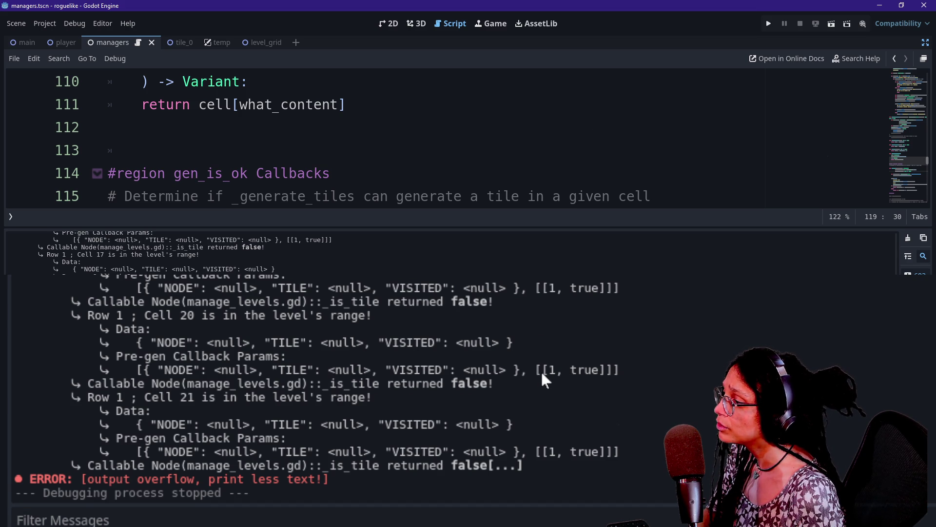
left_click_drag(541, 370, 606, 370)
left_click(605, 371)
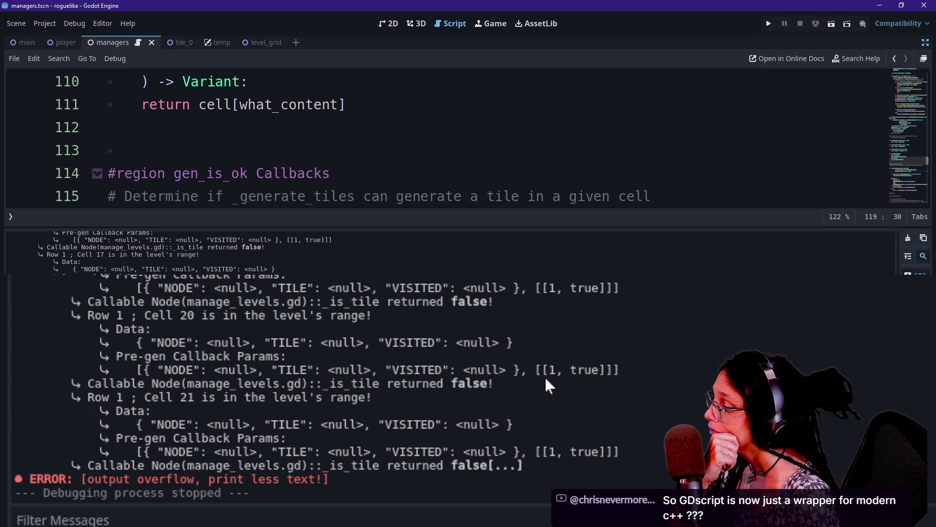
left_click_drag(575, 371, 604, 370)
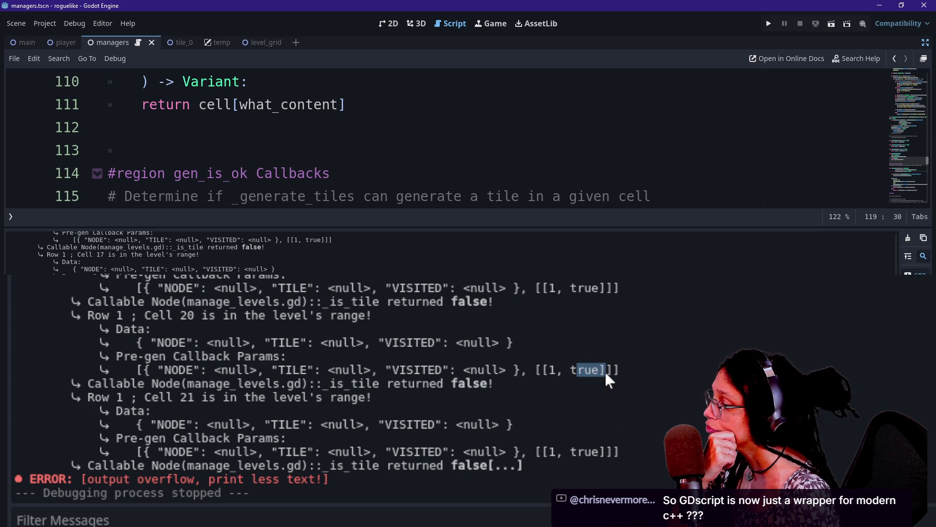
left_click_drag(542, 370, 556, 370)
left_click(554, 373)
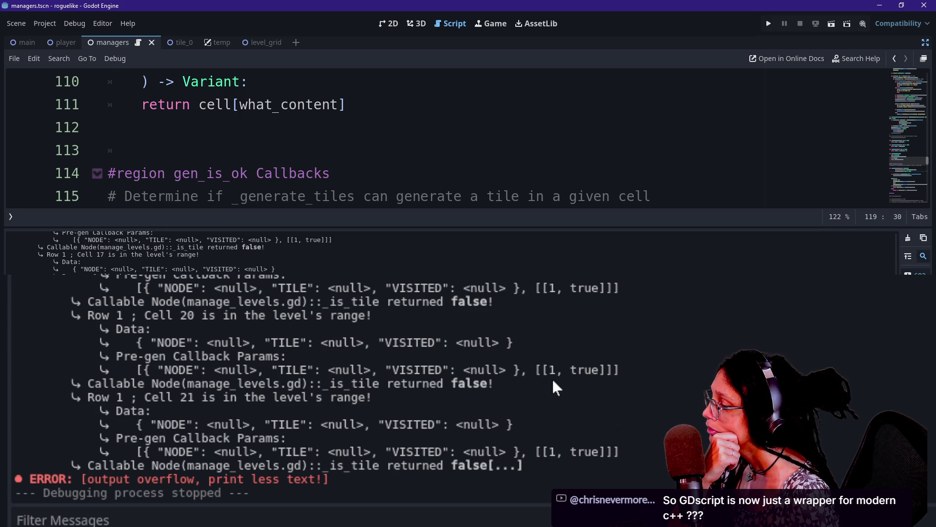
left_click_drag(548, 370, 619, 370)
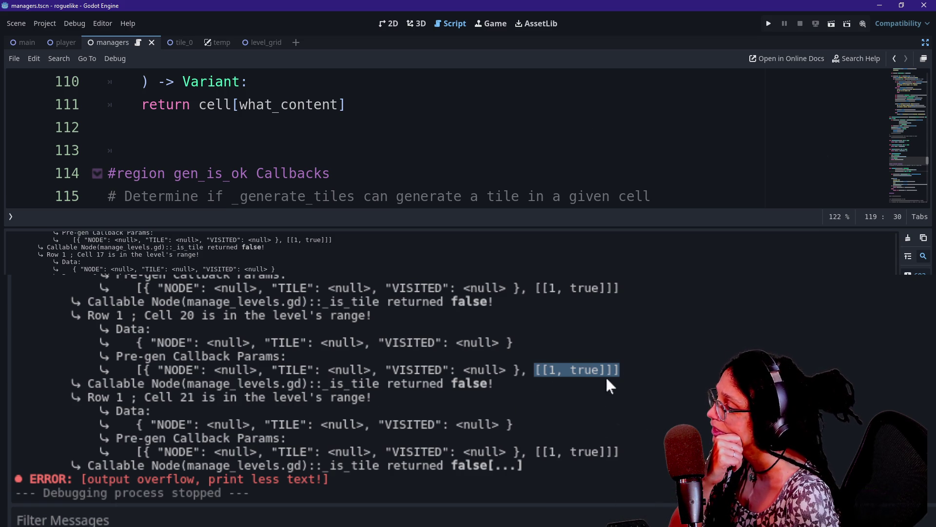
left_click(543, 377)
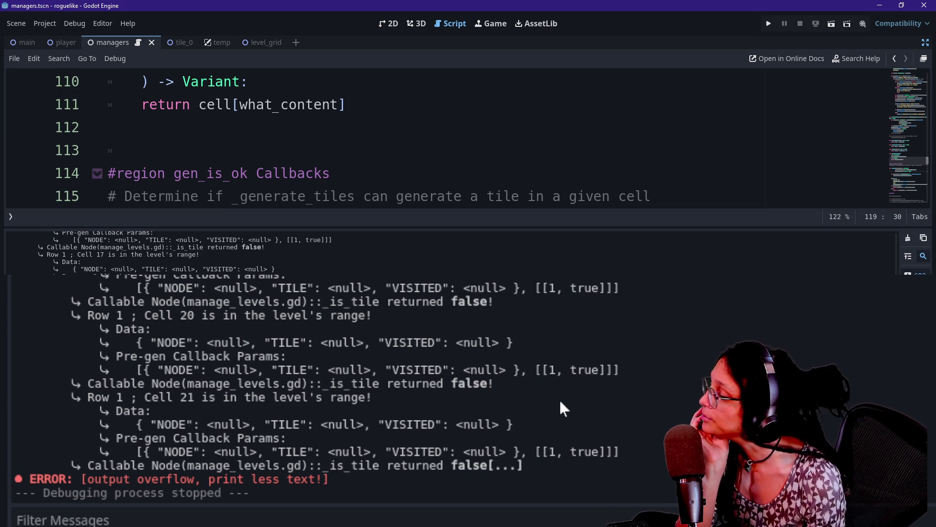
left_click_drag(543, 370, 624, 373)
left_click(617, 371)
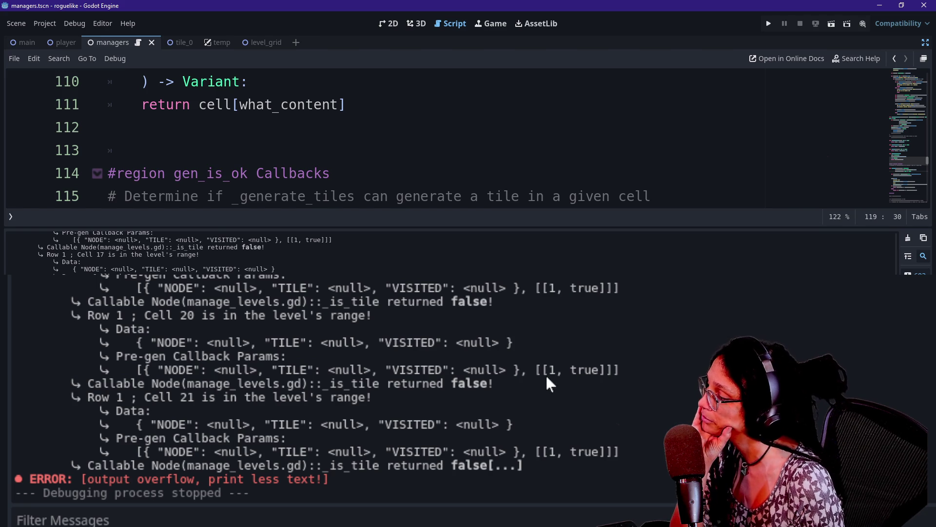
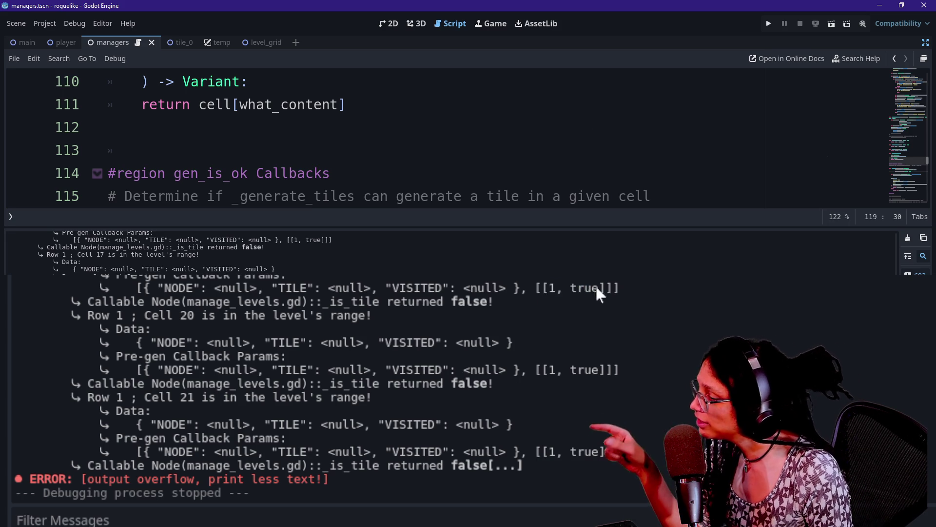
Repeatedly highlight the [[1, true]] arguments in the Cell 20 params line of the log.
mouse_move(538, 288)
left_mouse_down()
mouse_move(629, 299)
mouse_move(610, 297)
left_mouse_up()
left_click(560, 299)
left_click_drag(539, 288, 641, 299)
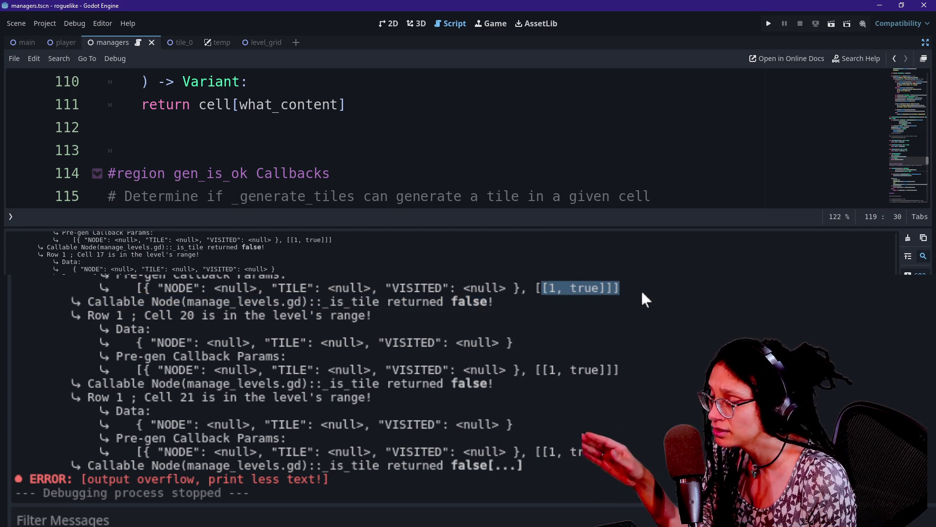
left_click(593, 343)
left_click_drag(537, 370, 613, 373)
left_click(601, 362)
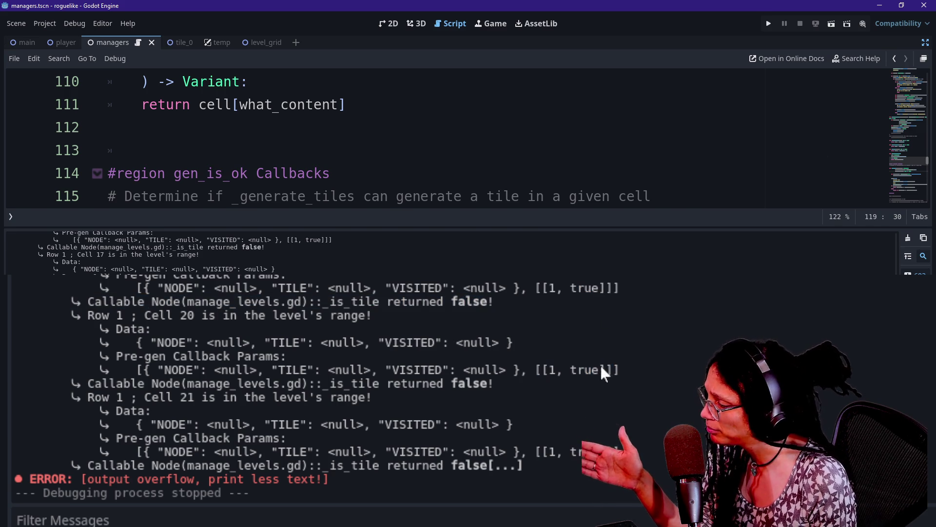
left_click_drag(537, 369, 610, 370)
left_click(604, 370)
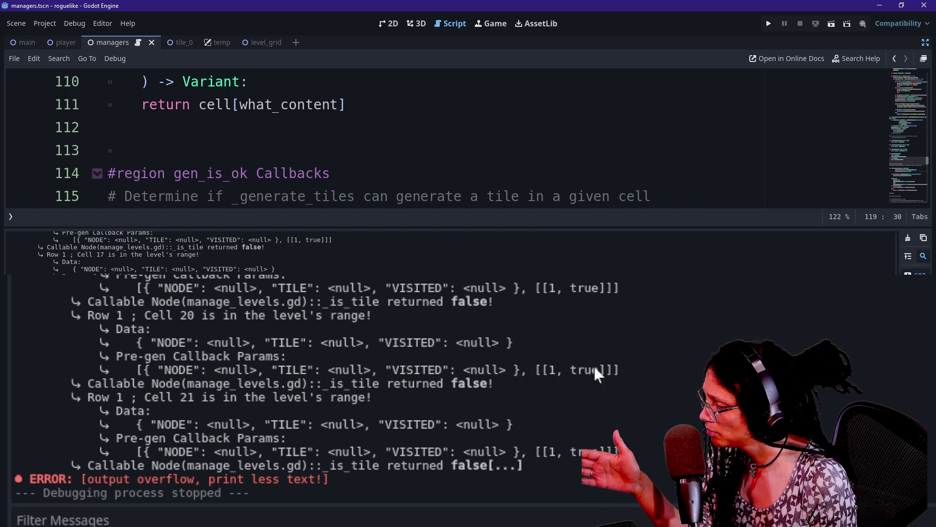
left_click_drag(537, 370, 605, 371)
left_click(514, 370)
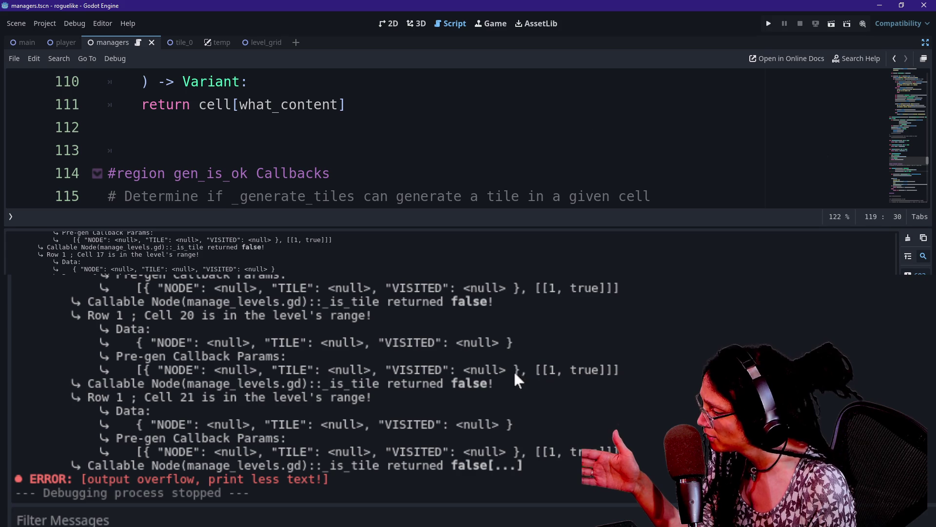
left_click_drag(534, 370, 601, 370)
left_click(570, 371)
mouse_move(543, 370)
left_mouse_down()
mouse_move(612, 370)
mouse_move(541, 370)
left_mouse_up()
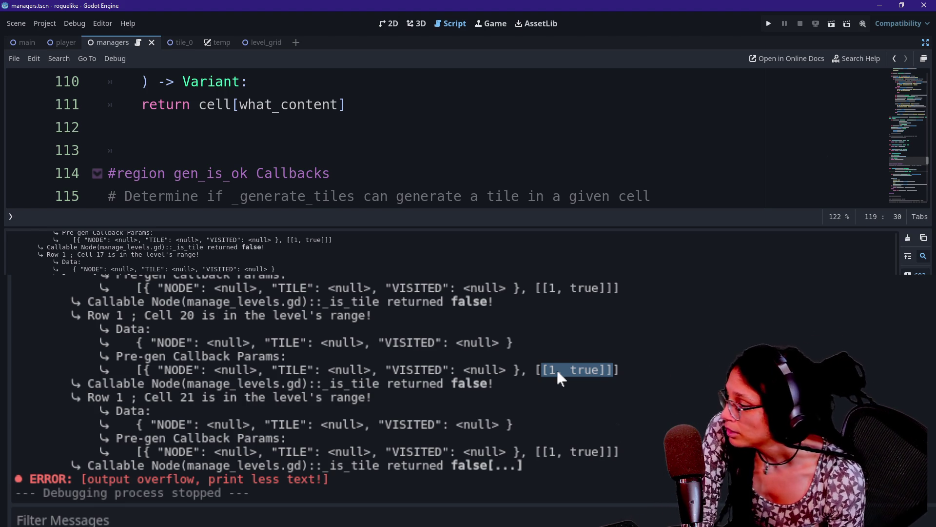
left_click(554, 374)
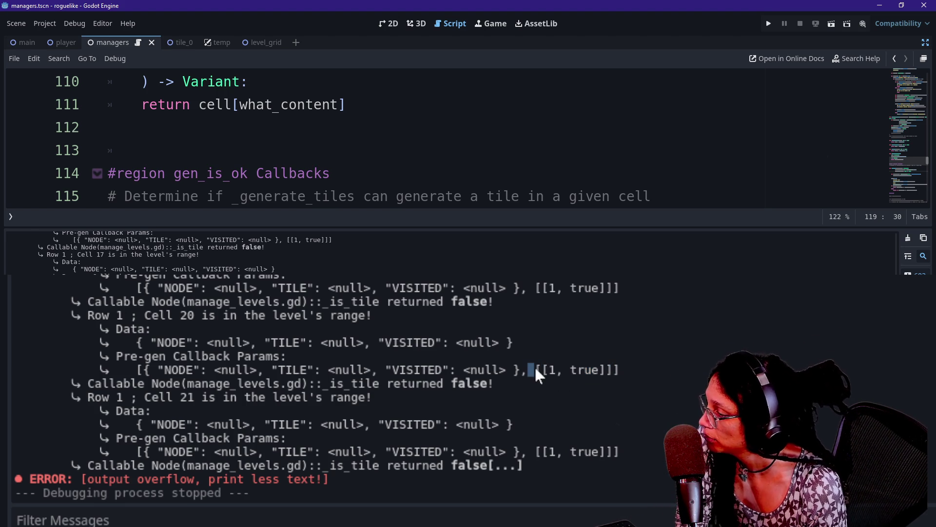
left_click_drag(535, 369, 613, 369)
left_click(548, 368)
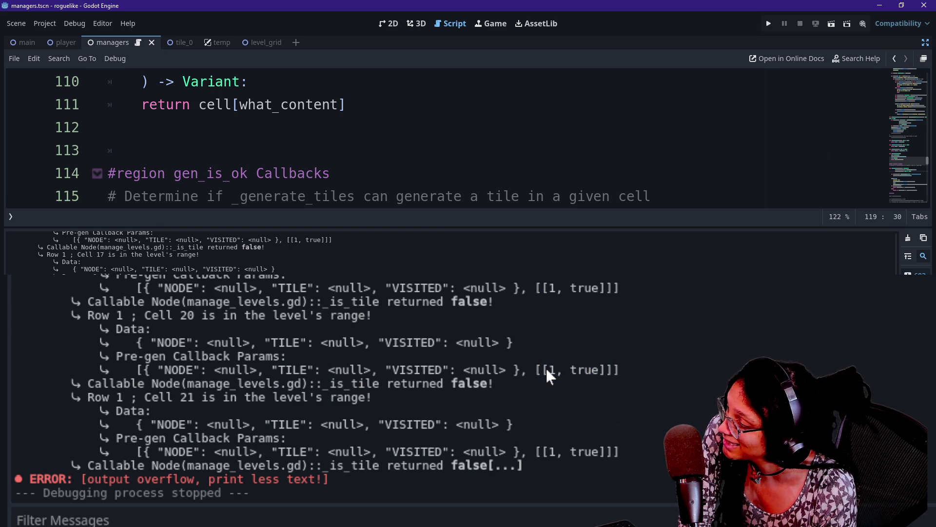
mouse_move(549, 370)
left_mouse_down()
mouse_move(615, 369)
mouse_move(584, 370)
mouse_move(606, 370)
left_mouse_up()
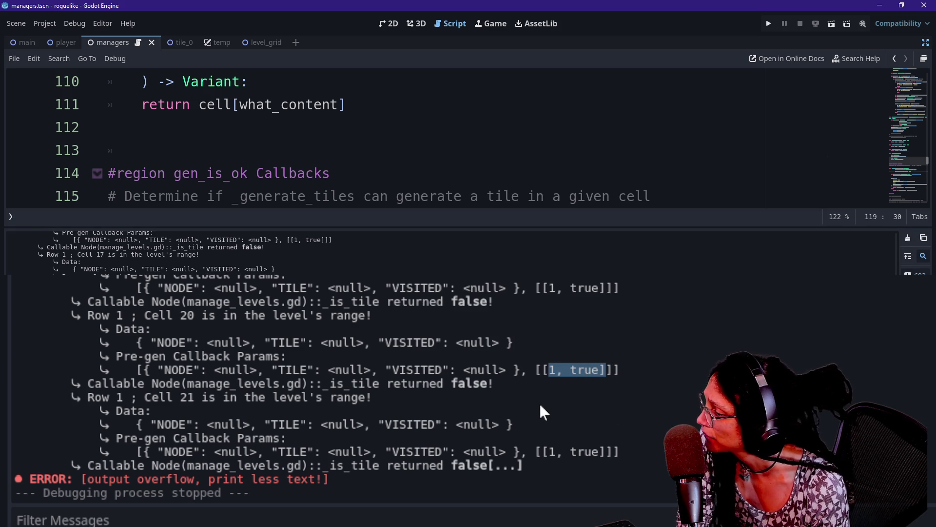
left_click_drag(136, 370, 626, 362)
left_click(625, 366)
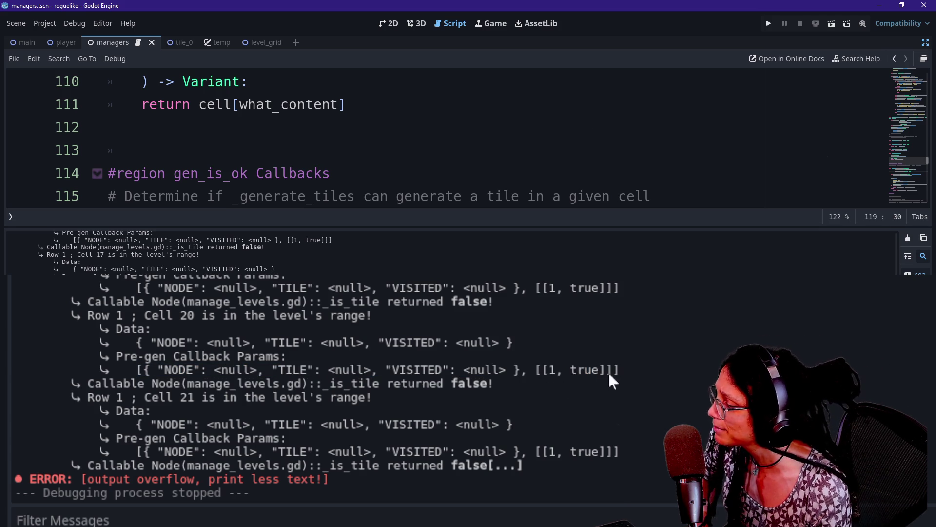
left_click_drag(611, 370, 535, 370)
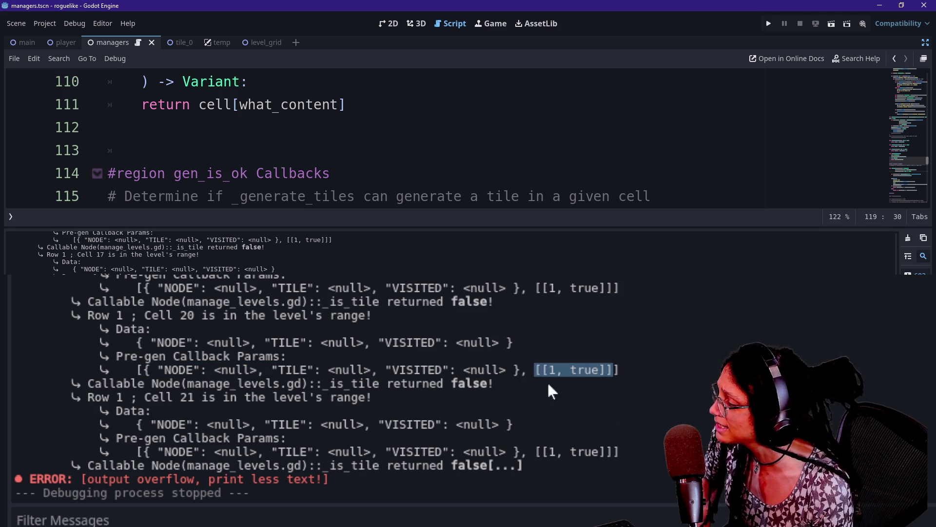
left_click(547, 375)
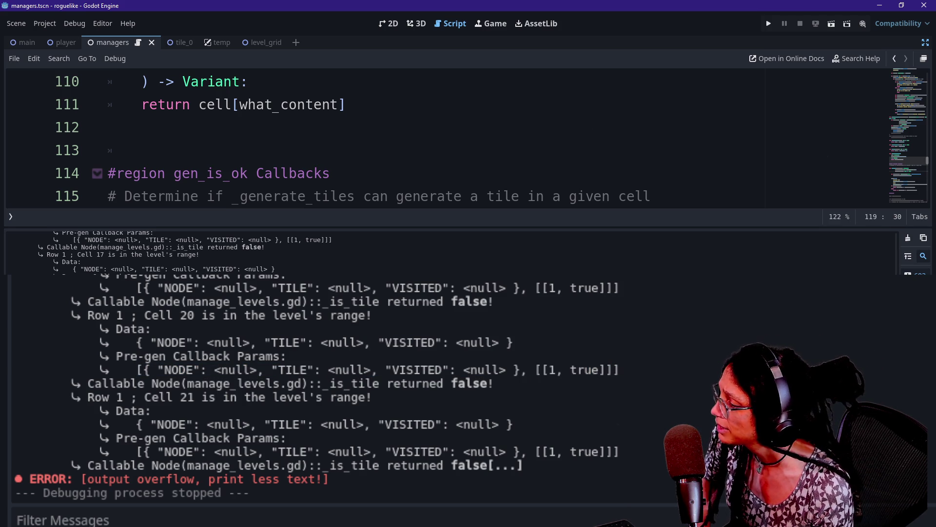
left_click_drag(543, 371, 606, 371)
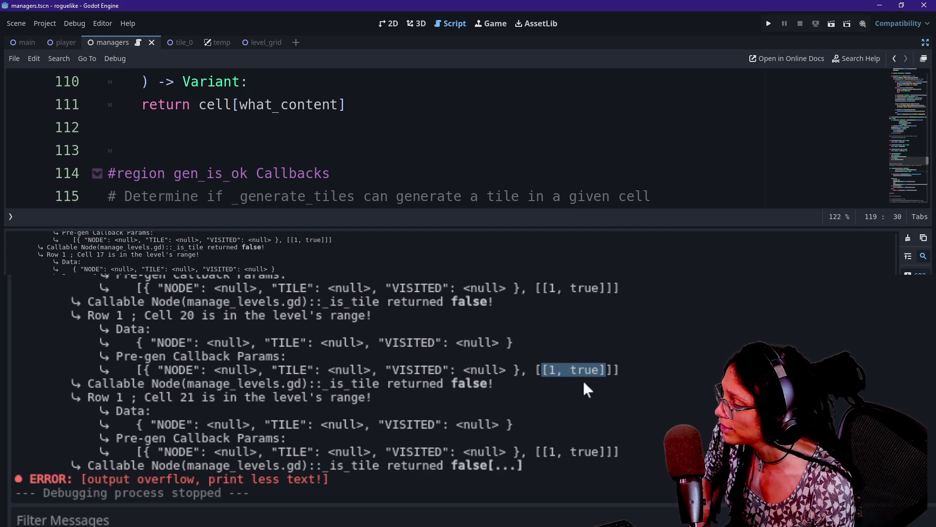
left_click(547, 370)
left_click_drag(548, 371, 598, 371)
Hide the output log and scroll the script up to the cell_contents declaration on line 68.
left_click(577, 196)
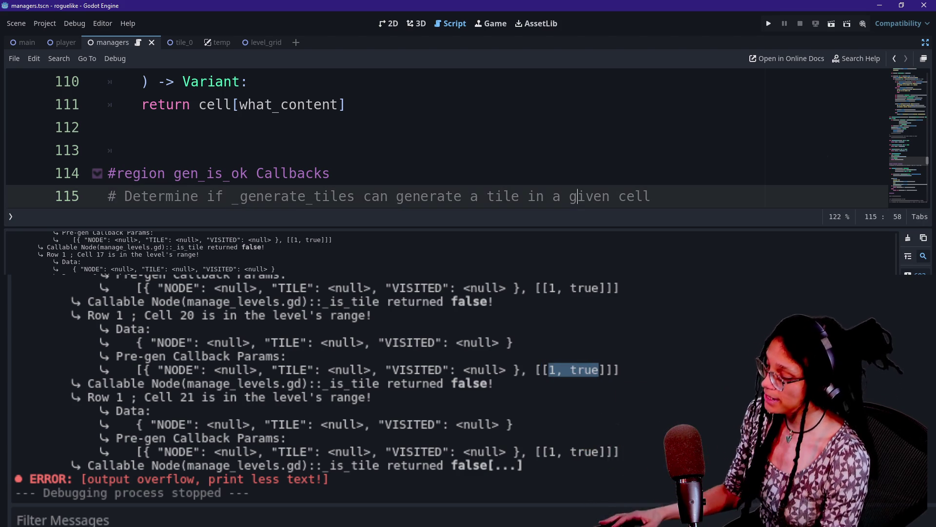
key("ctrl+j")
scroll(577, 196, "down", 9)
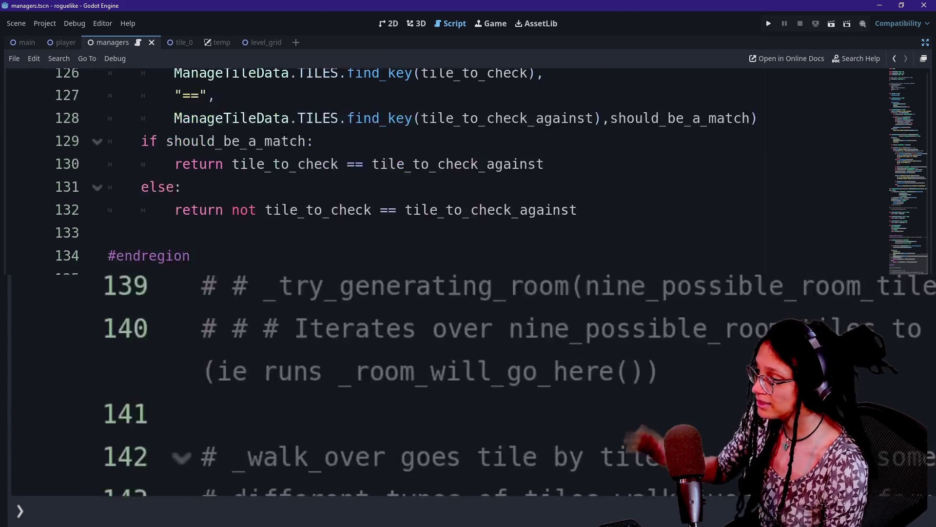
scroll(578, 196, "down", 6)
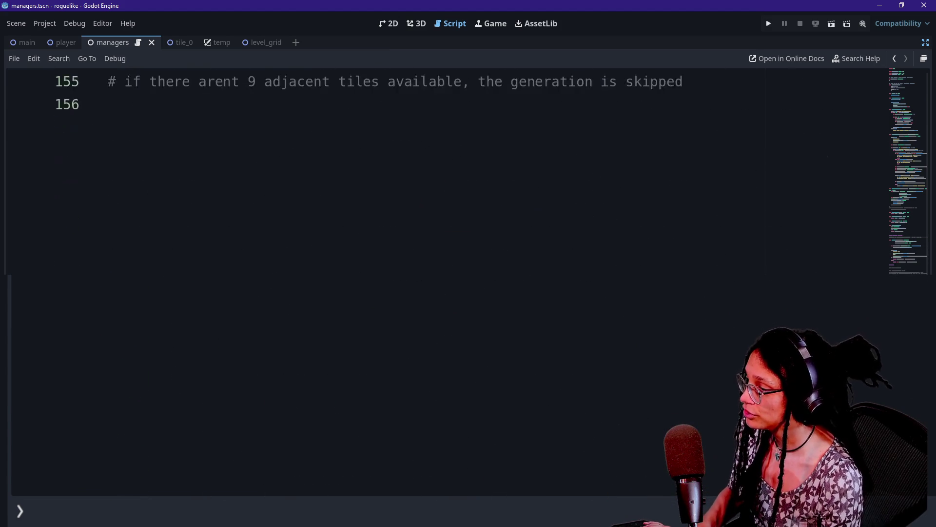
scroll(578, 196, "up", 17)
scroll(439, 166, "down", 1)
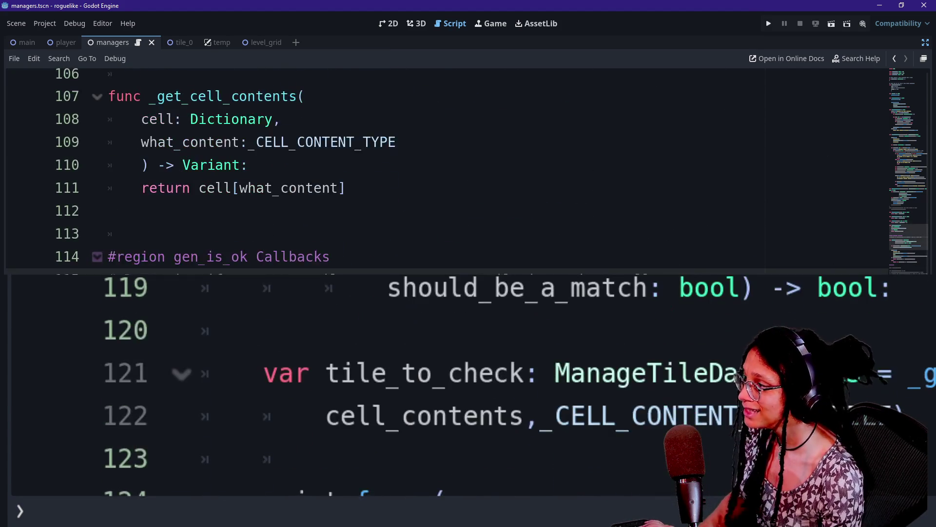
scroll(439, 166, "up", 10)
left_click(478, 348)
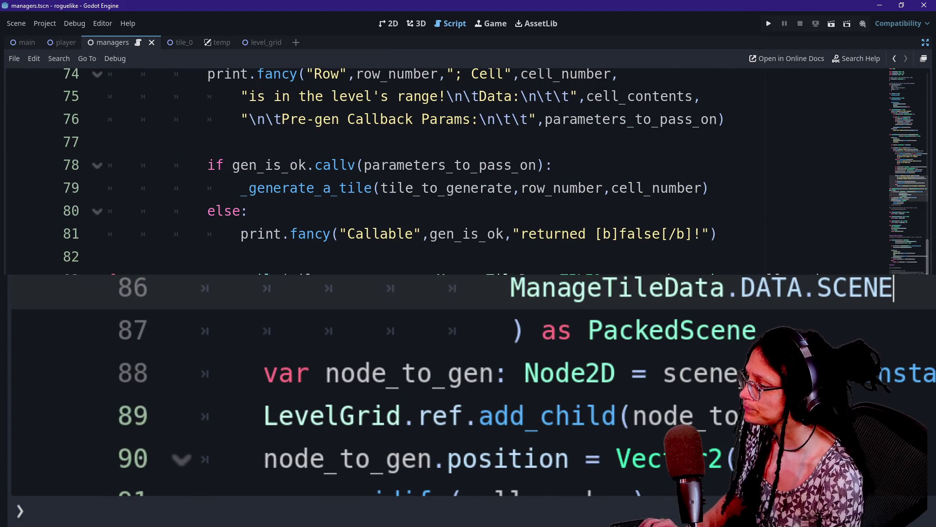
scroll(439, 165, "up", 4)
left_click(447, 211)
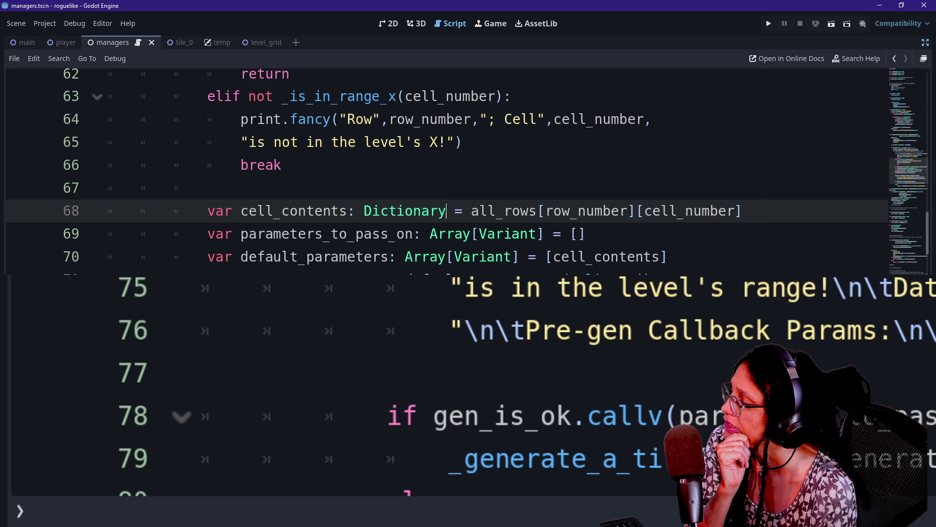
Reopen the log to compare the Data and Cell 20 params lines, then hide it again.
key("alt+o")
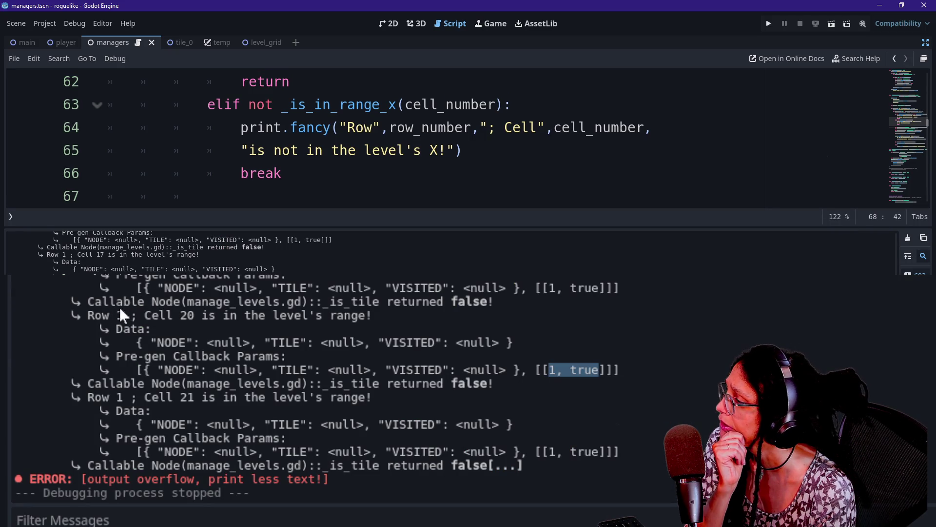
left_click_drag(129, 343, 507, 344)
left_click_drag(137, 370, 514, 370)
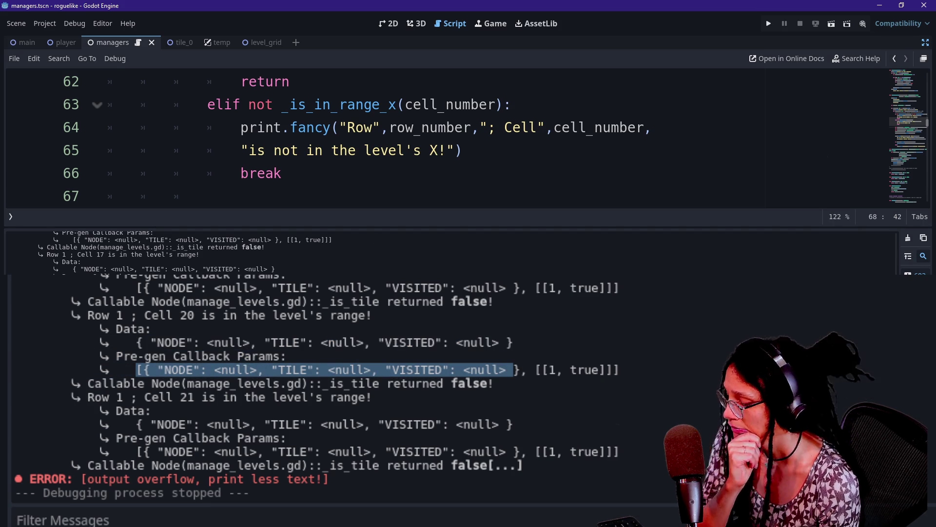
key("ctrl+j")
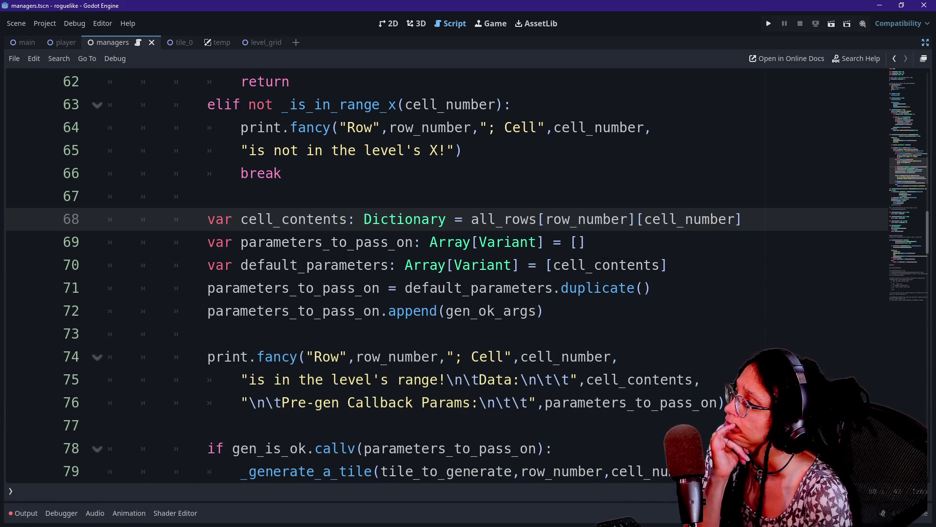
Insert a blank line after line 68 and move the parameters_to_pass_on line above it.
key("End")
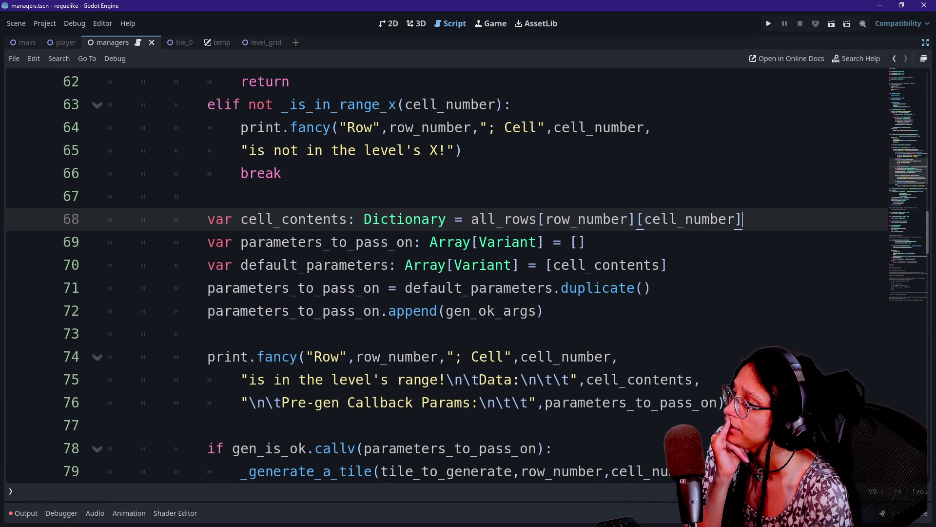
key("Return")
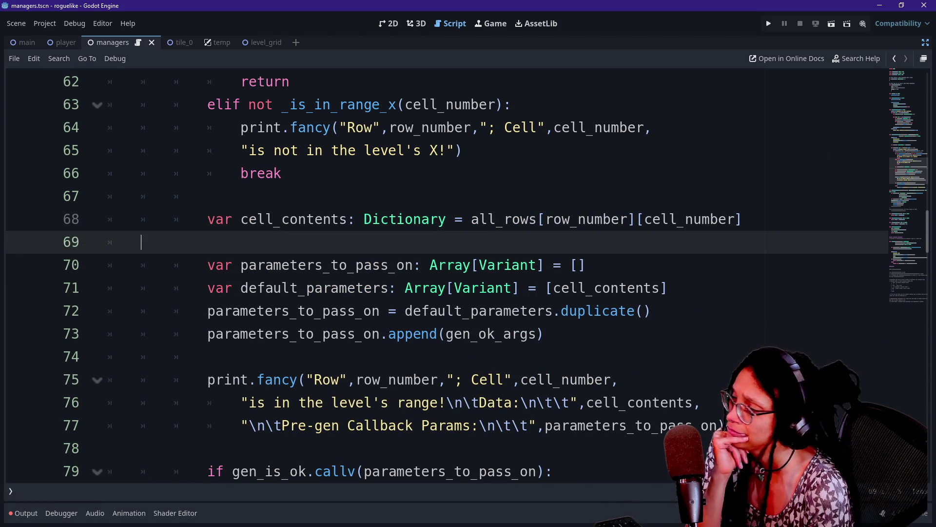
key("Up")
key("Down")
key("alt+Down")
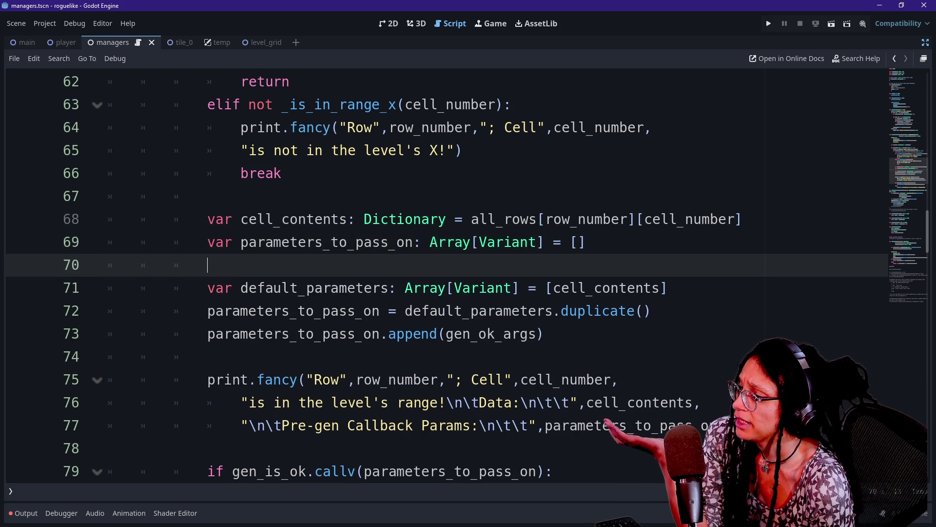
key("Down")
key("Down")
key("Down")
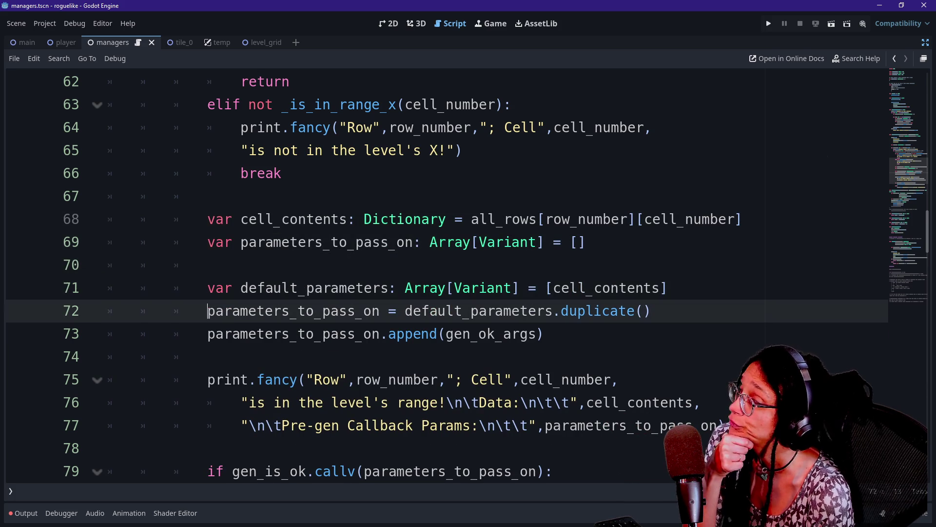
Review cell_contents in the default_parameters array and its Dictionary type on line 68.
left_click(587, 242)
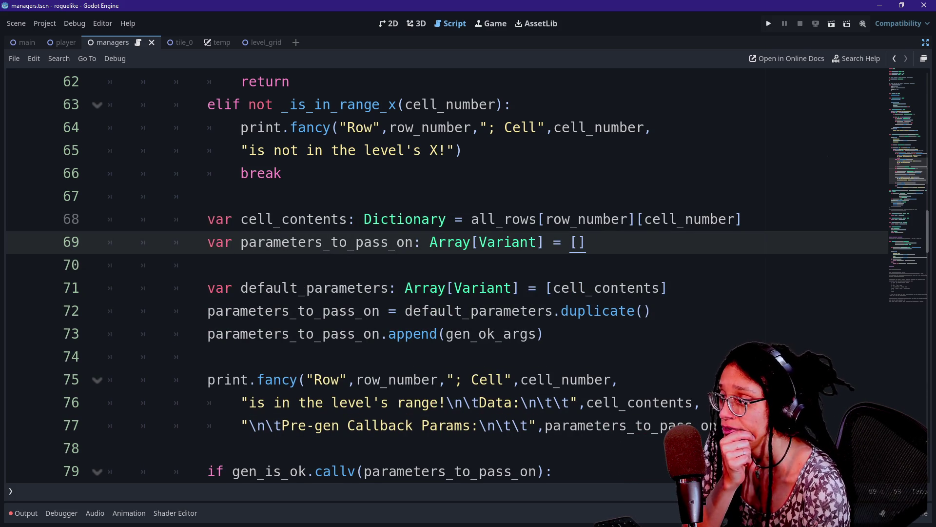
left_click(462, 288)
left_click_drag(553, 288, 668, 288)
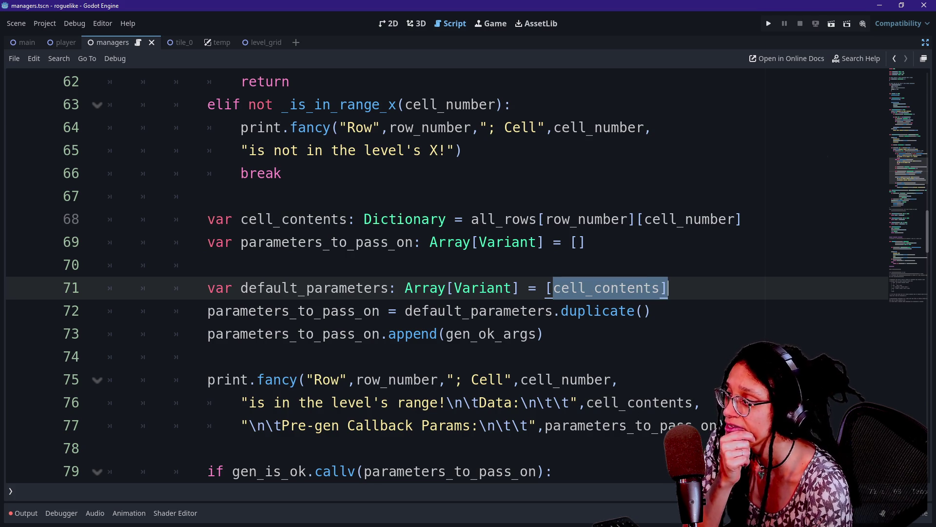
mouse_move(356, 219)
left_mouse_down()
mouse_move(430, 242)
mouse_move(471, 219)
left_mouse_up()
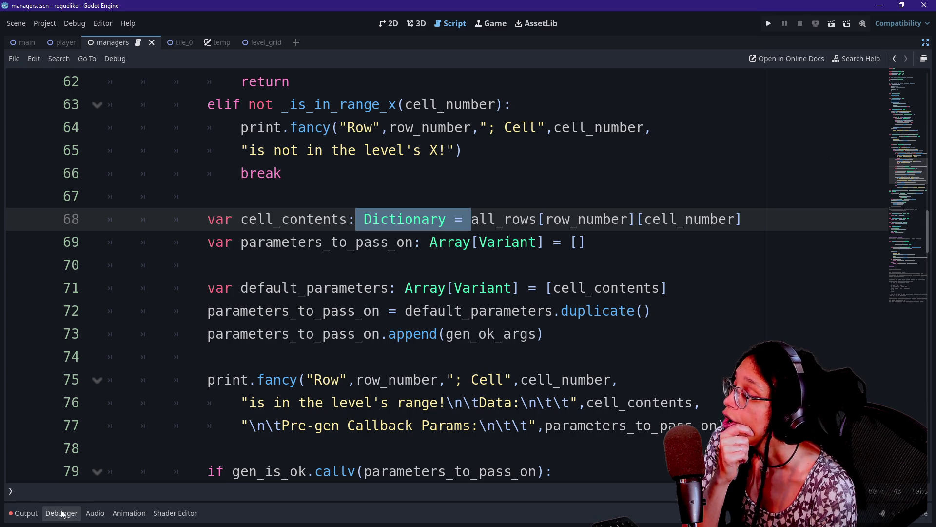
left_click(25, 513)
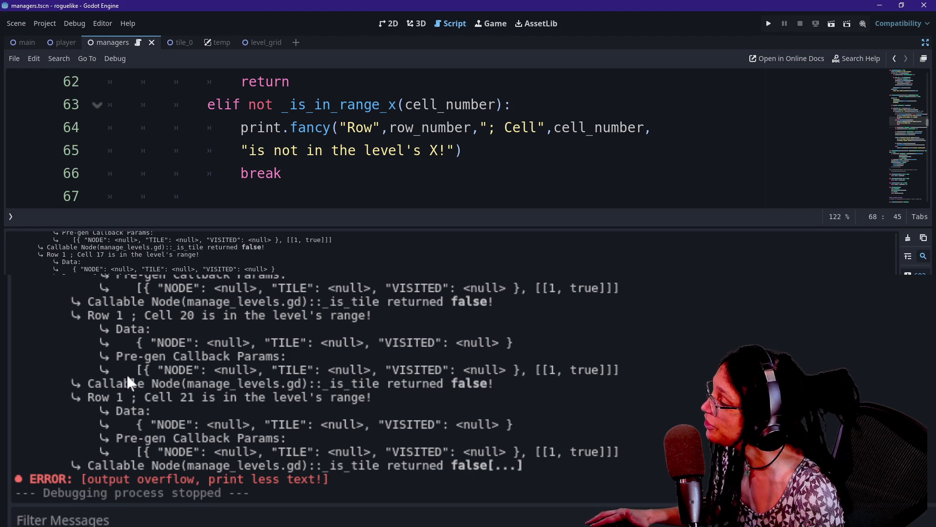
Inspect the Cell 20 callback params in the log, marking the cell dictionary and the 1, true values.
mouse_move(130, 373)
left_mouse_down()
mouse_move(15, 371)
mouse_move(493, 384)
mouse_move(619, 371)
left_mouse_up()
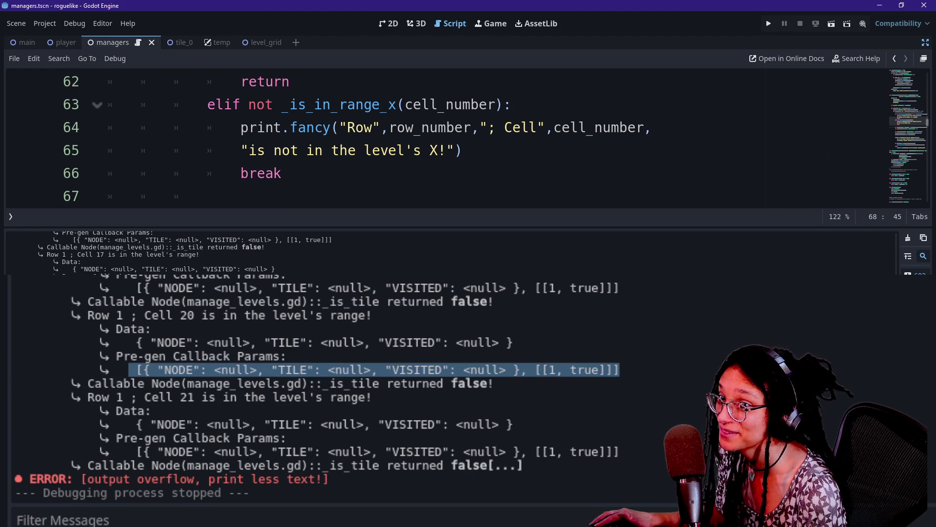
left_click(312, 369)
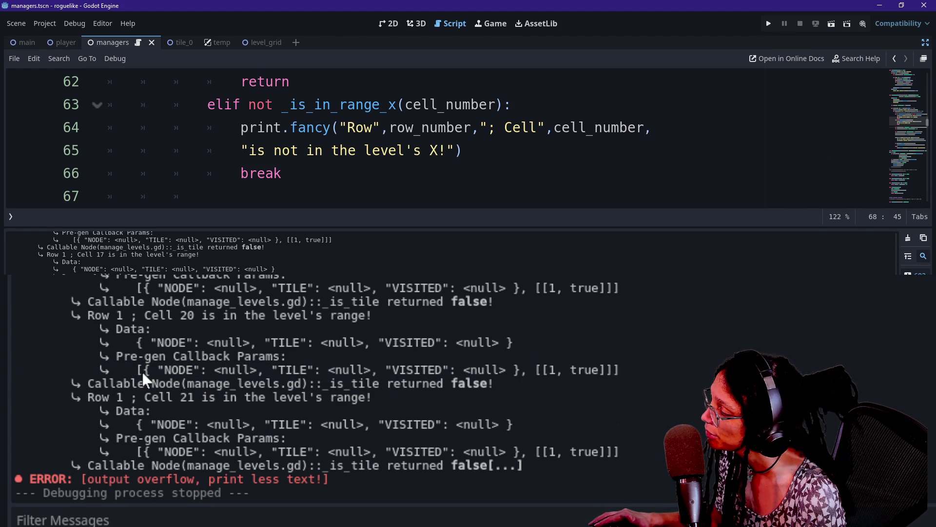
mouse_move(141, 373)
left_mouse_down()
mouse_move(223, 370)
mouse_move(15, 370)
mouse_move(521, 371)
left_mouse_up()
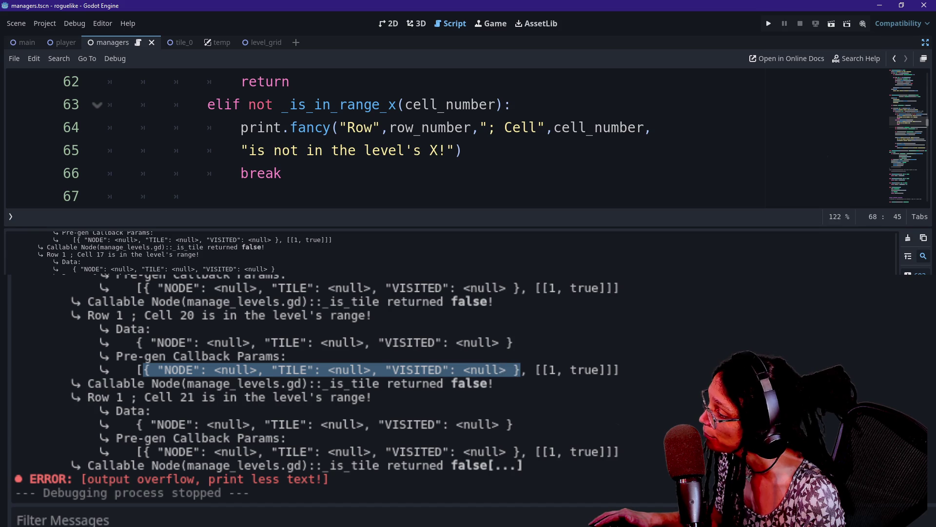
left_click(480, 403)
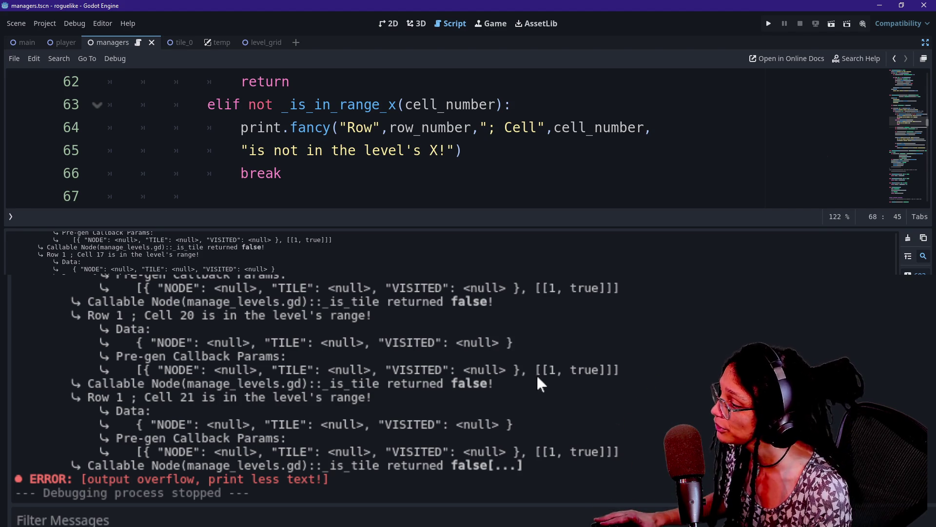
mouse_move(145, 374)
left_mouse_down()
mouse_move(531, 372)
mouse_move(520, 371)
mouse_move(615, 385)
mouse_move(610, 378)
left_mouse_up()
left_click(520, 372)
left_click(518, 370)
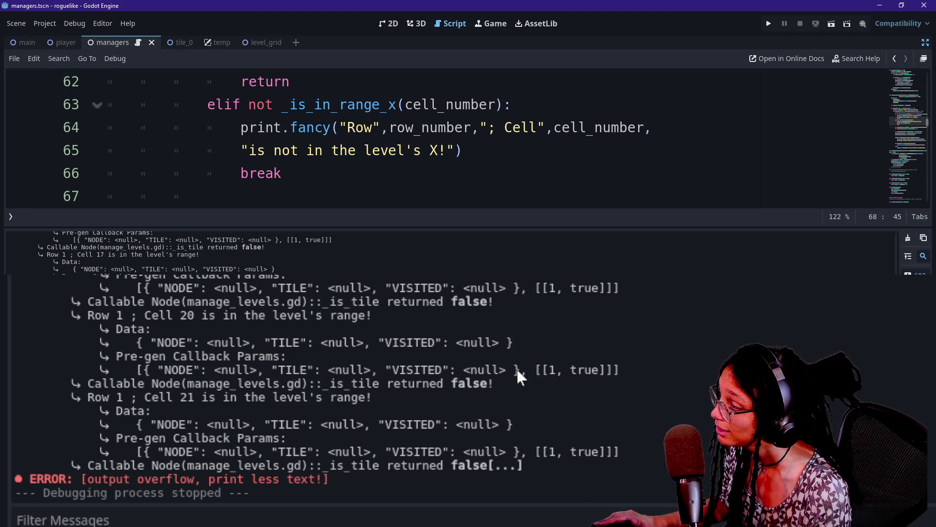
left_click_drag(548, 371, 598, 372)
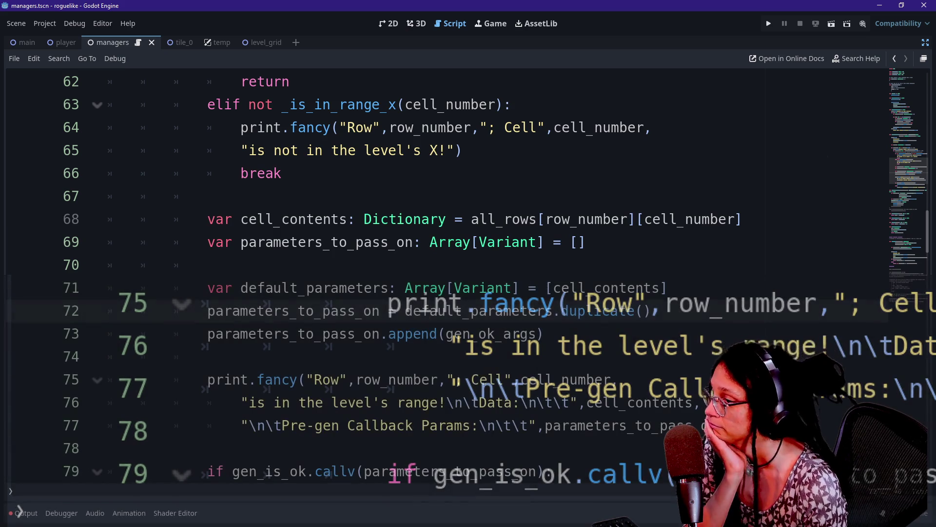
Remove the blank line above default_parameters.
left_click(207, 265)
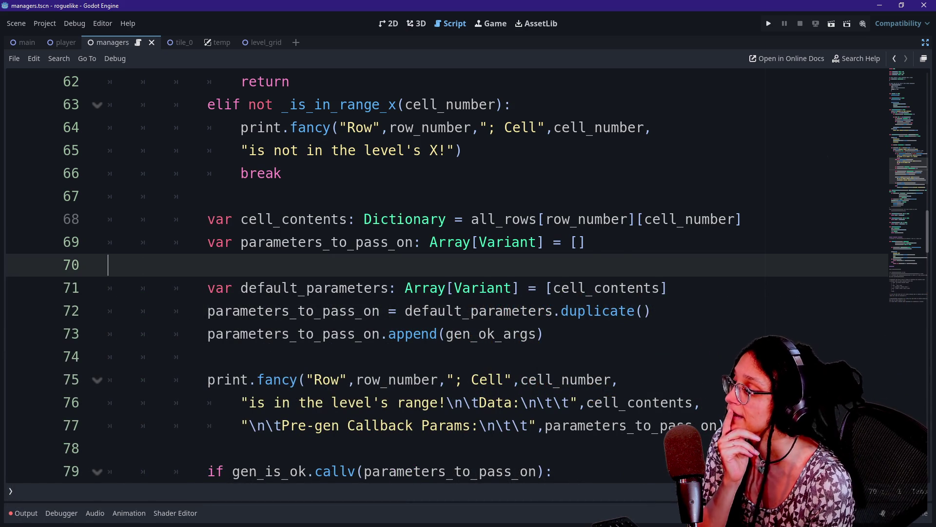
key("BackSpace")
key("BackSpace")
key("Down")
key("Return")
mouse_move(299, 265)
left_mouse_down()
mouse_move(205, 241)
mouse_move(666, 265)
left_mouse_up()
scroll(666, 265, "down", 1)
left_click(504, 311)
left_click_drag(208, 265, 261, 265)
Delete the blank line above the duplicate line and add a blank line after it.
left_click(207, 219)
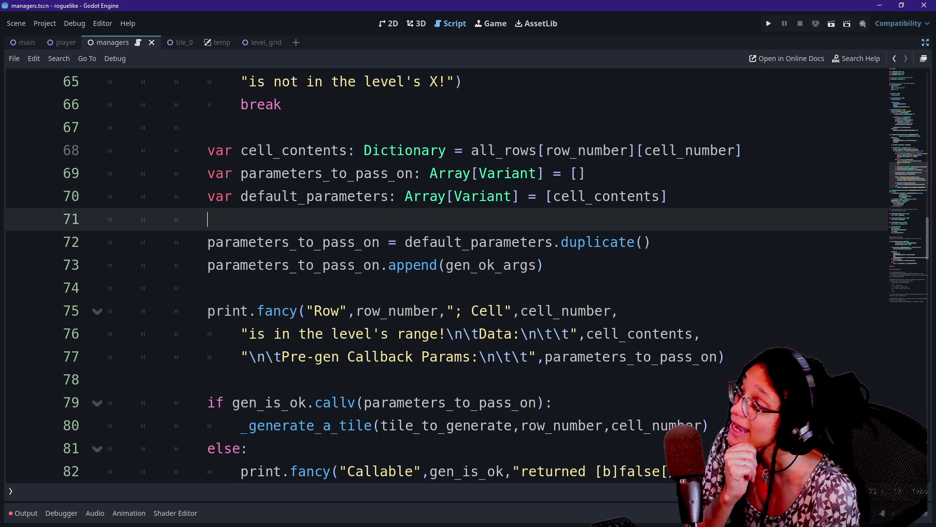
left_click(405, 241)
key("shift+End")
left_click(643, 242)
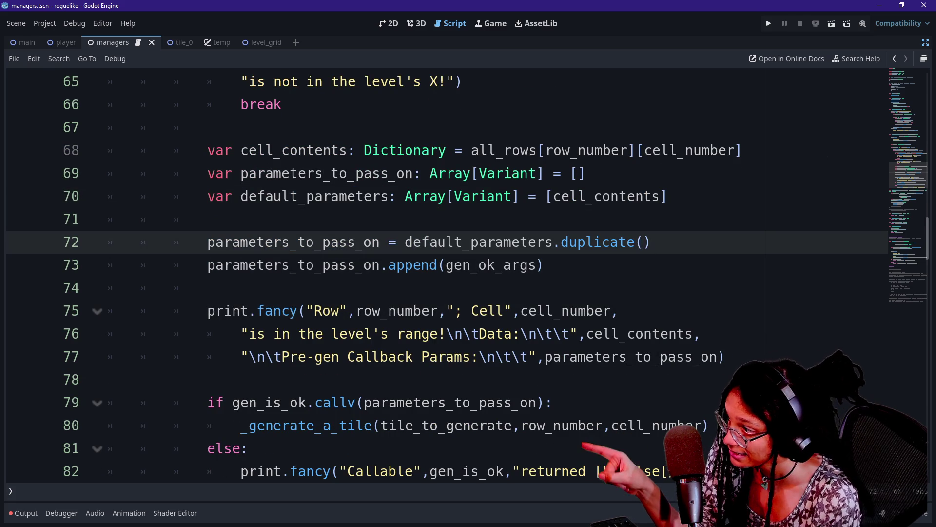
left_click_drag(406, 242, 546, 242)
left_click(552, 241)
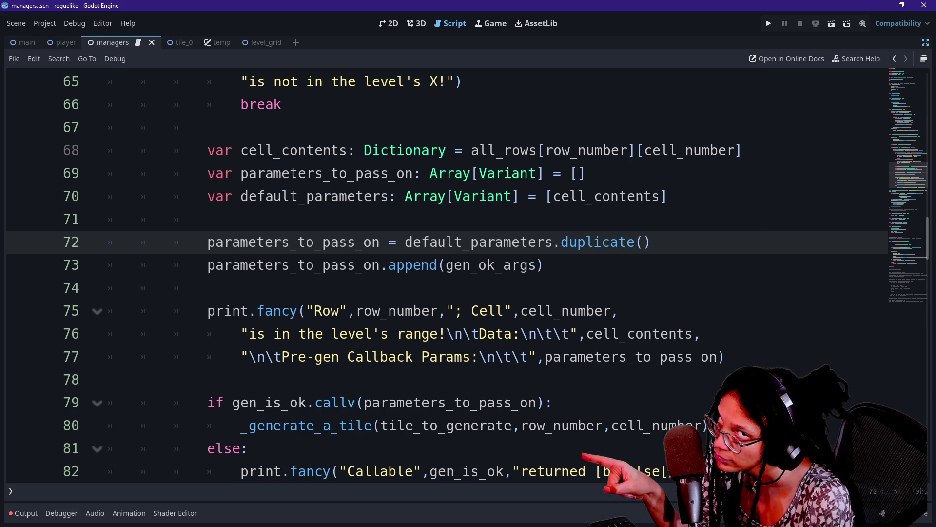
key("Up")
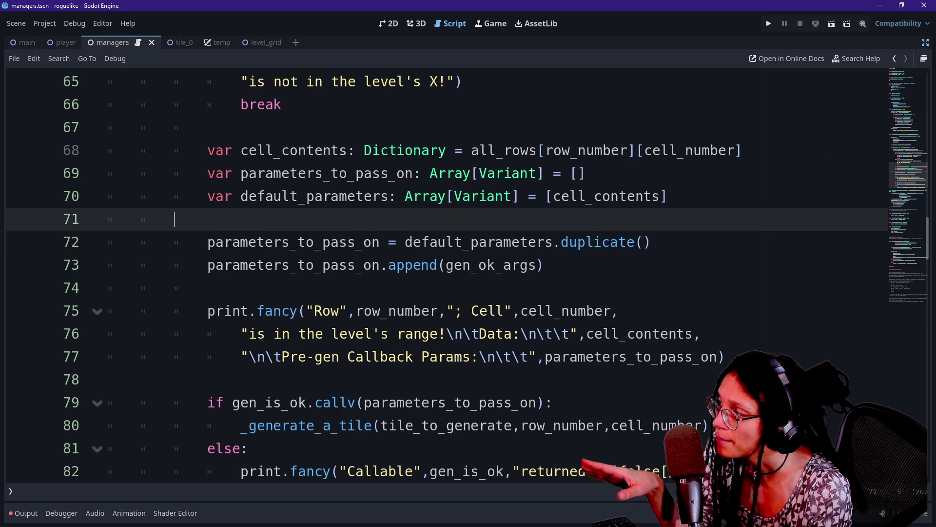
key("BackSpace")
key("Down")
key("Return")
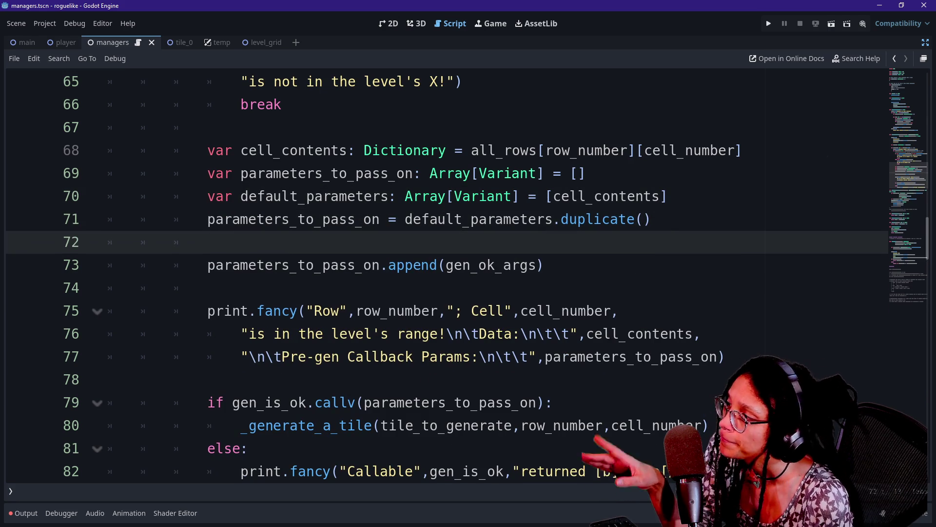
Change line 73 to parameters_to_pass_on.assign(gen_ok_args), replacing append.
key("Down")
key("shift+End")
key("ctrl+shift+Left")
key("ctrl+shift+Left")
key("ctrl+shift+Left")
key("Right")
key("ctrl+shift+Right")
left_click(478, 265)
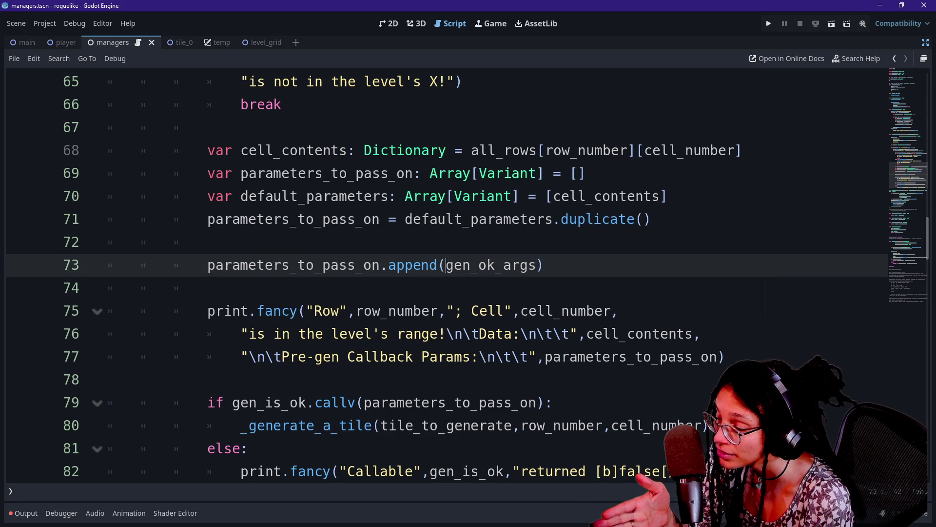
key("shift+Right")
key("shift+Right")
key("shift+Right")
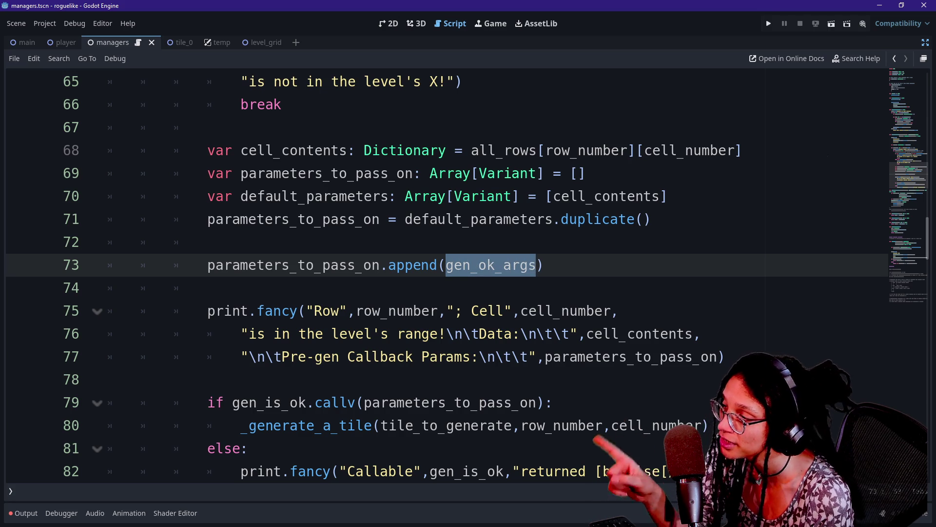
key("Left")
key("Left")
key("ctrl+shift+Left")
type("ass")
key("Return")
key("Up")
key("Up")
key("Up")
Test-run the game, confirm the log shows callback params as [[1, true]], then stop it.
left_click(770, 25)
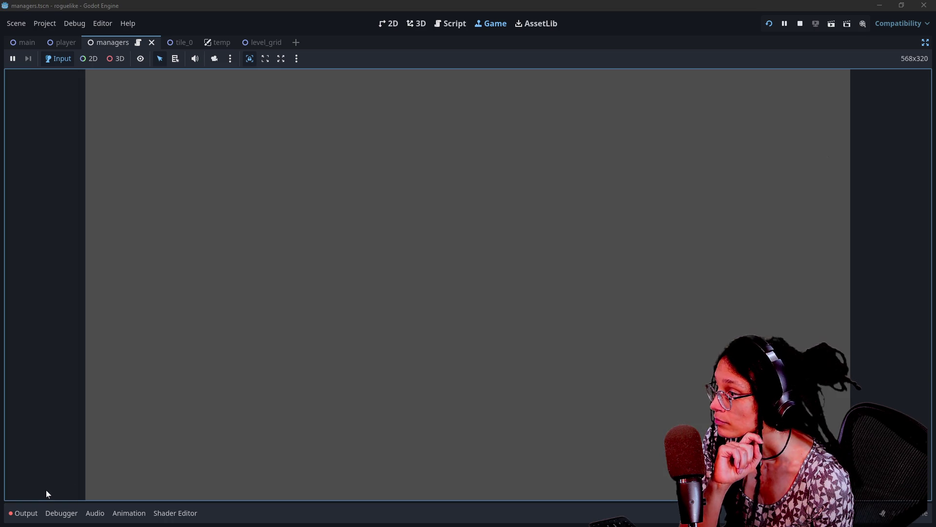
left_click(24, 513)
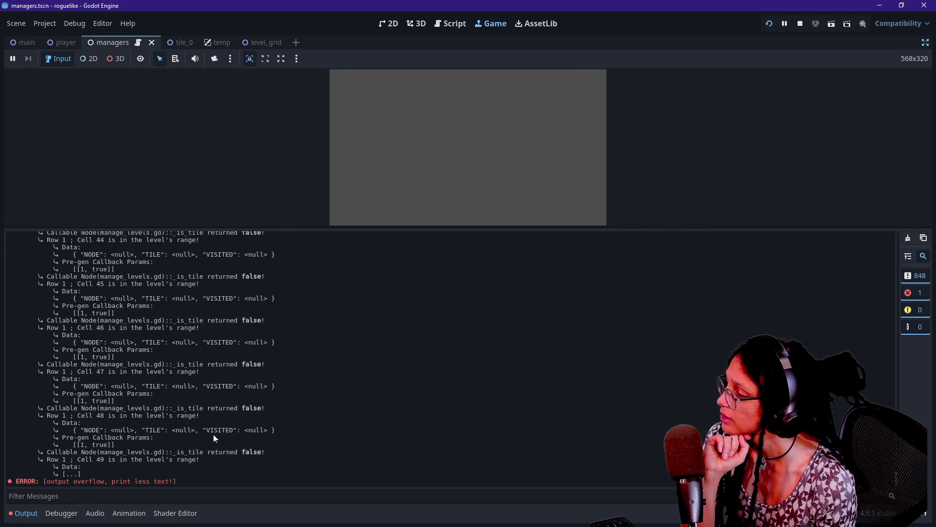
scroll(212, 432, "up", 15)
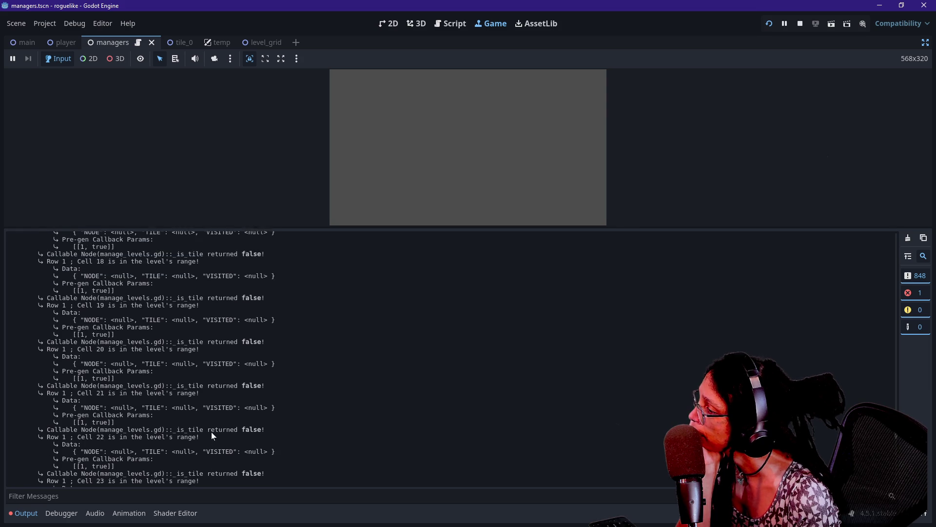
scroll(211, 431, "down", 6)
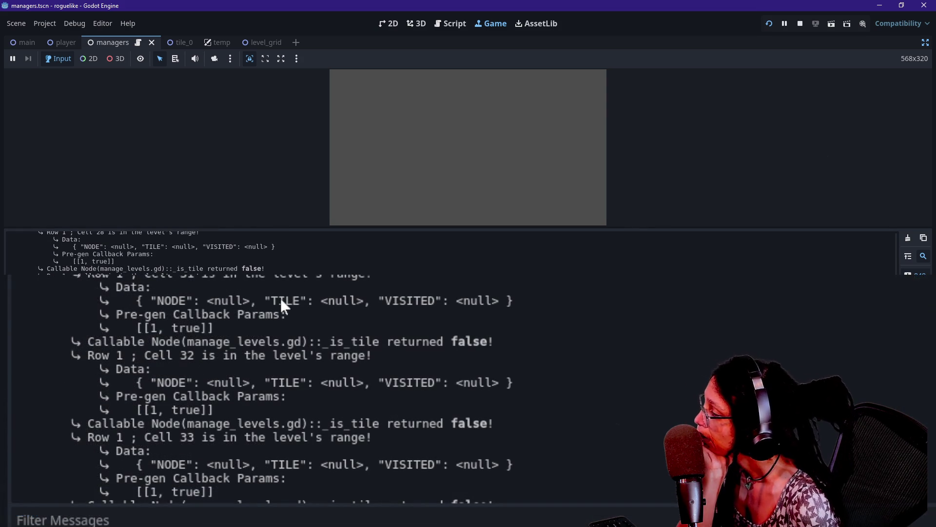
left_click_drag(136, 328, 214, 328)
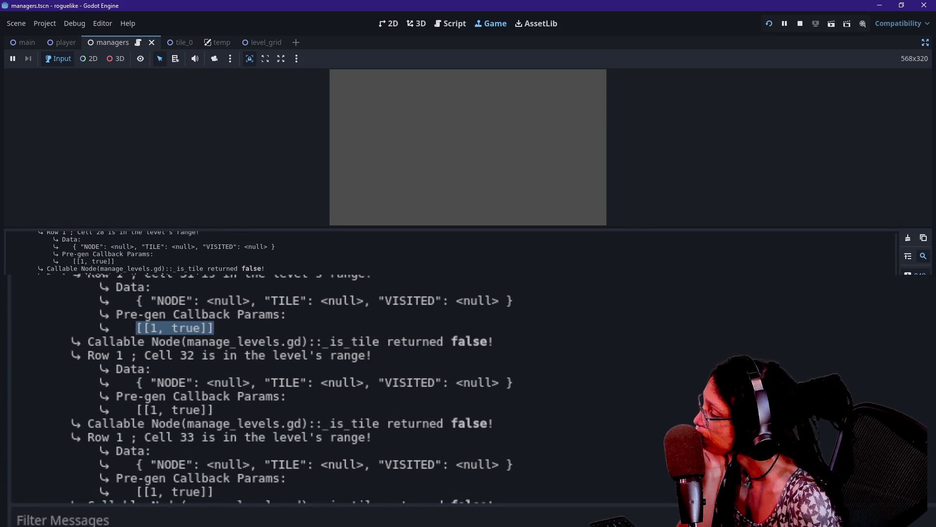
left_click(45, 328)
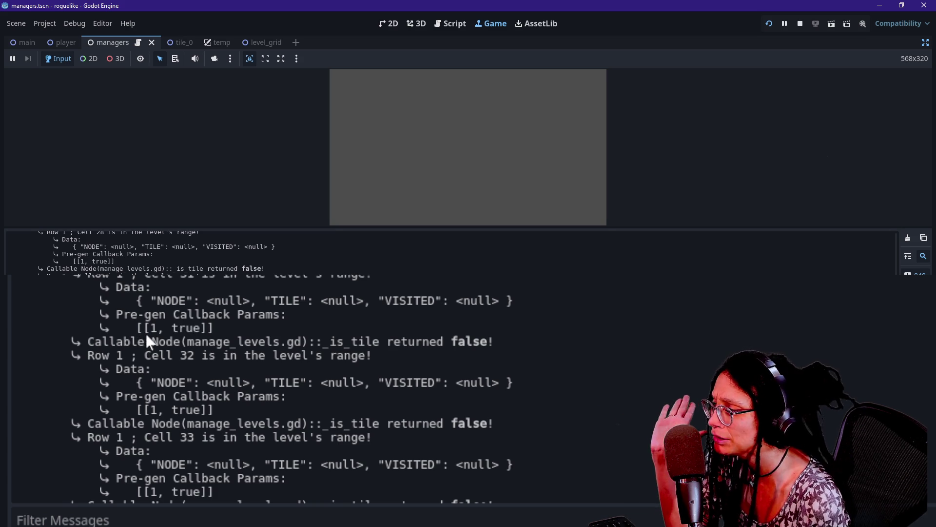
left_click_drag(144, 328, 207, 328)
left_click(212, 328)
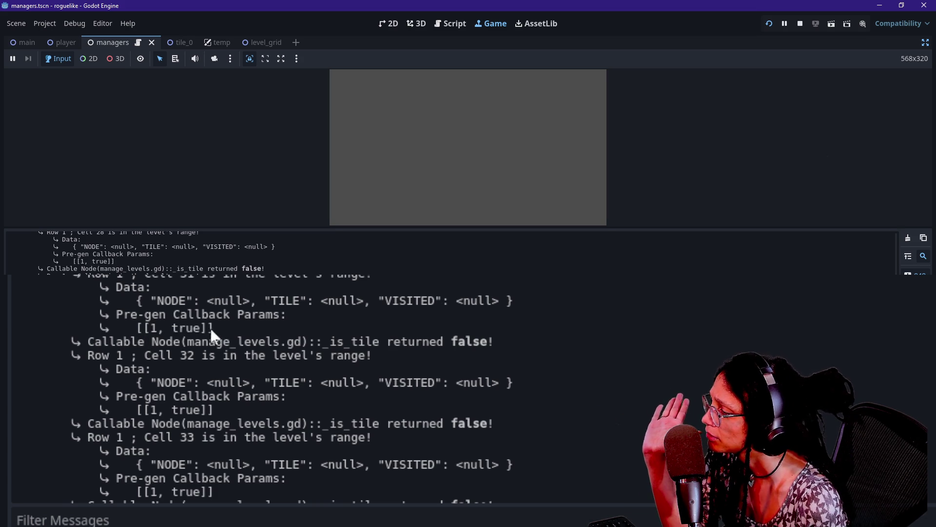
mouse_move(145, 328)
left_mouse_down()
mouse_move(199, 328)
mouse_move(209, 342)
left_mouse_up()
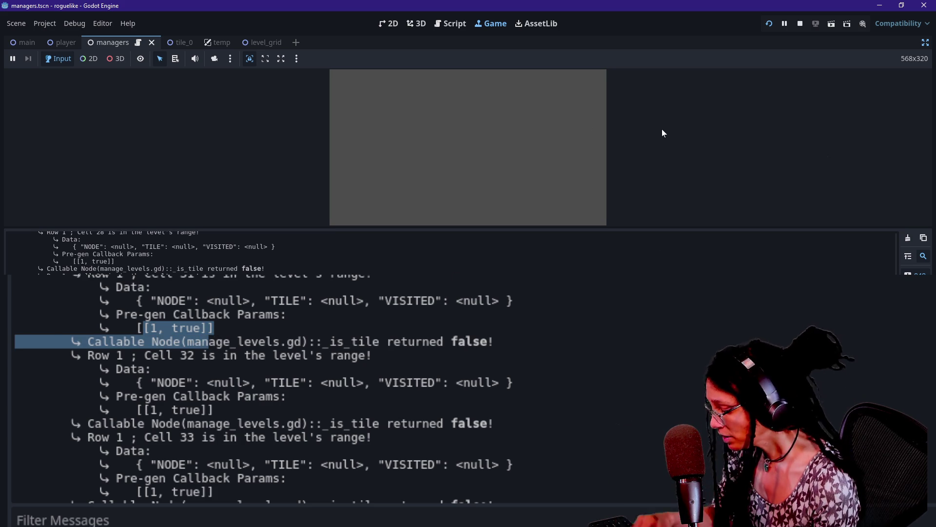
left_click(800, 23)
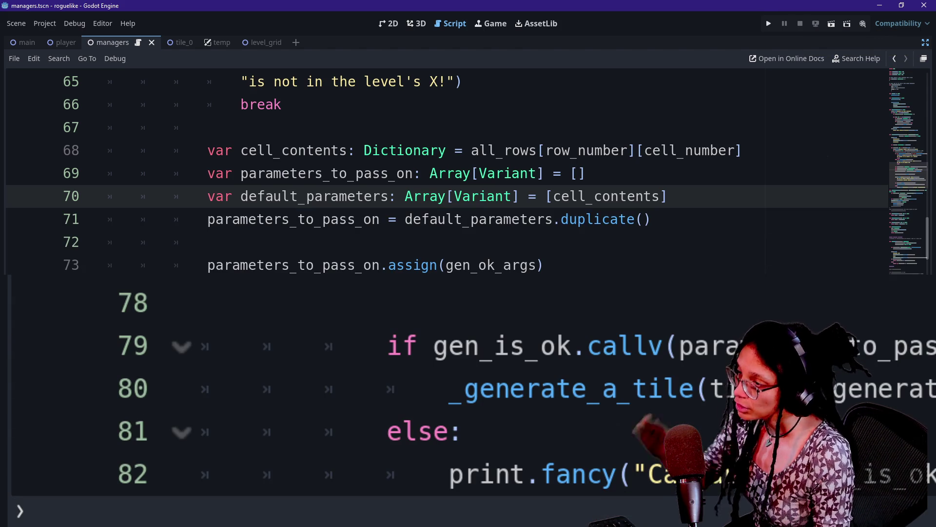
Look up the Array documentation from line 70, reading the append_array and assign methods.
left_click(423, 198)
left_click(406, 201, "ctrl")
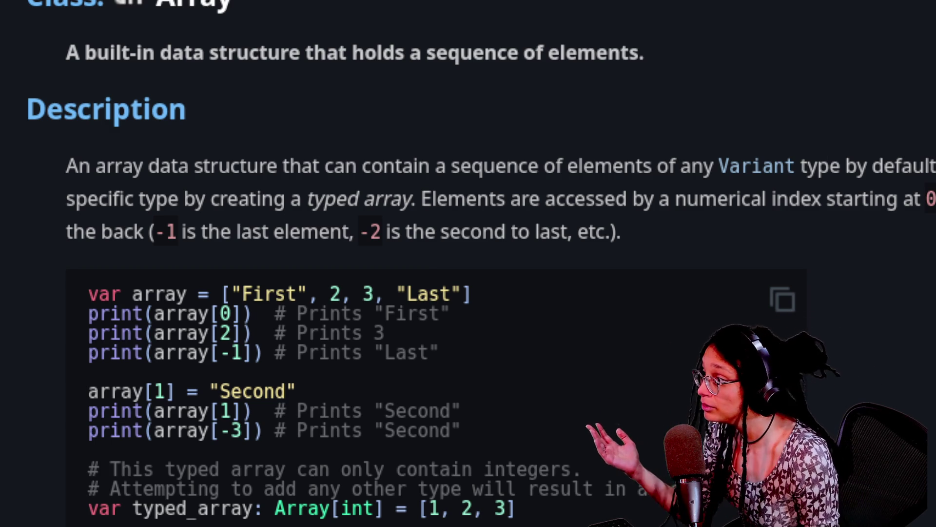
scroll(468, 263, "down", 4)
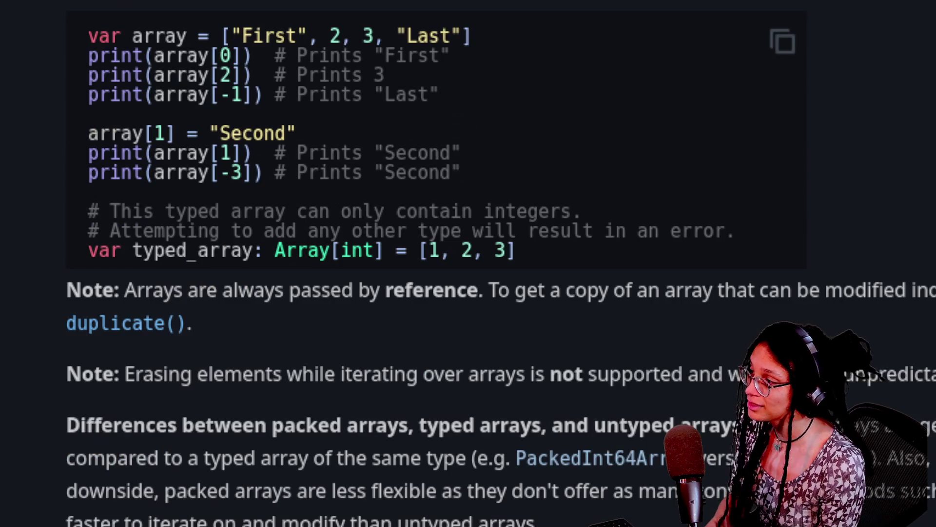
scroll(468, 263, "down", 6)
scroll(468, 264, "down", 2)
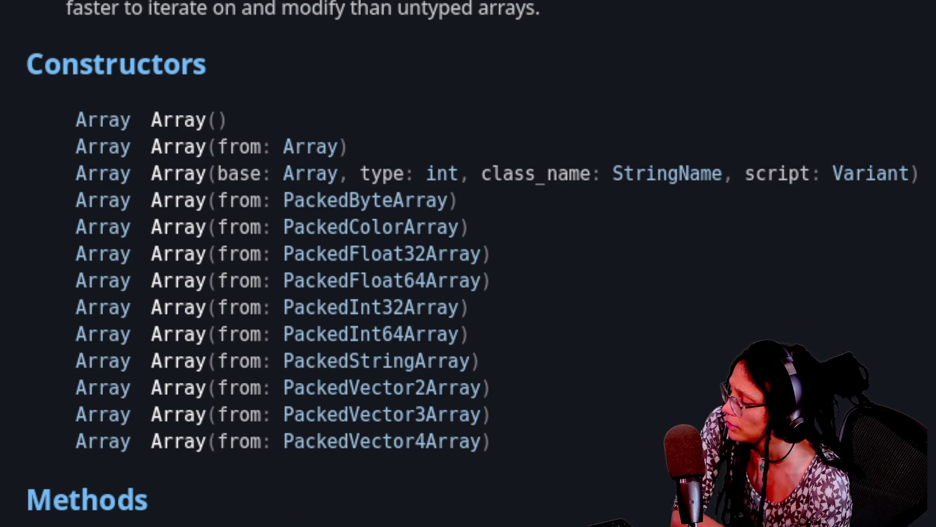
scroll(468, 263, "down", 15)
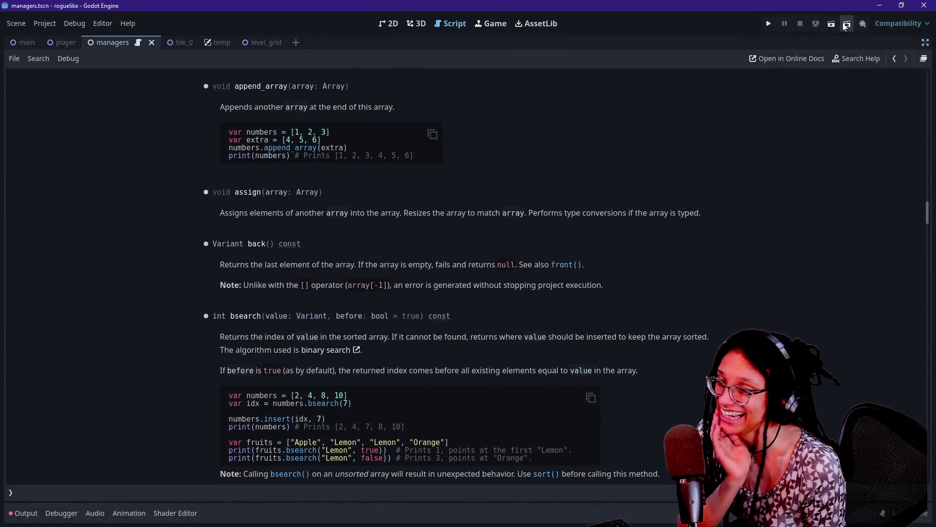
left_click(890, 61)
Replace assign with append_array on line 73.
left_click(890, 60)
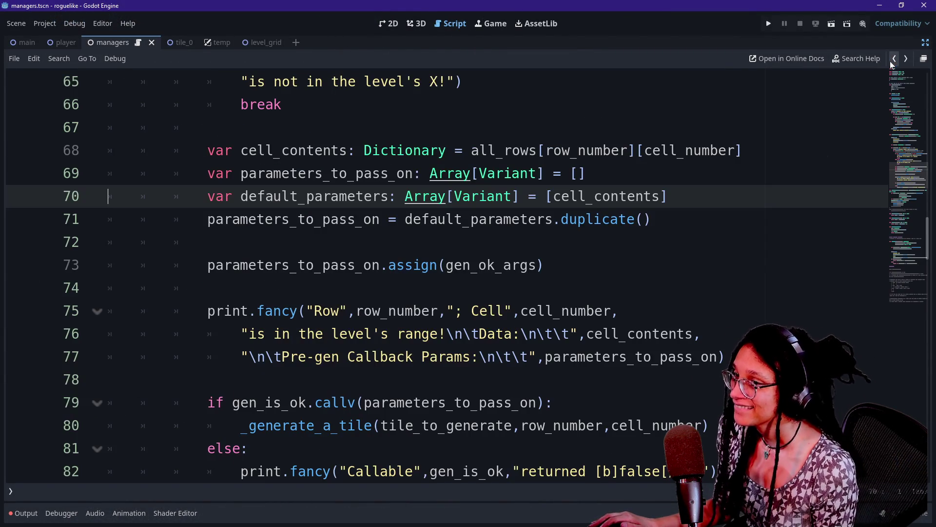
left_click(470, 219)
double_click(418, 265)
type("apo")
key("BackSpace")
key("BackSpace")
type("ppend")
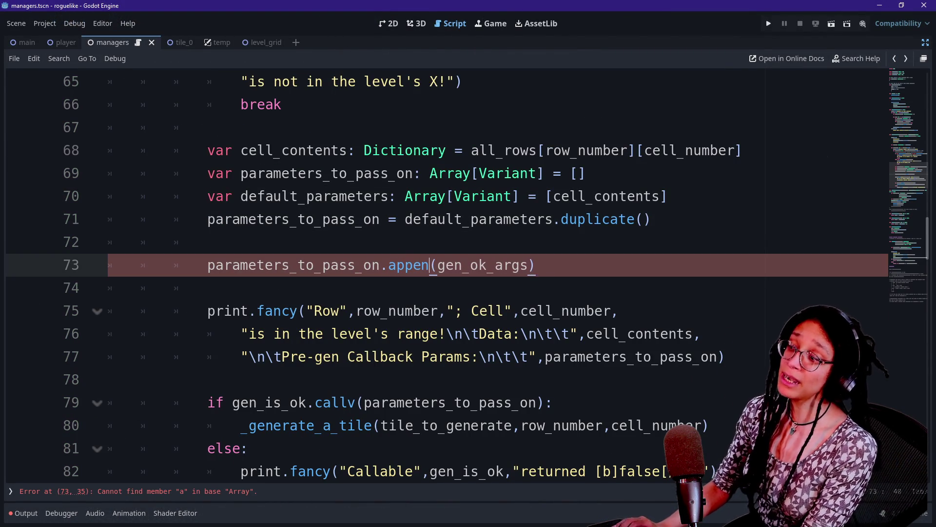
type("_array")
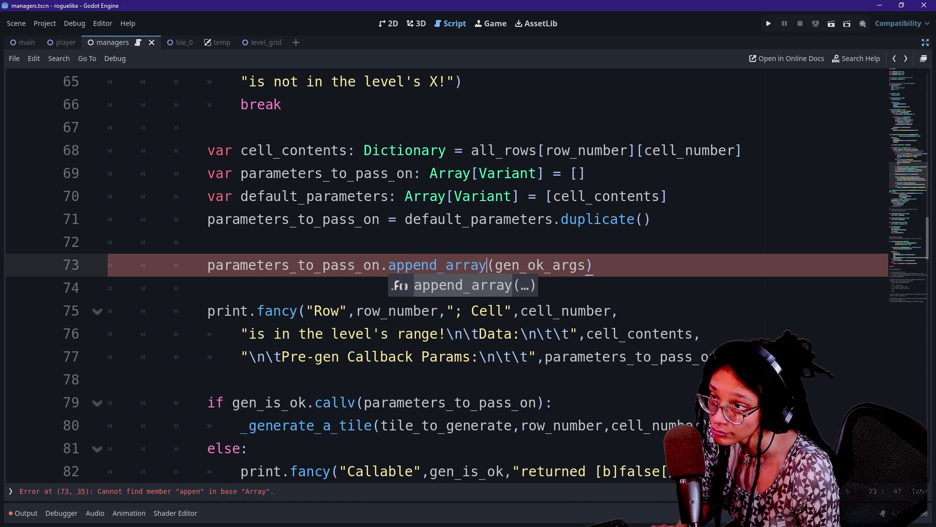
Run the game, check its output log, and stop it.
left_click(768, 23)
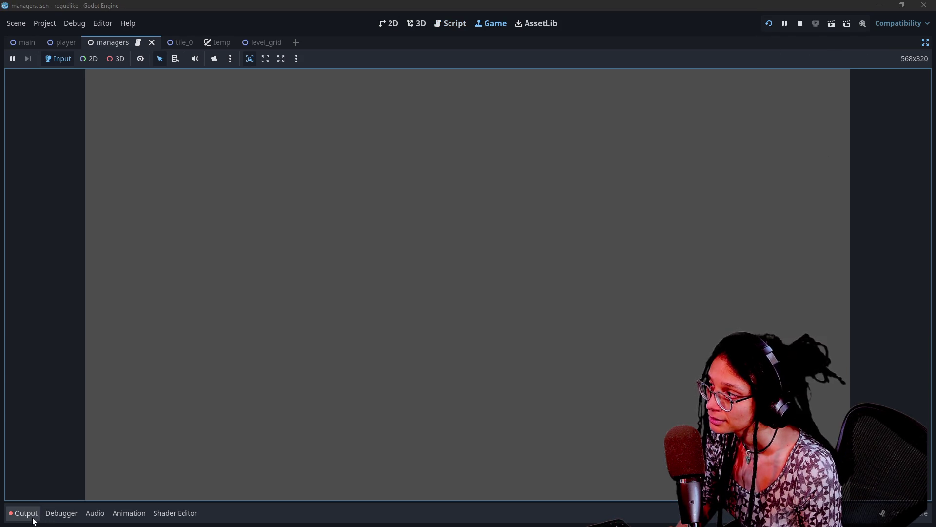
left_click(32, 516)
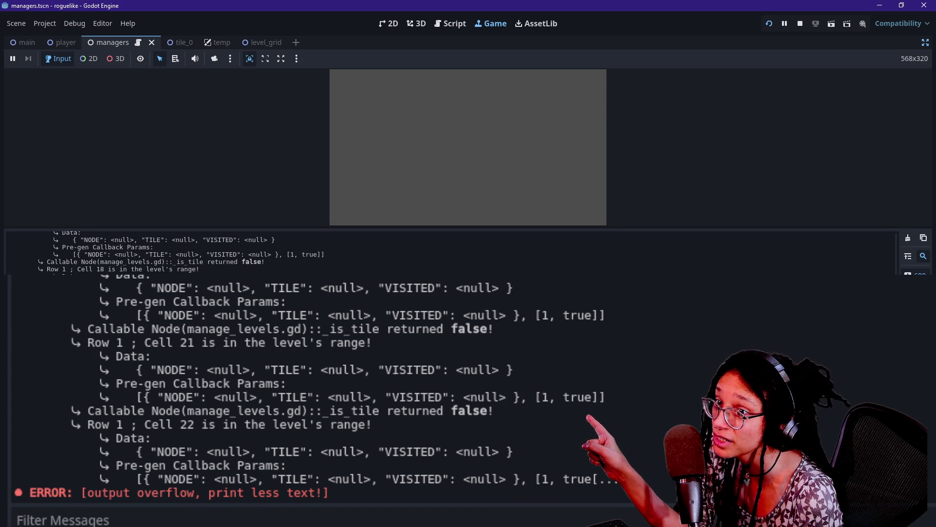
left_click(793, 24)
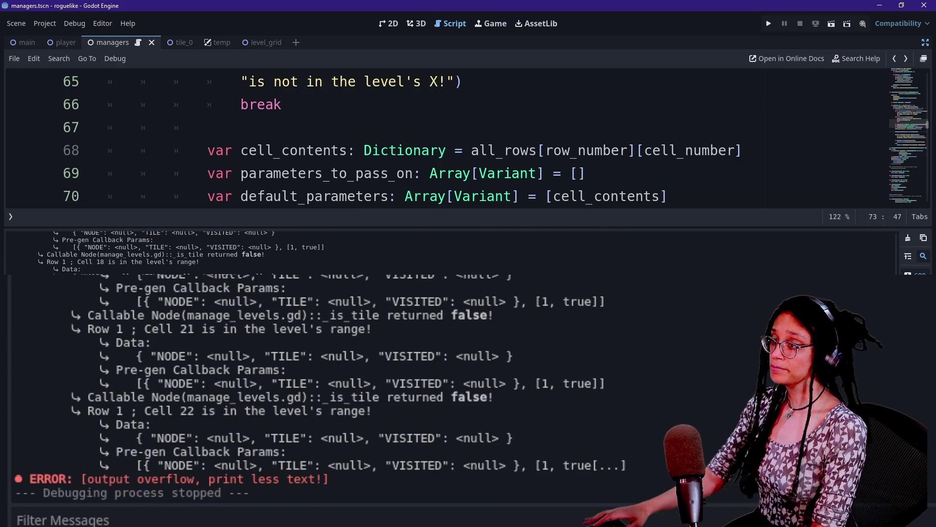
left_click(664, 205)
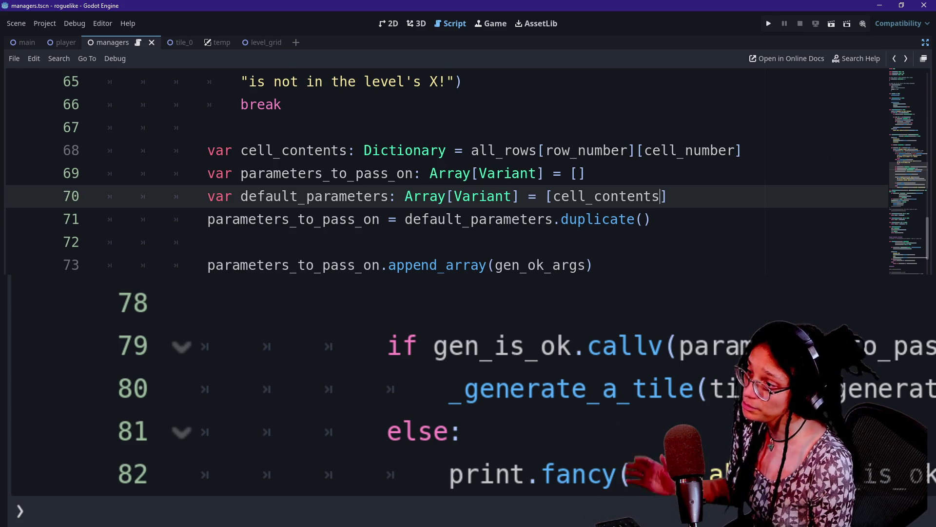
left_click(429, 265, "ctrl")
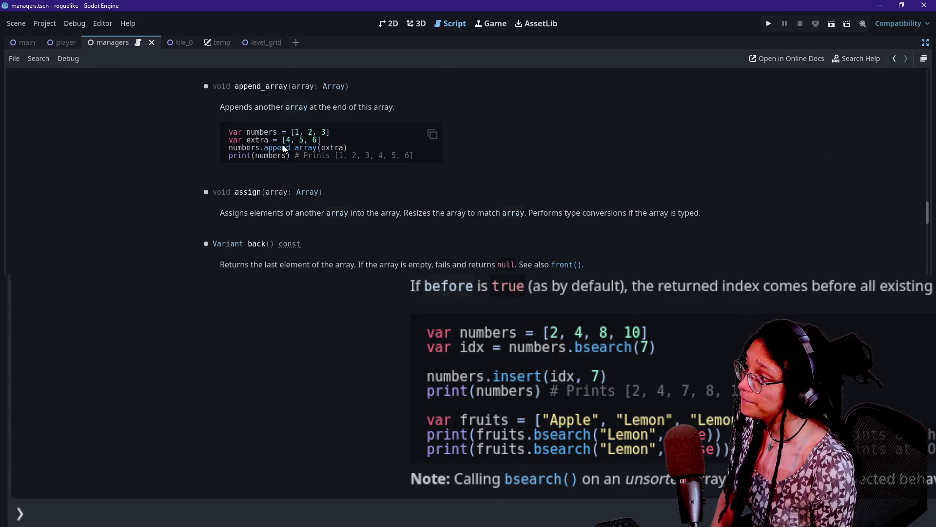
mouse_move(239, 148)
left_mouse_down()
mouse_move(273, 156)
mouse_move(305, 141)
left_mouse_up()
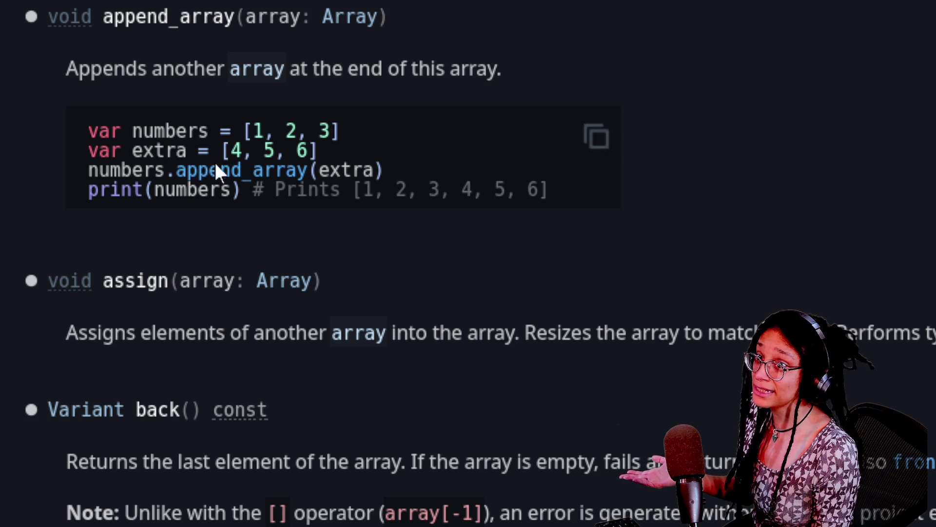
left_click_drag(225, 151, 315, 160)
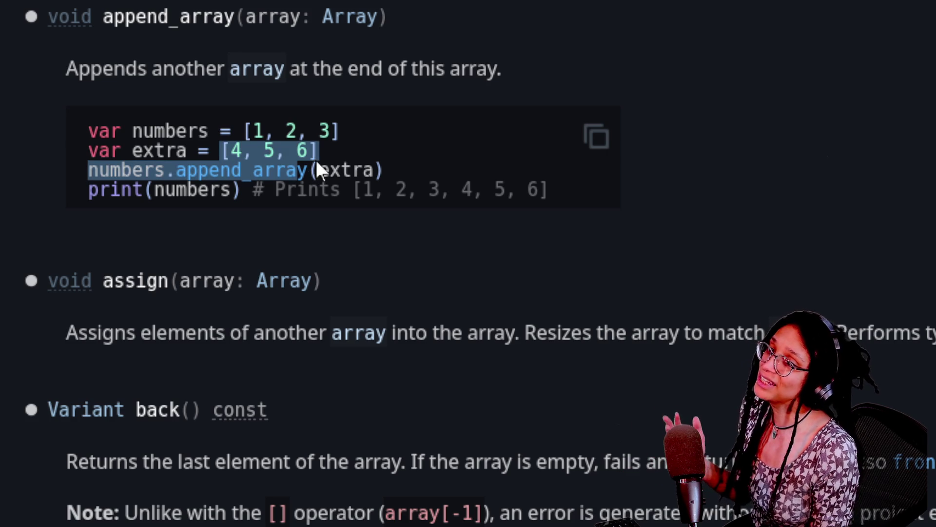
left_click(315, 160)
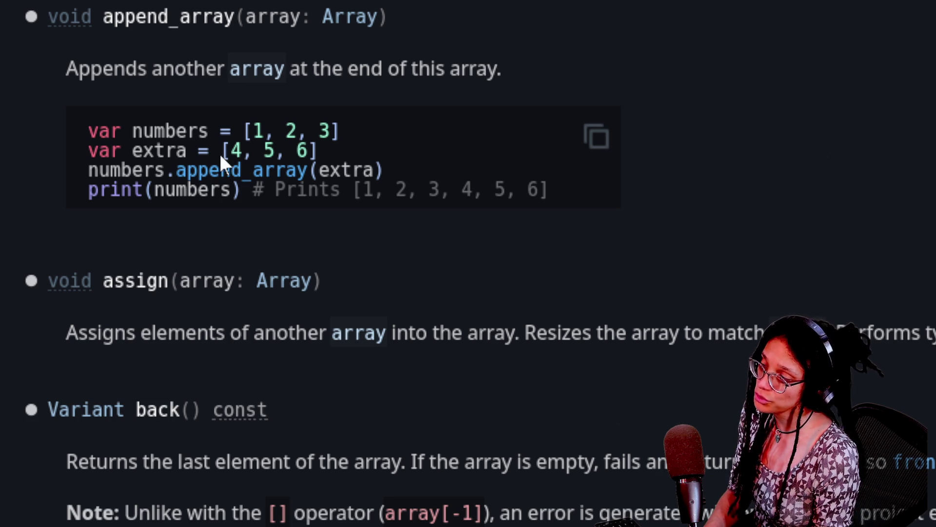
left_click_drag(221, 155, 308, 151)
left_click(306, 151)
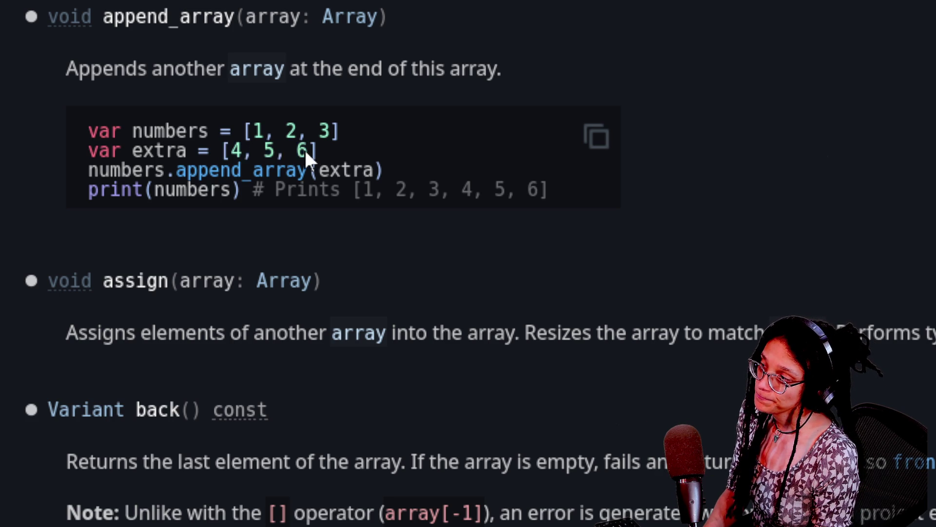
mouse_move(220, 152)
left_mouse_down()
mouse_move(319, 171)
mouse_move(335, 153)
left_mouse_up()
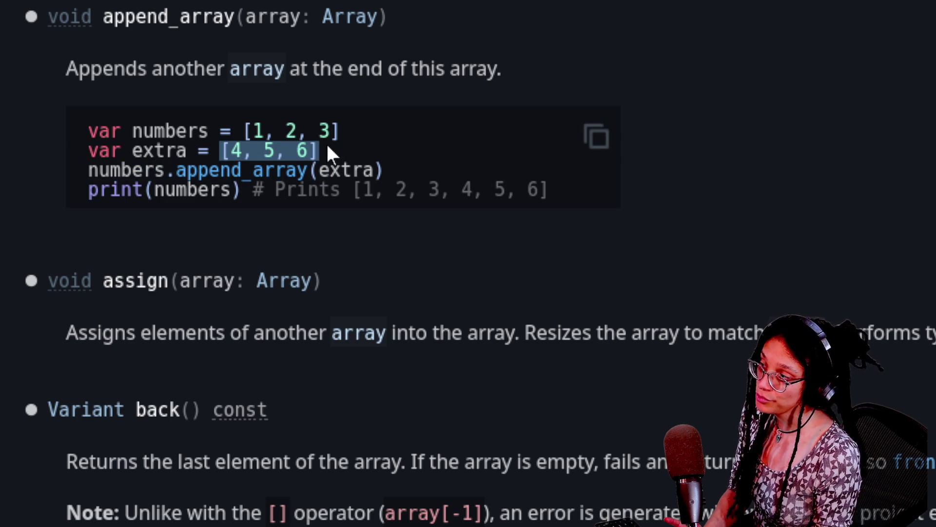
left_click_drag(286, 189, 528, 190)
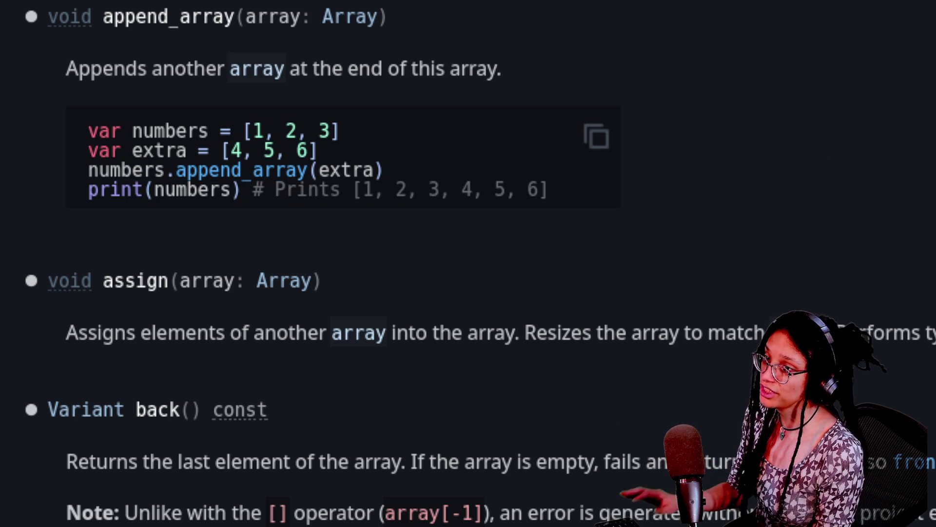
key("alt+Tab")
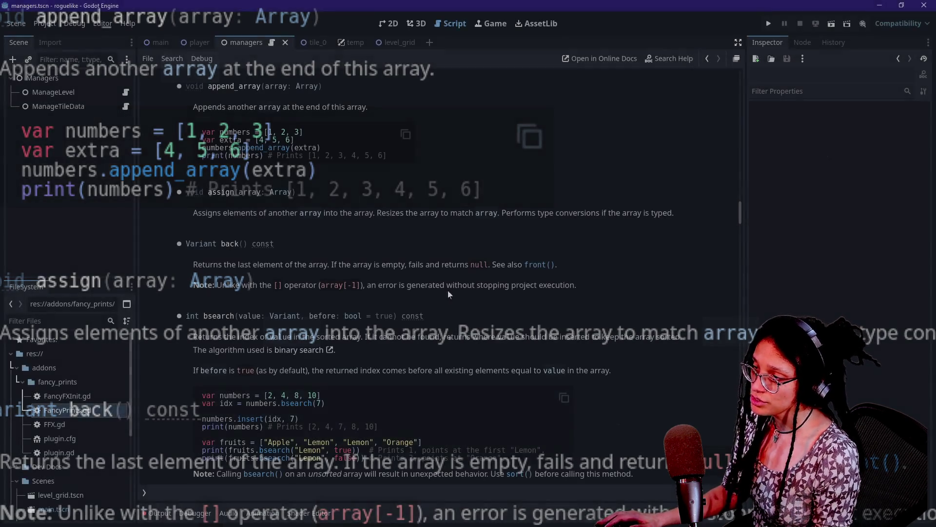
left_click(706, 59)
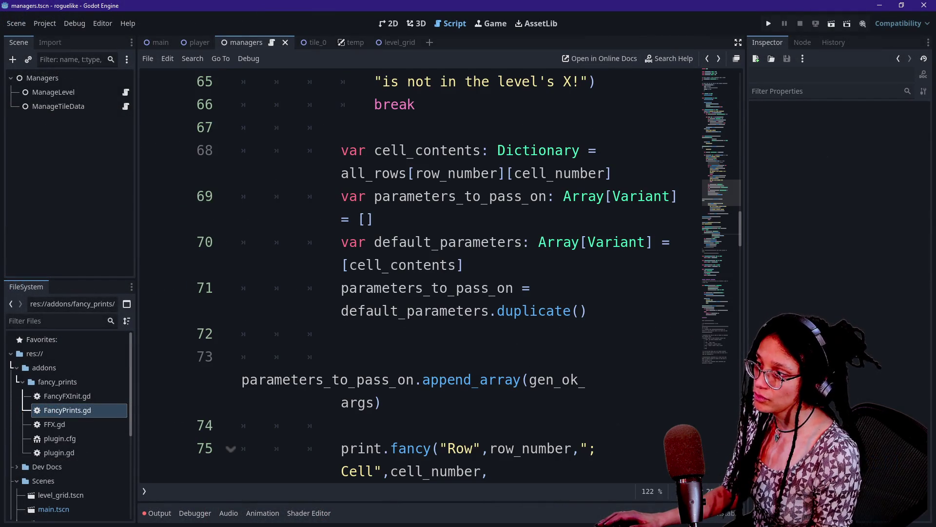
Expand the editor and begin a print.fancy call with FFX.HIGHLIGHT on empty line 72.
left_click(241, 379)
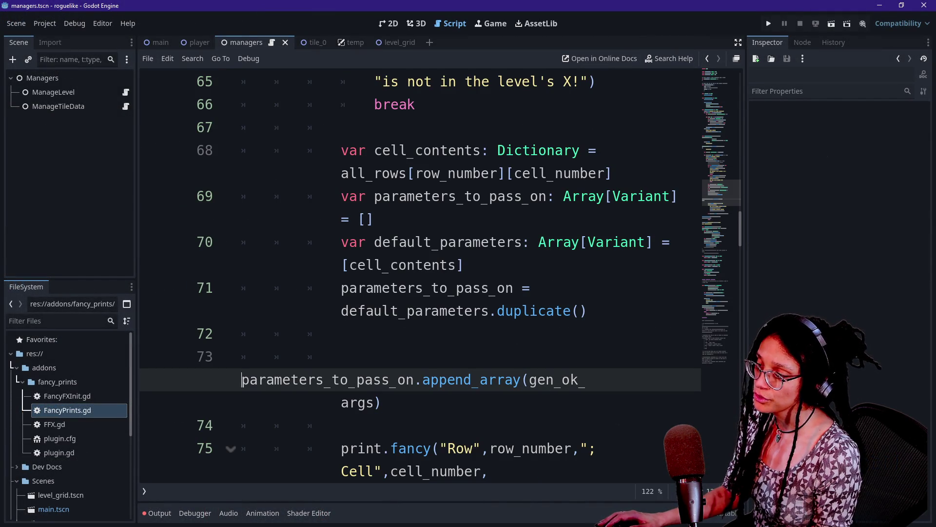
key("ctrl+shift+F11")
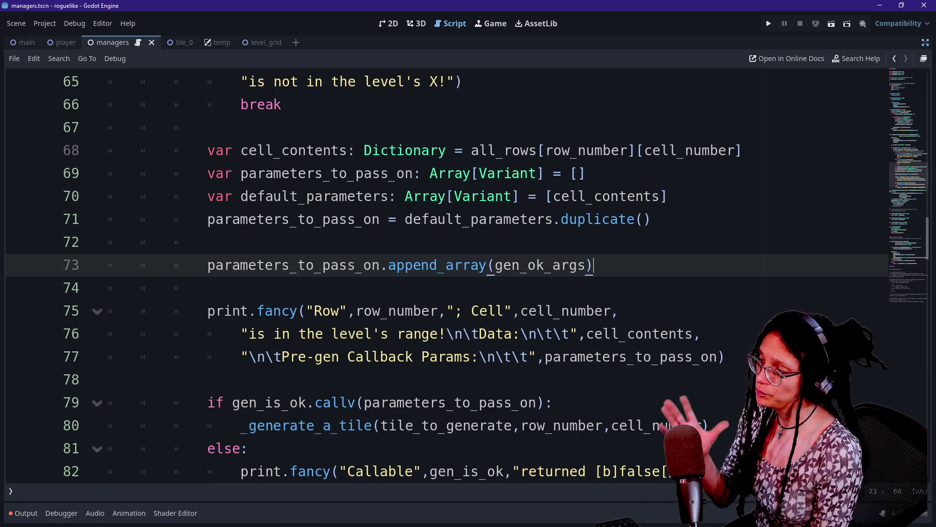
left_click(208, 242)
type("p")
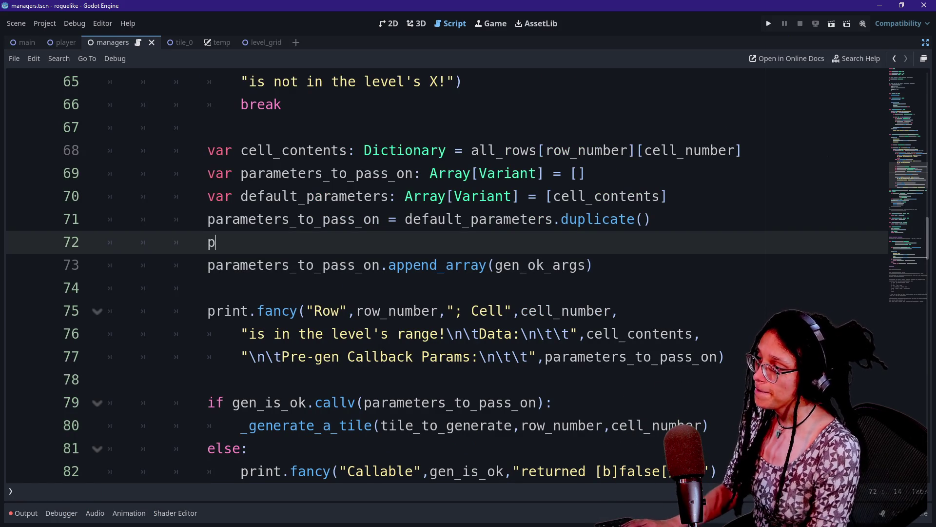
type("rint.fan")
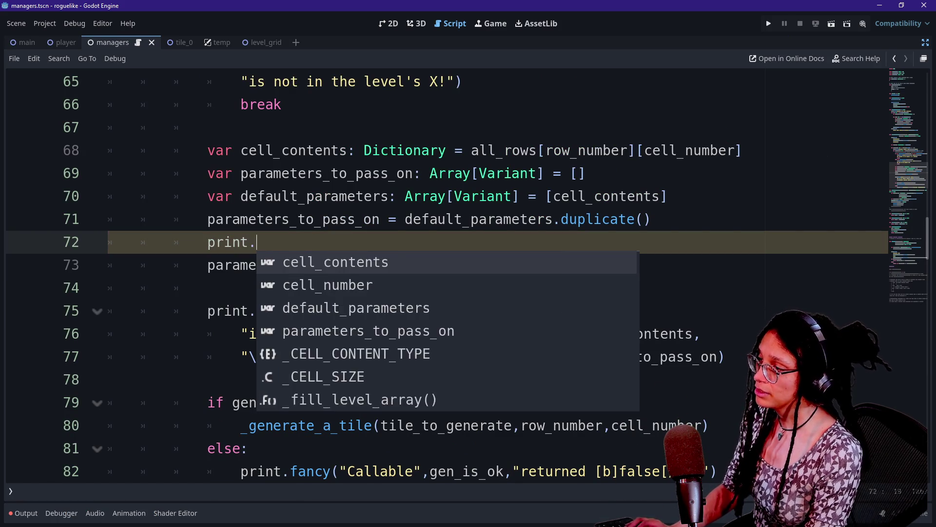
type("cy(")
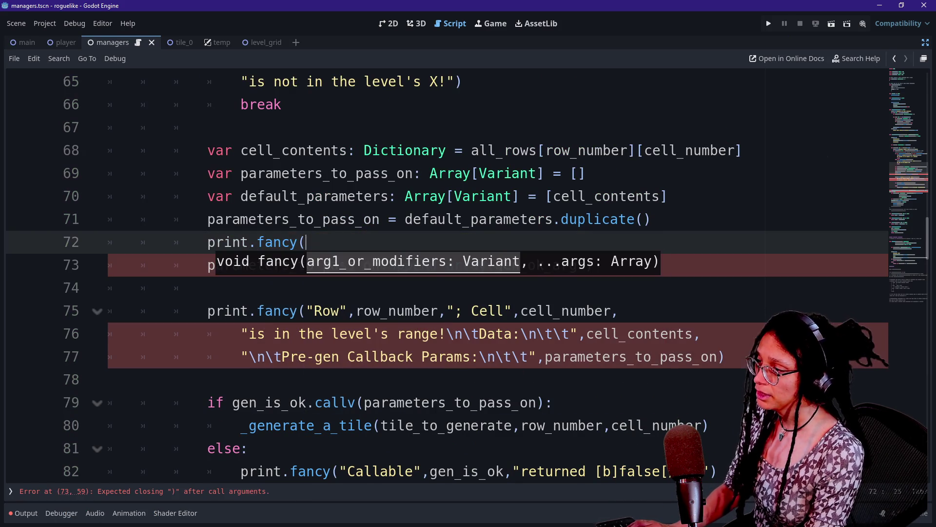
key("Escape")
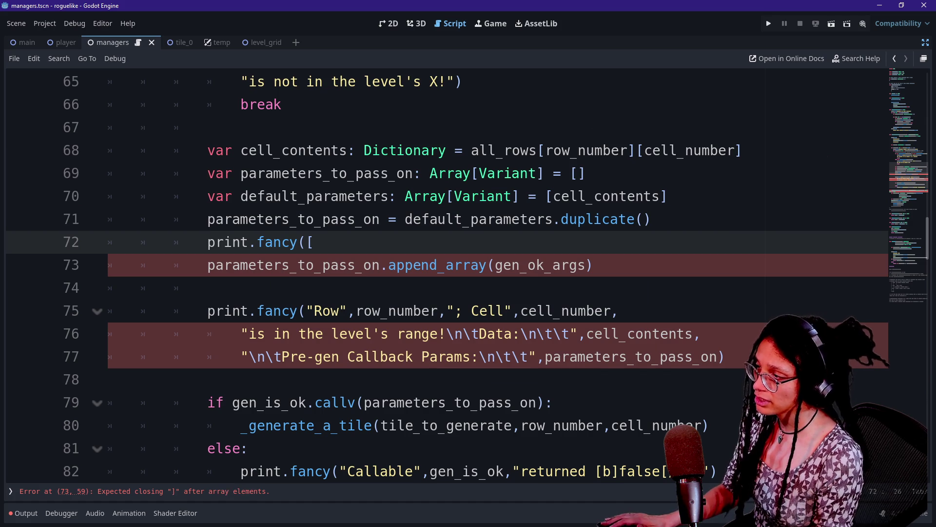
key("shift+End")
key("End")
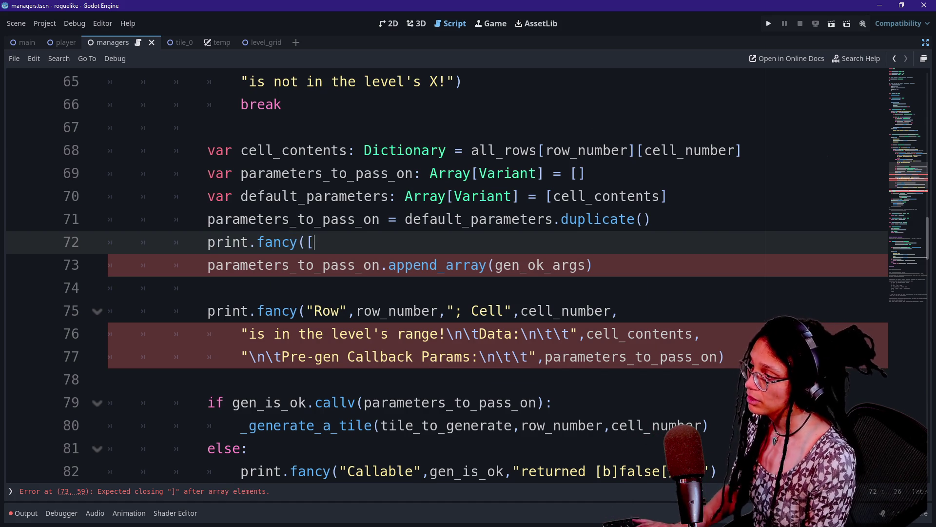
type("F")
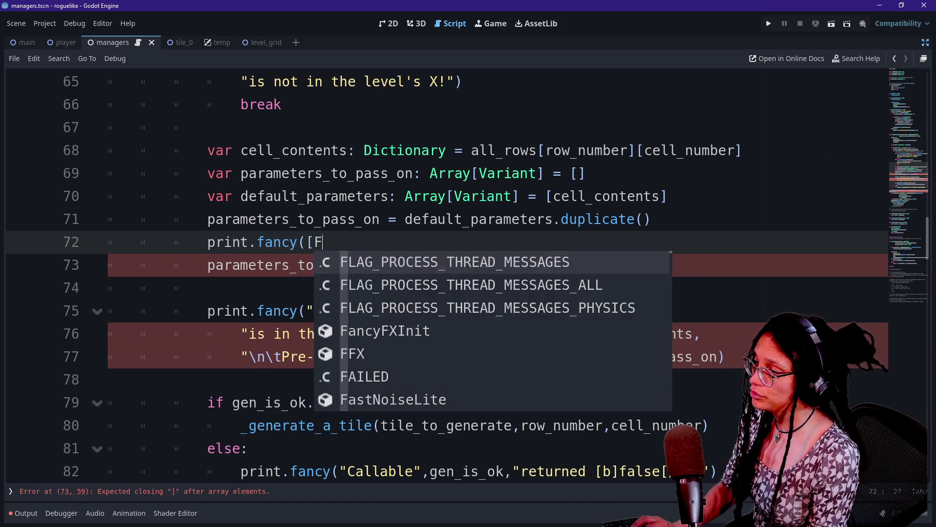
type("FX.HI")
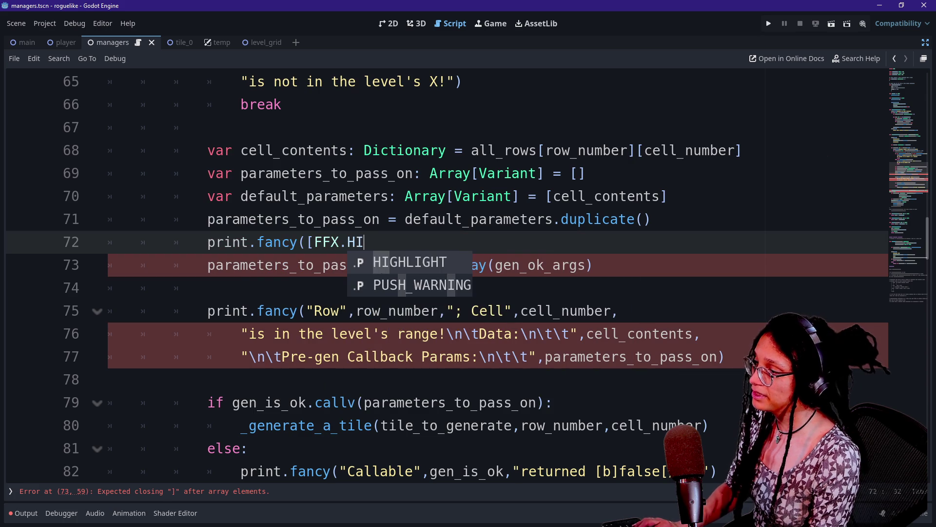
key("Return")
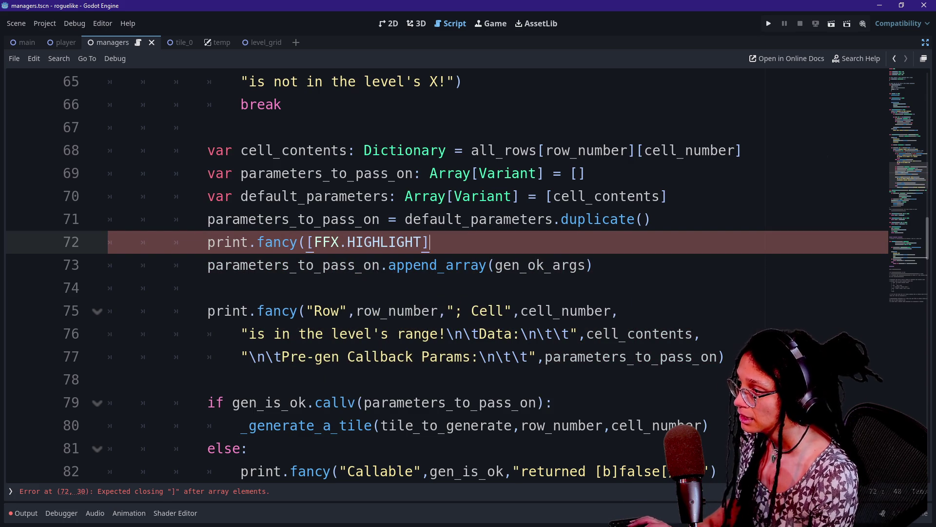
Finish the line as print.fancy([FFX.HIGHLIGHT],gen_ok_args) and run the game with F5.
type(",\"")
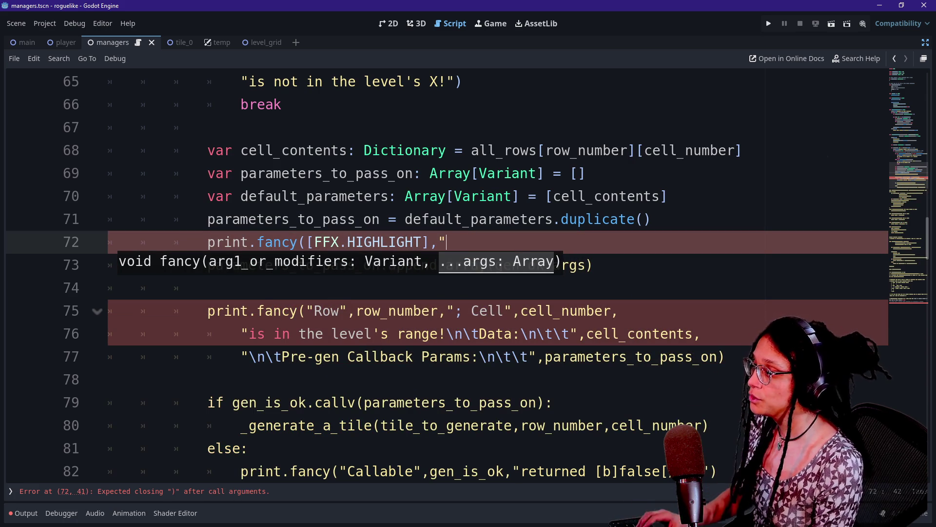
key("BackSpace")
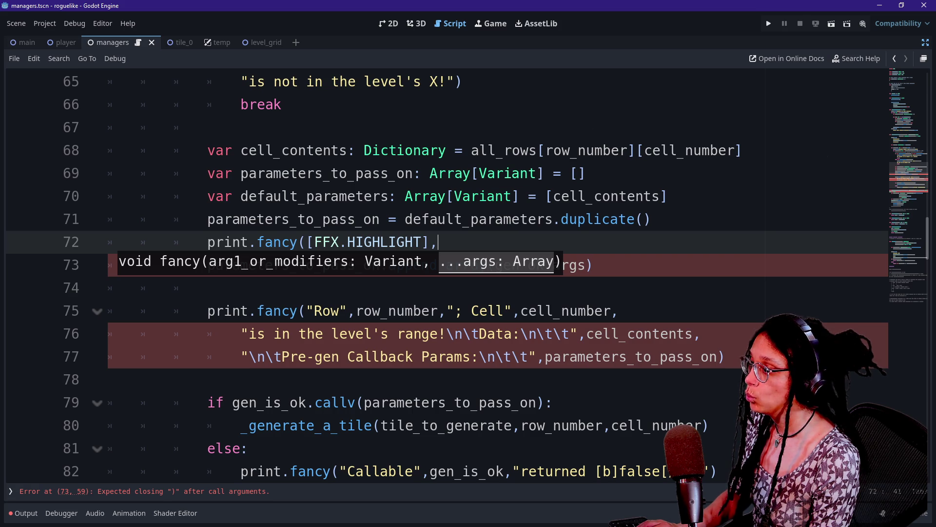
type("gen")
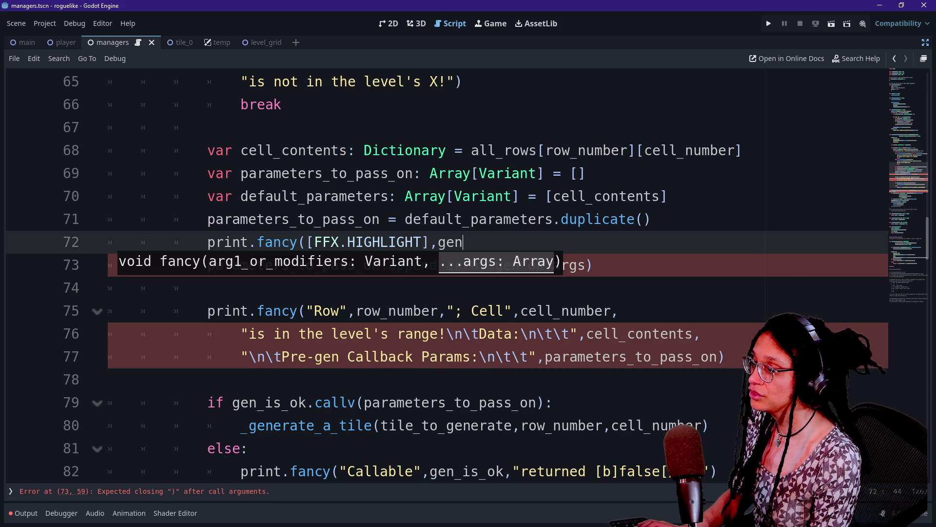
left_click(356, 265)
left_click(462, 242)
type("_")
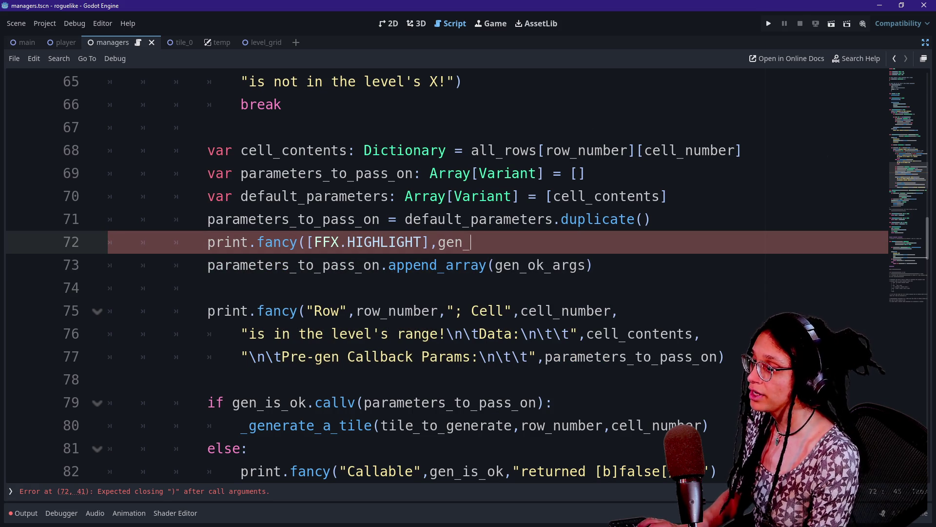
type("ok_args)")
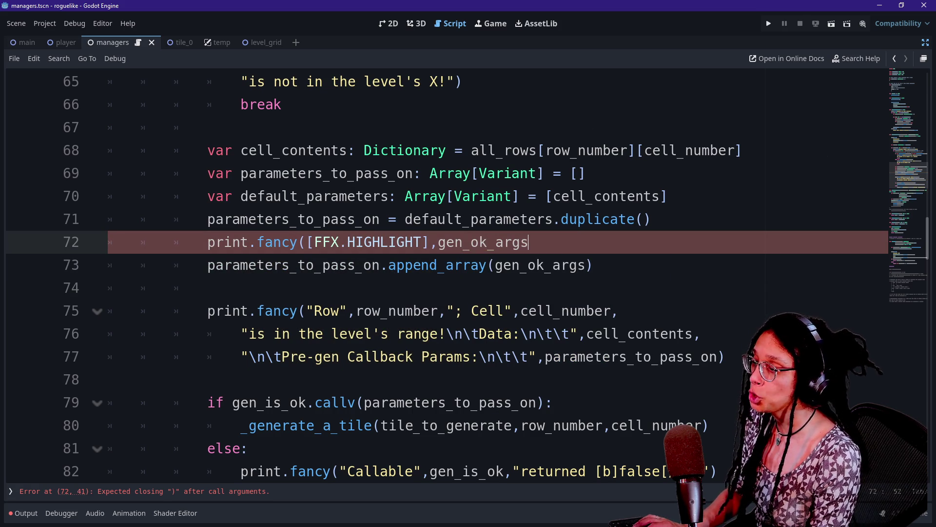
key("F5")
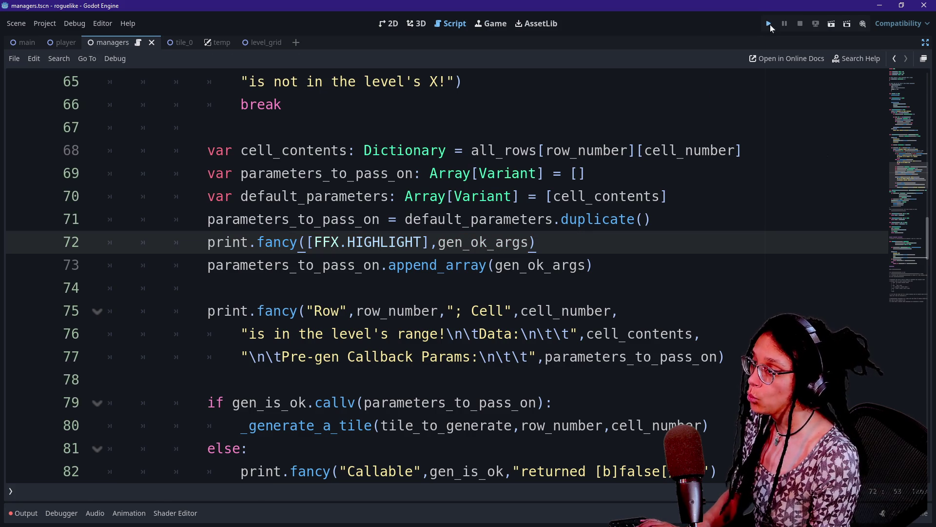
Check that the log prints gen_ok_args as [[1, true]], then stop the running game.
left_click(28, 518)
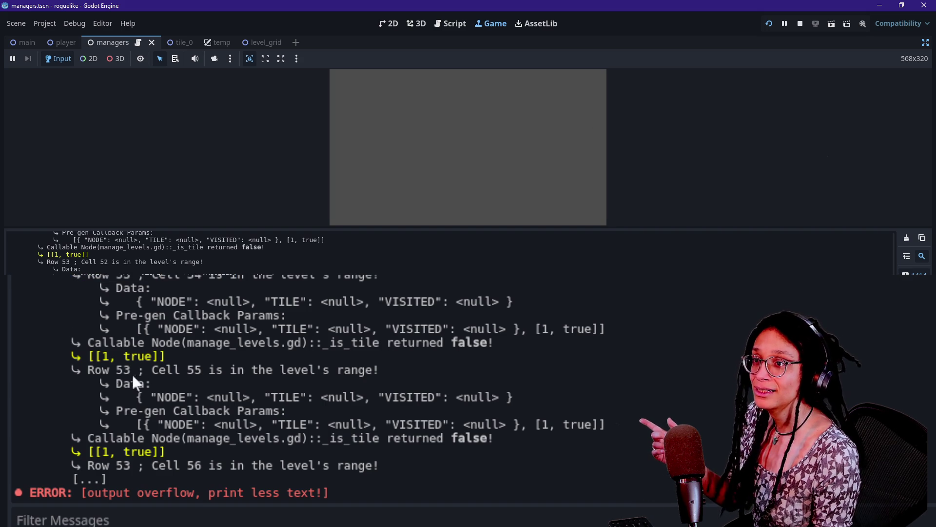
left_click_drag(81, 361, 166, 359)
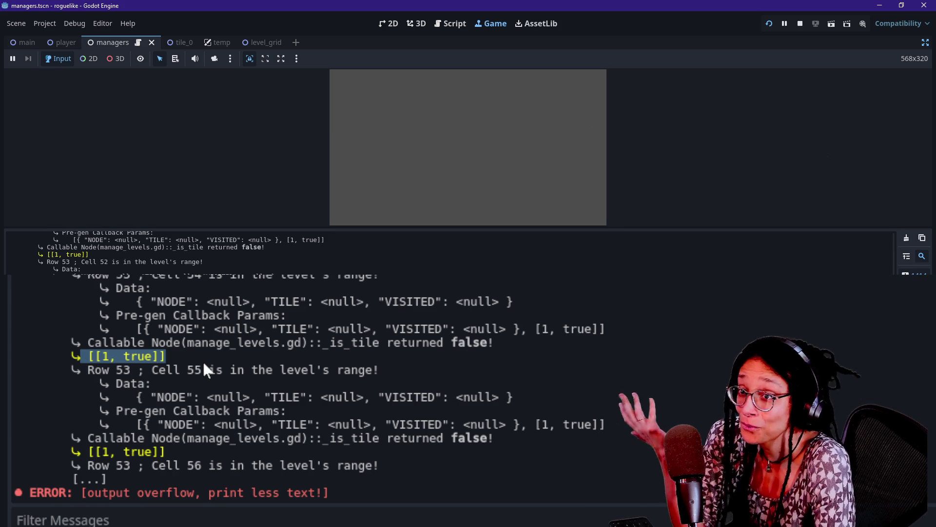
left_click(412, 83)
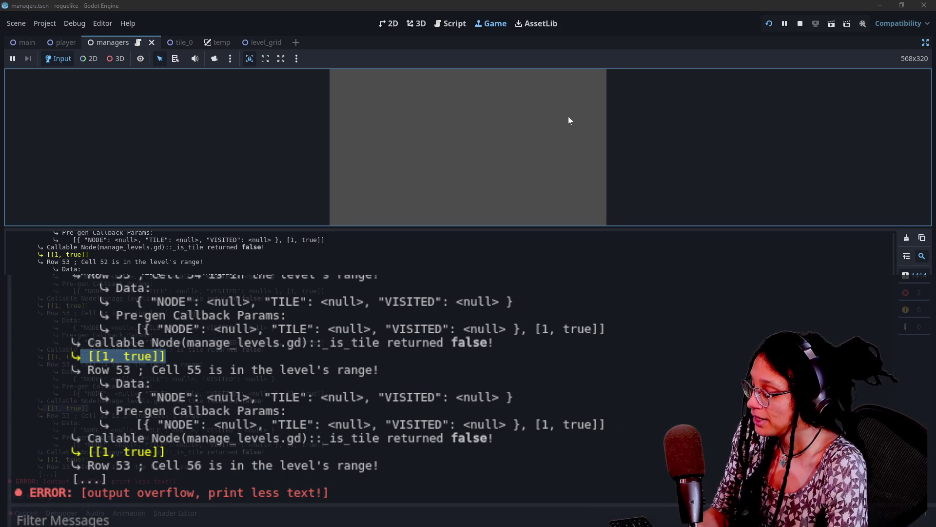
left_click(799, 23)
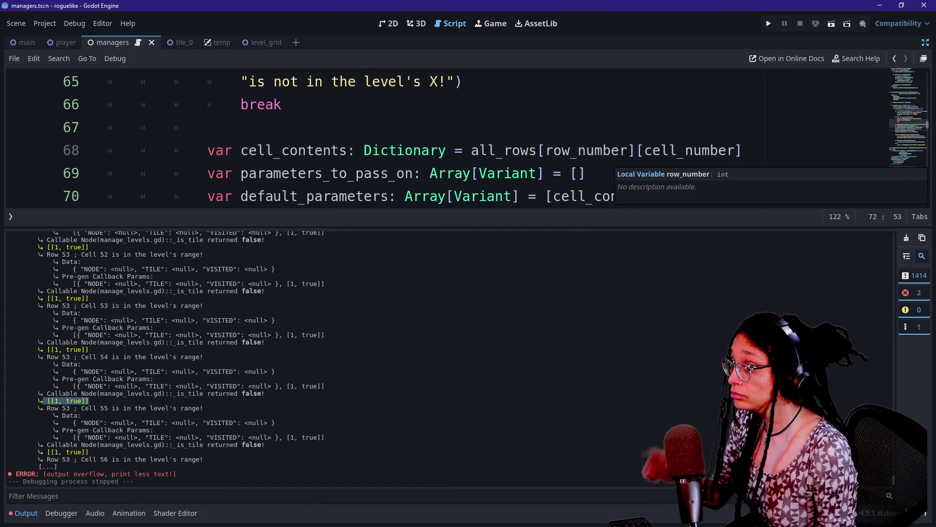
Hide the Output panel and select the variadic gen_ok_args parameter on line 47.
key("ctrl+j")
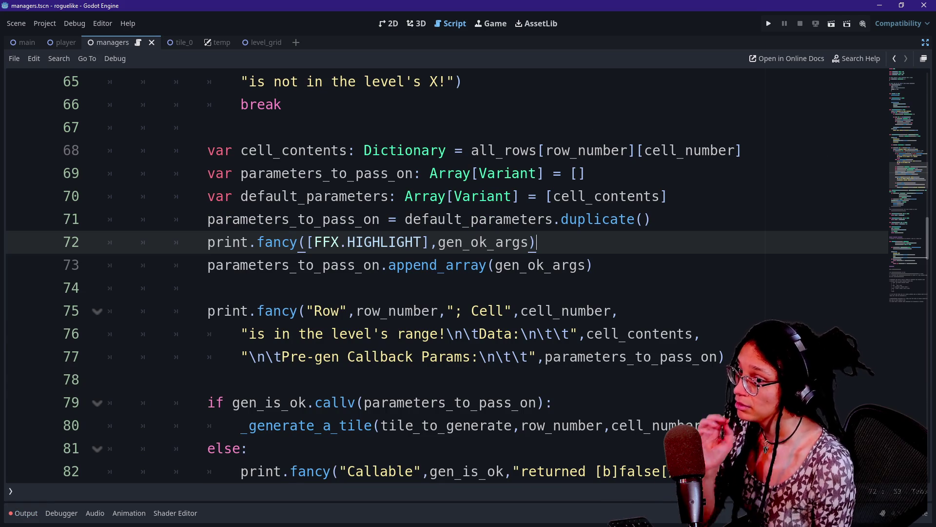
scroll(342, 273, "up", 10)
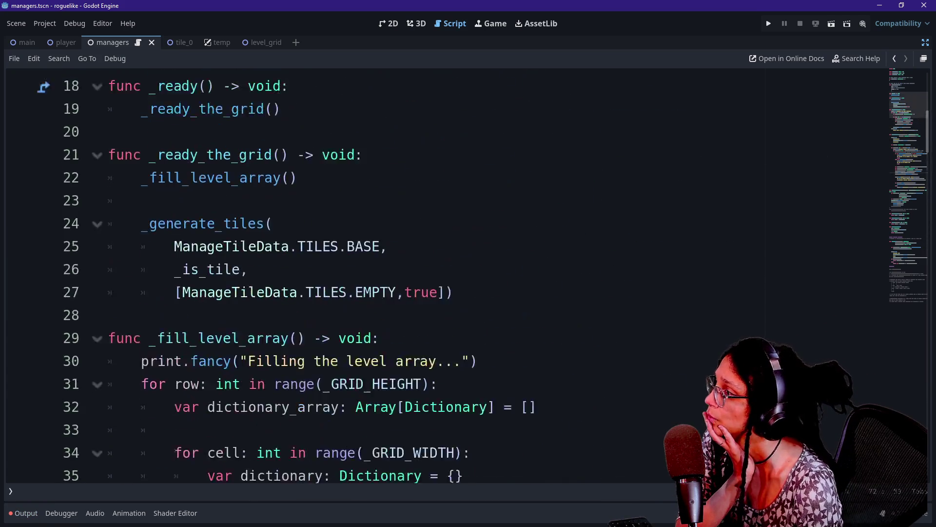
scroll(341, 273, "down", 2)
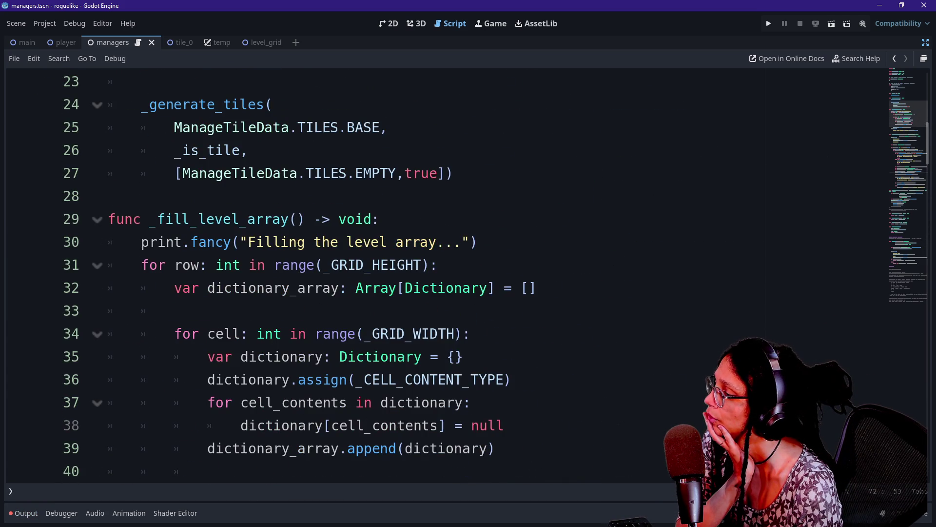
scroll(342, 273, "down", 6)
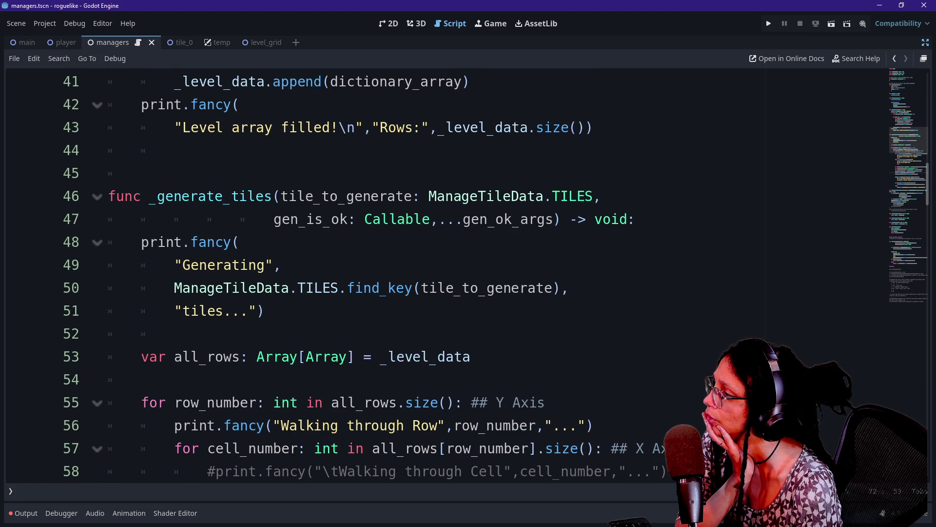
left_click_drag(437, 219, 543, 219)
left_click(544, 219)
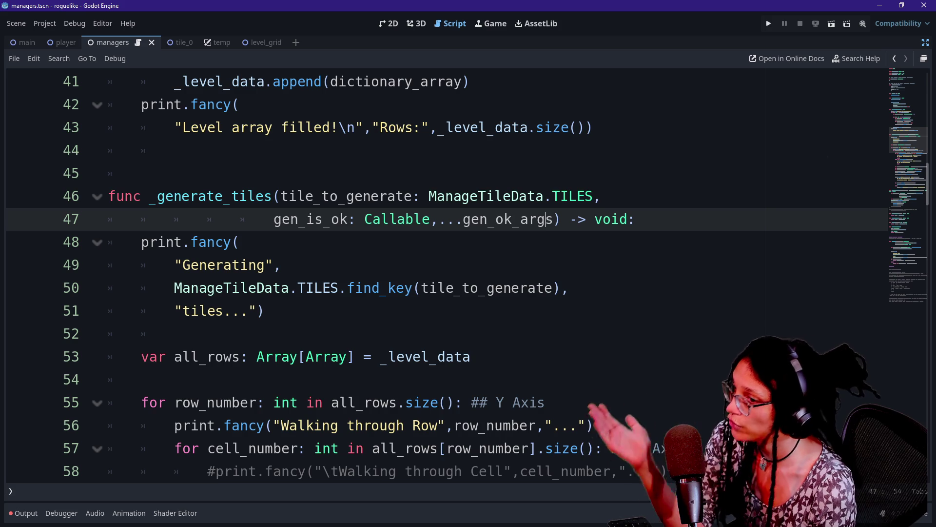
left_click_drag(463, 219, 545, 219)
left_click(546, 219)
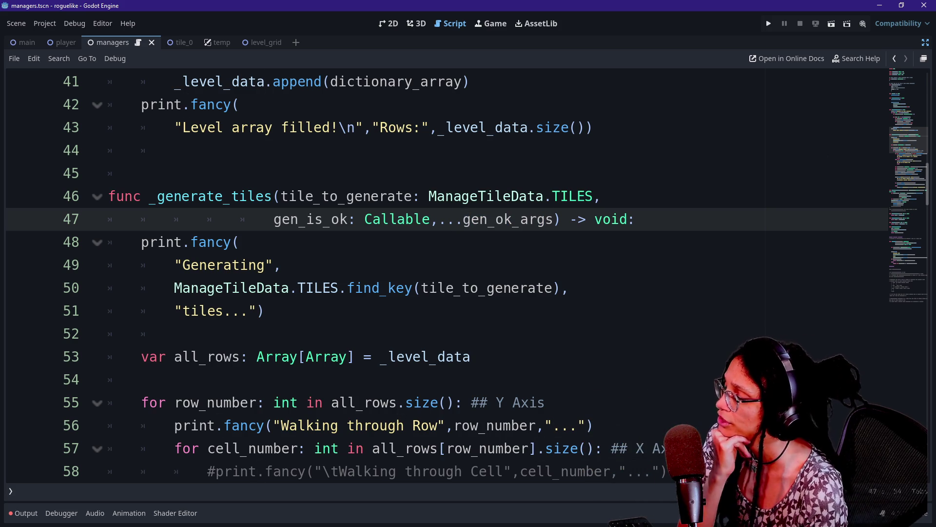
Step through the loop code, entering the line 'elif not _is_in_range_x(cell_number):'.
key("Down")
key("Down")
key("Down")
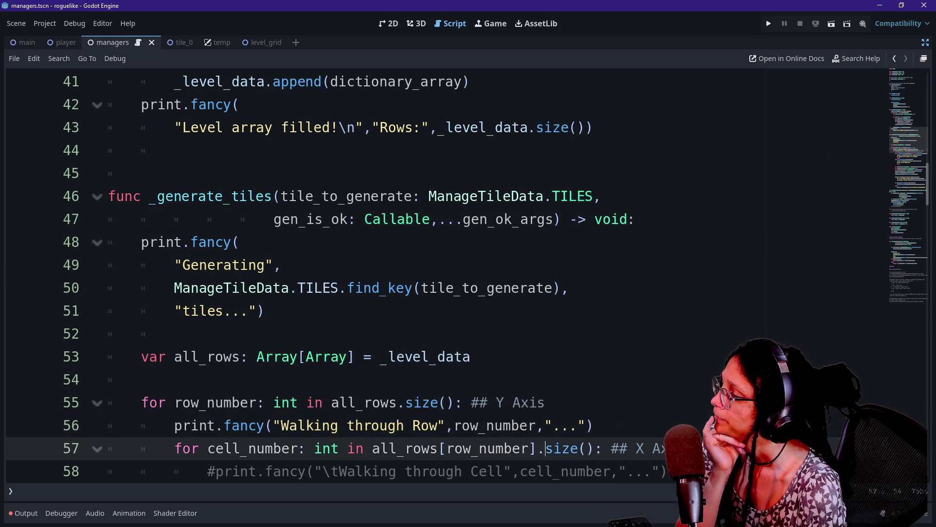
key("Down")
key("Down")
key("Down")
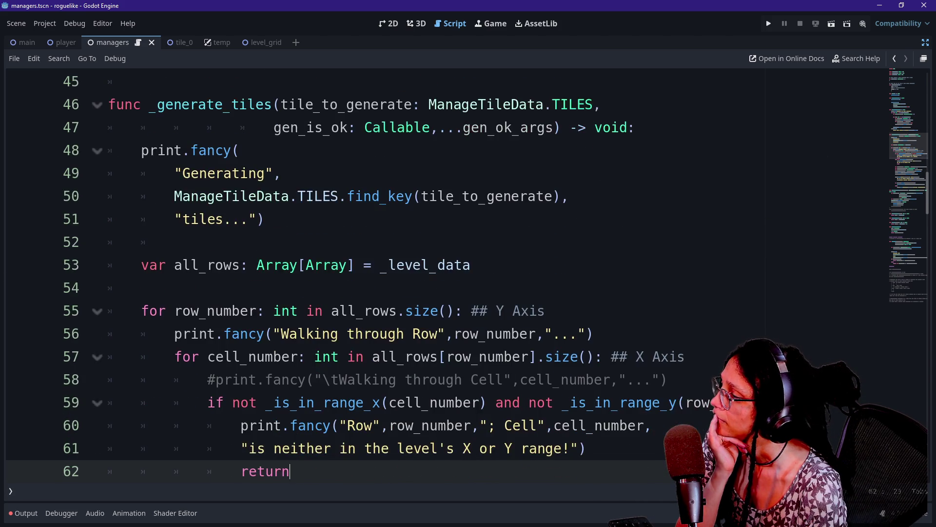
key("Return")
type("elif not _is_in_range_x(cell_number):")
key("Down")
key("Down")
key("Down")
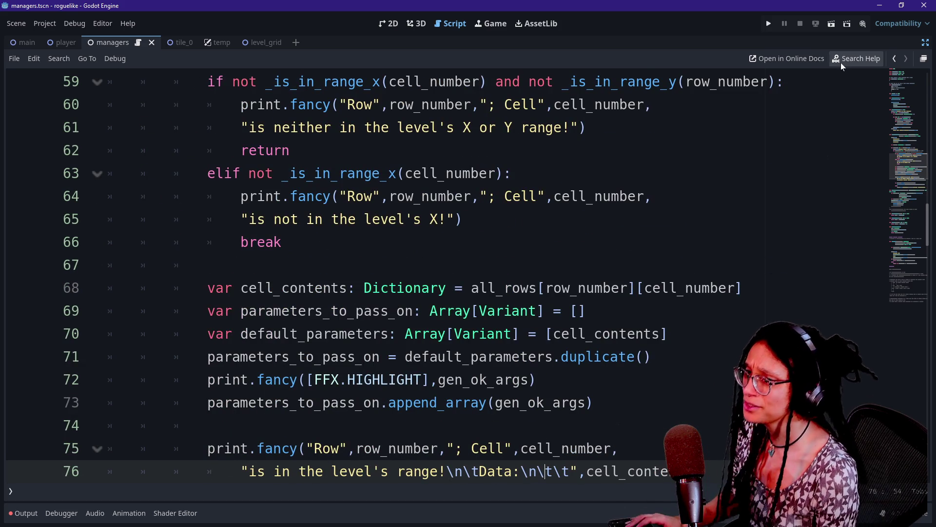
Search the help docs for 'variad', then dismiss the search and switch away from Godot.
left_click(840, 62)
type("variad")
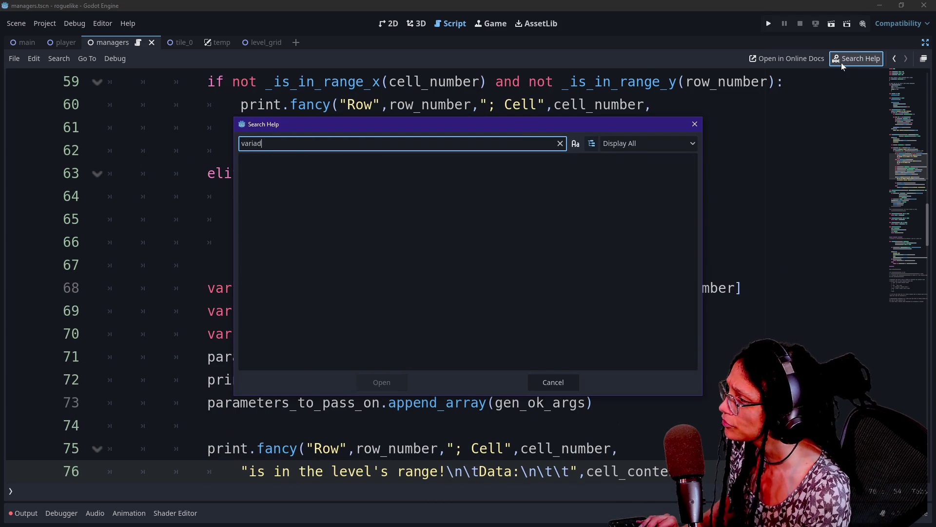
key("Escape")
key("alt+Tab")
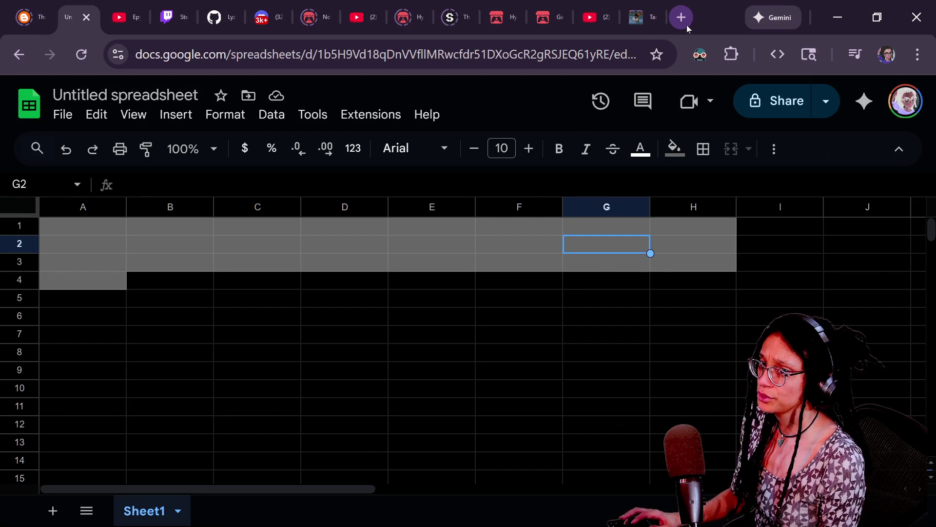
Search the web for 'gdscript variadic argument' and scroll through the results.
key("alt+Tab")
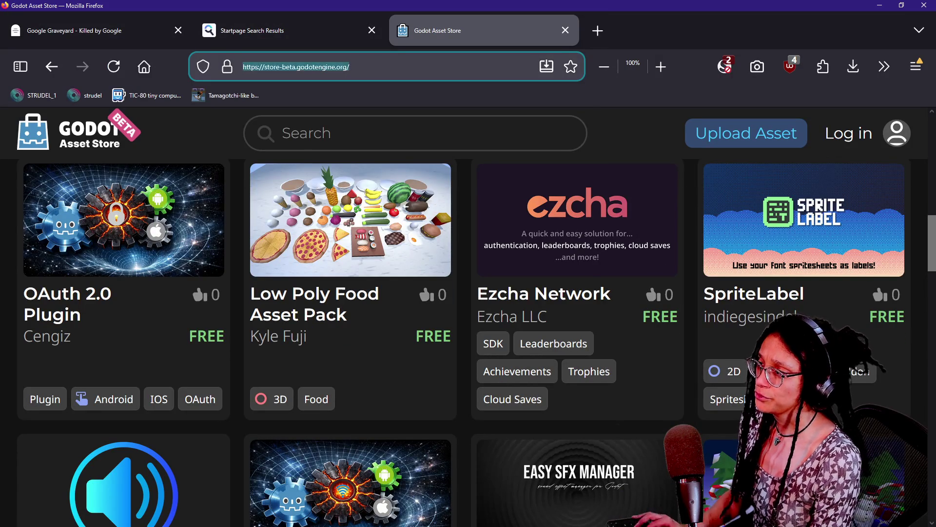
type("gdscript variadic argument")
key("Return")
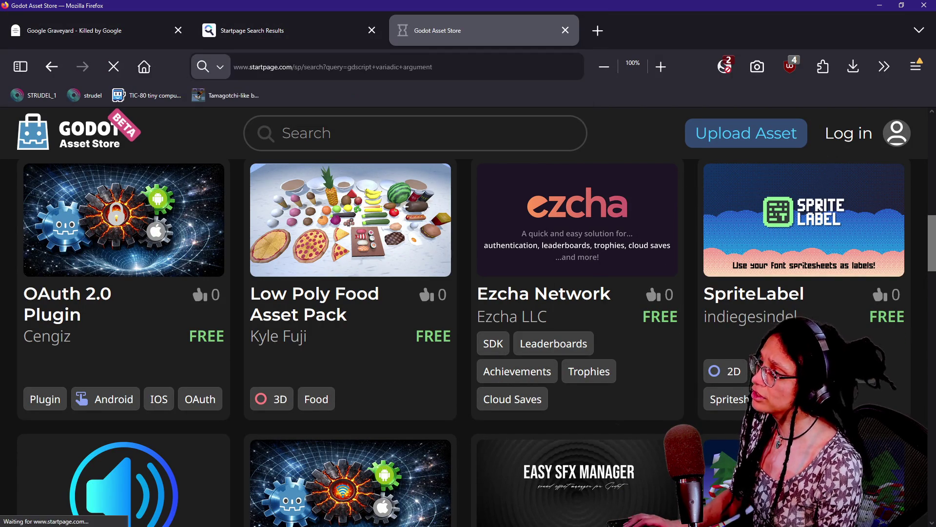
scroll(241, 275, "down", 10)
scroll(241, 285, "down", 3)
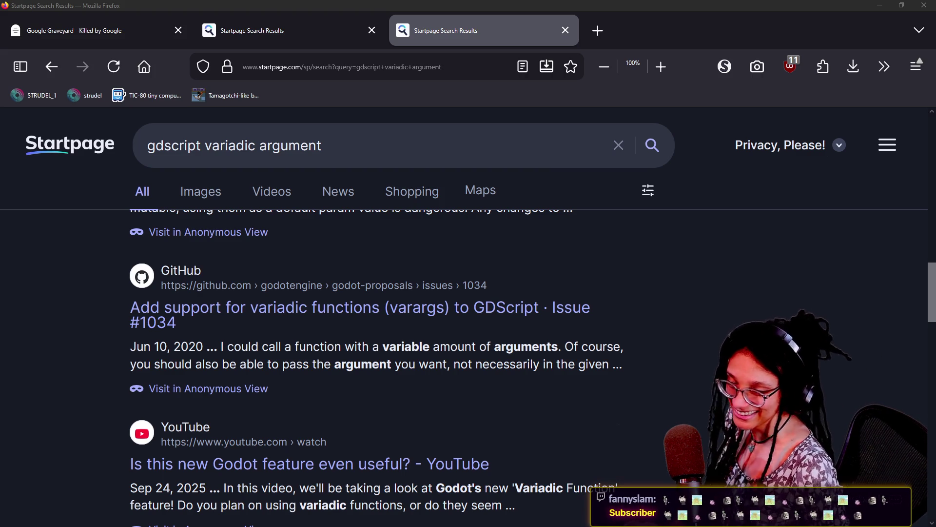
Bring up the StreamerBot chat window over the search results.
key("alt+Tab")
key("alt+Tab")
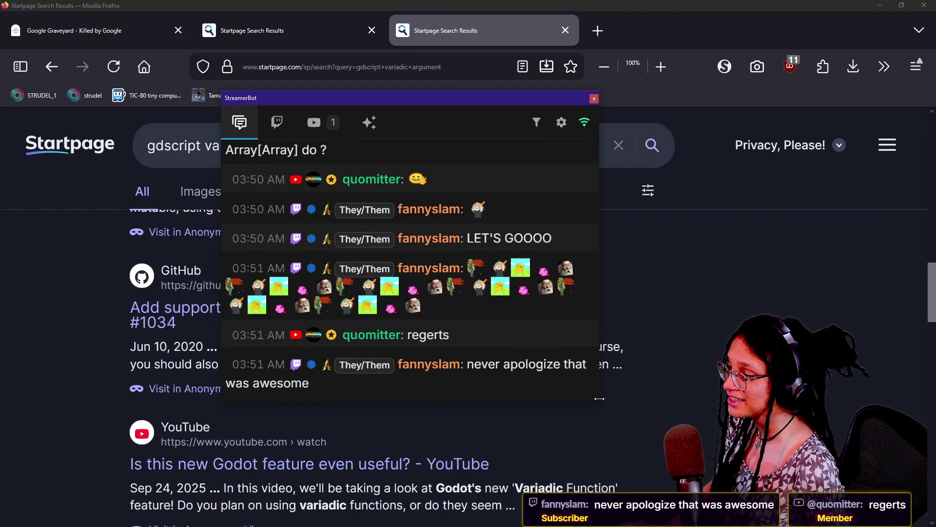
Enlarge the StreamerBot chat window, move it to the right screen edge, and return to Godot.
left_click_drag(602, 403, 616, 444)
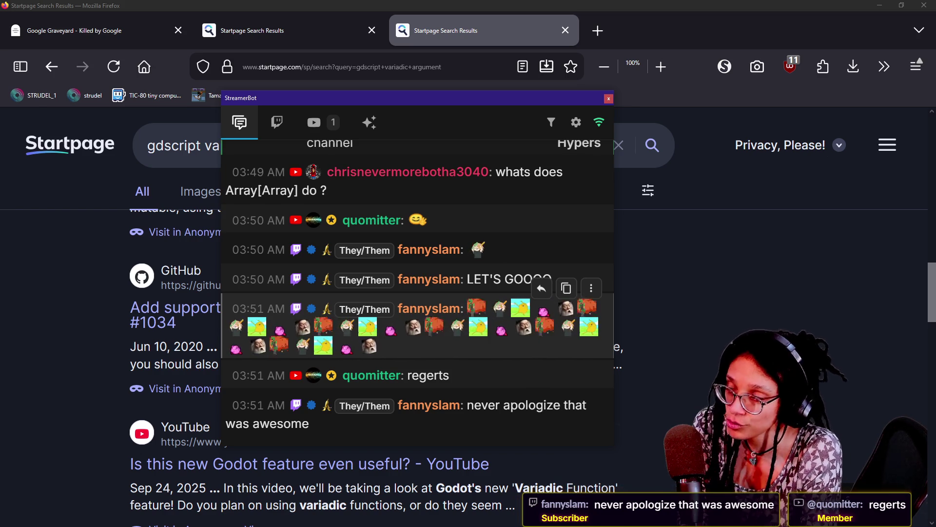
left_click_drag(233, 376, 378, 375)
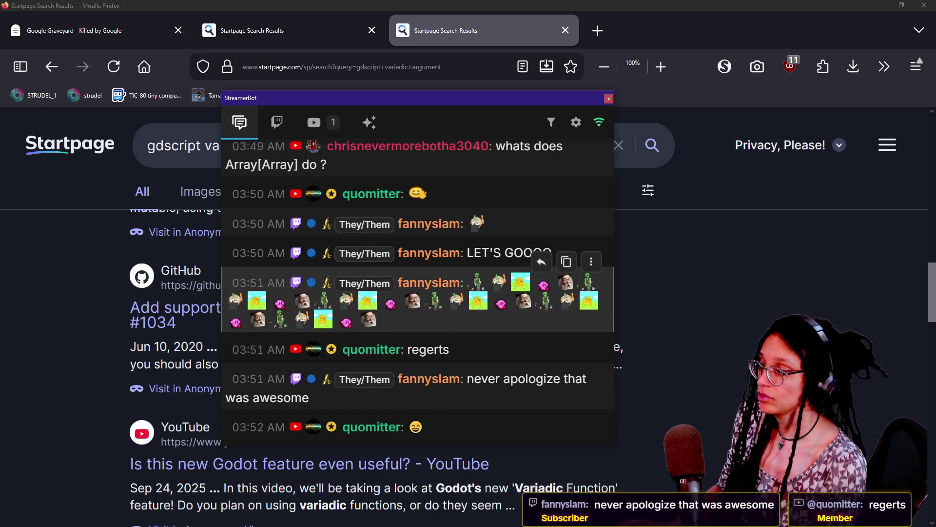
mouse_move(365, 100)
left_mouse_down()
mouse_move(764, 127)
mouse_move(935, 126)
left_mouse_up()
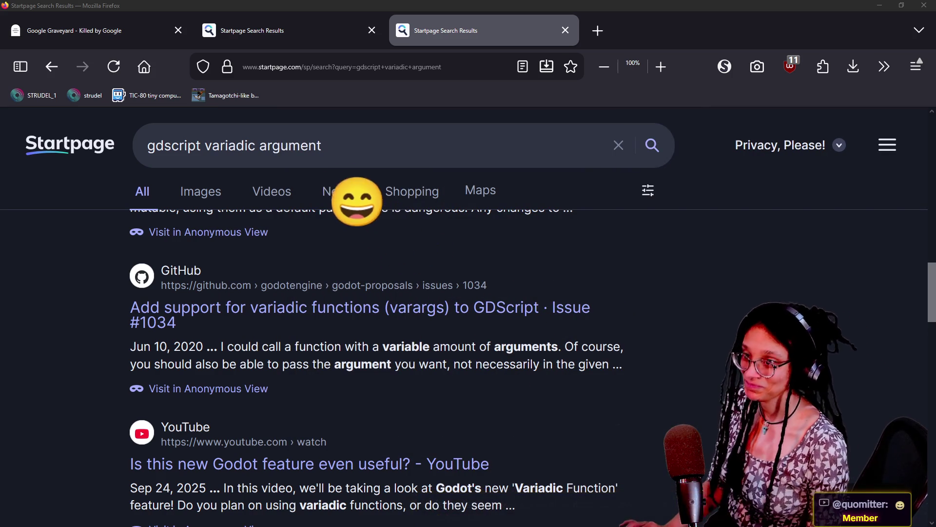
key("alt+Tab")
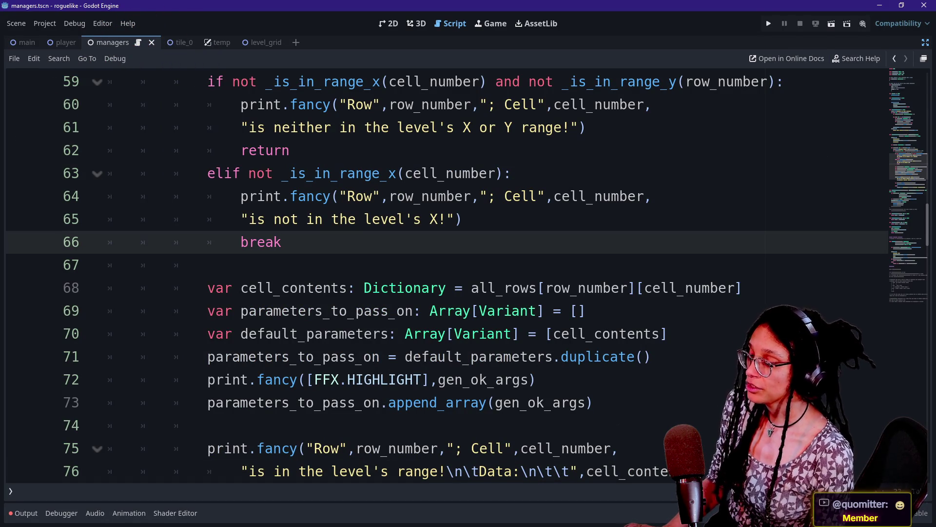
Select the Array[Variant] type on line 69 and then lines 68–69.
left_click_drag(438, 311, 529, 311)
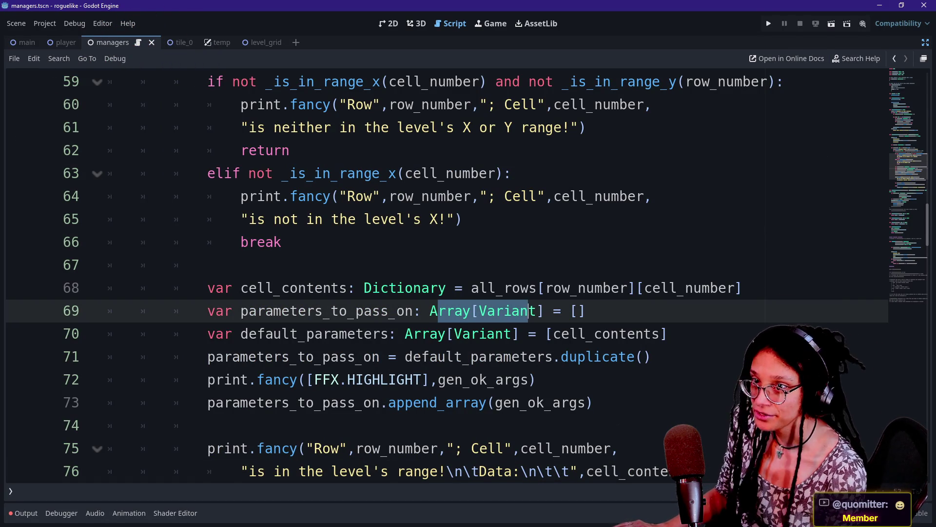
left_click(528, 311)
left_click_drag(240, 311, 413, 288)
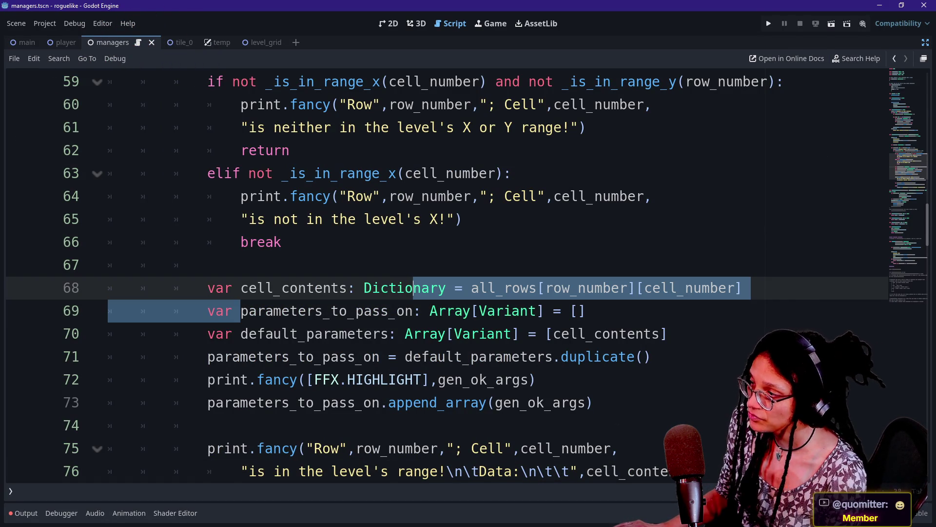
Scroll to the top of the script and open the project-wide Find in Files search.
scroll(414, 288, "up", 2)
scroll(446, 275, "up", 2)
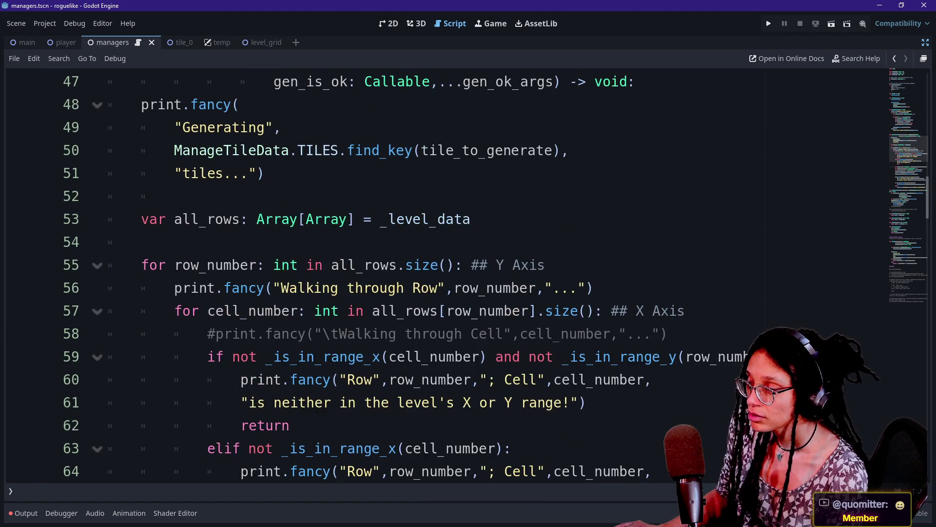
scroll(446, 276, "up", 9)
scroll(447, 276, "up", 6)
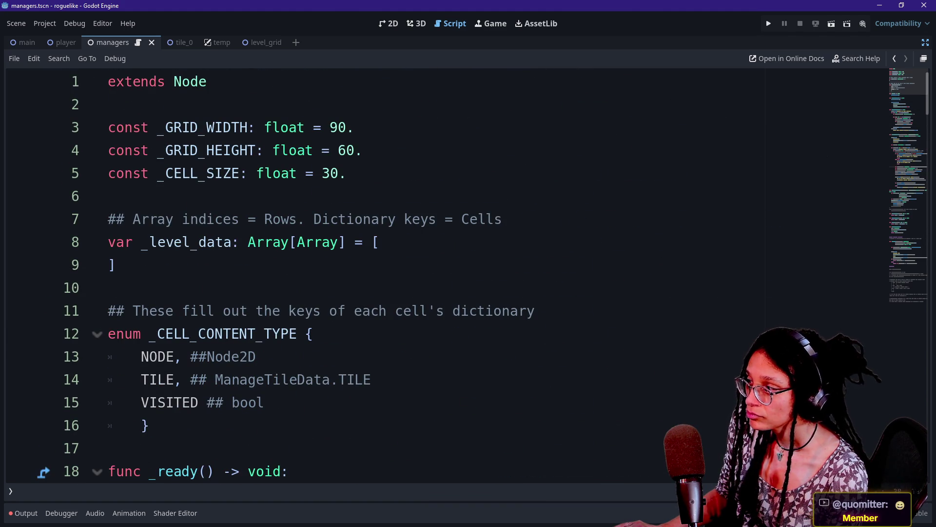
scroll(446, 276, "down", 8)
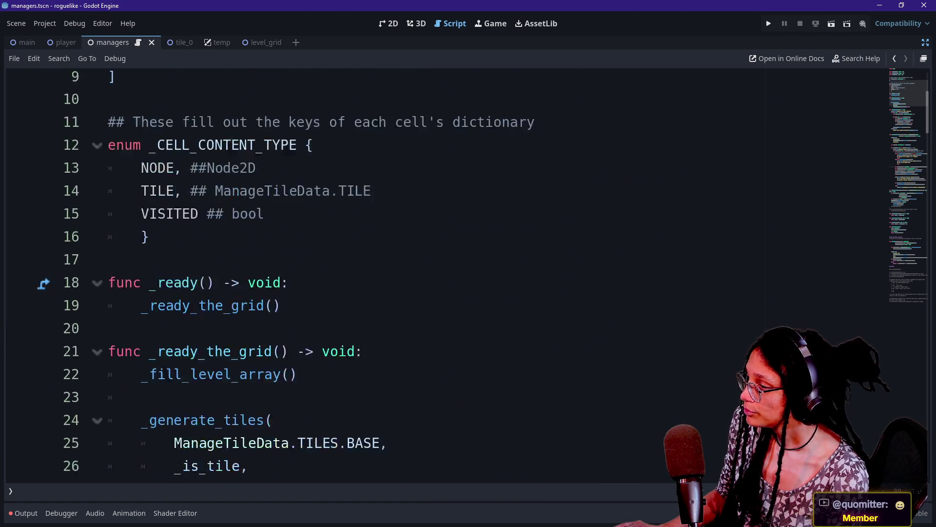
scroll(446, 275, "up", 8)
mouse_move(293, 219)
left_mouse_down()
mouse_move(313, 242)
mouse_move(359, 242)
left_mouse_up()
scroll(359, 242, "down", 7)
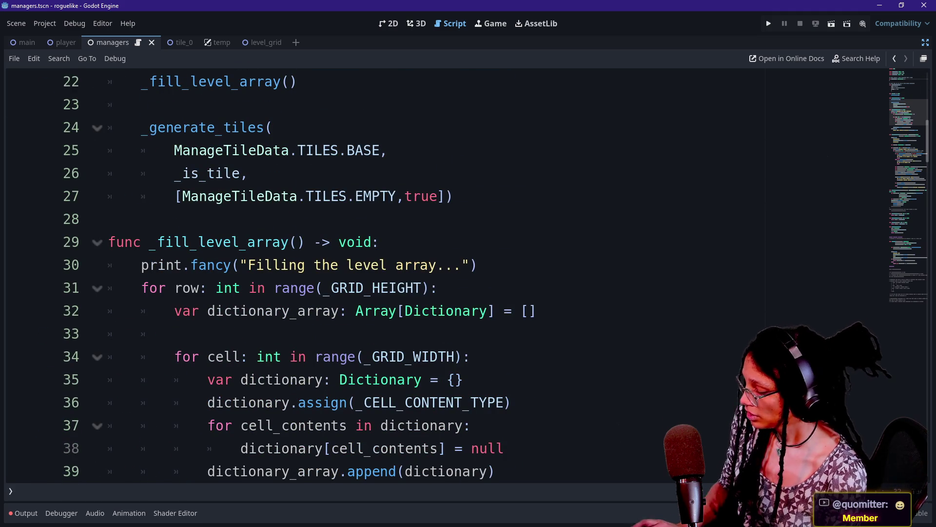
key("ctrl+shift+f")
Search project files for 'array[', finding 27 matches in 4 files, then return to Output.
type("array[")
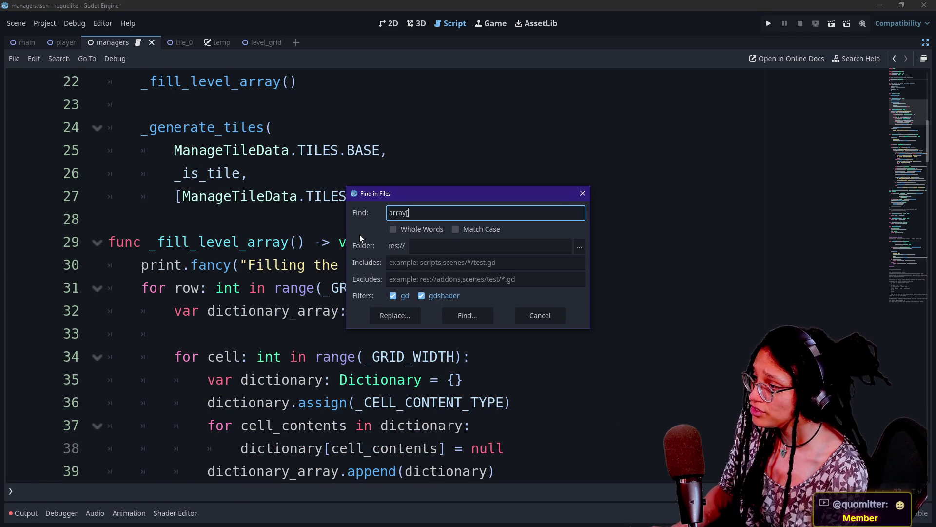
key("Return")
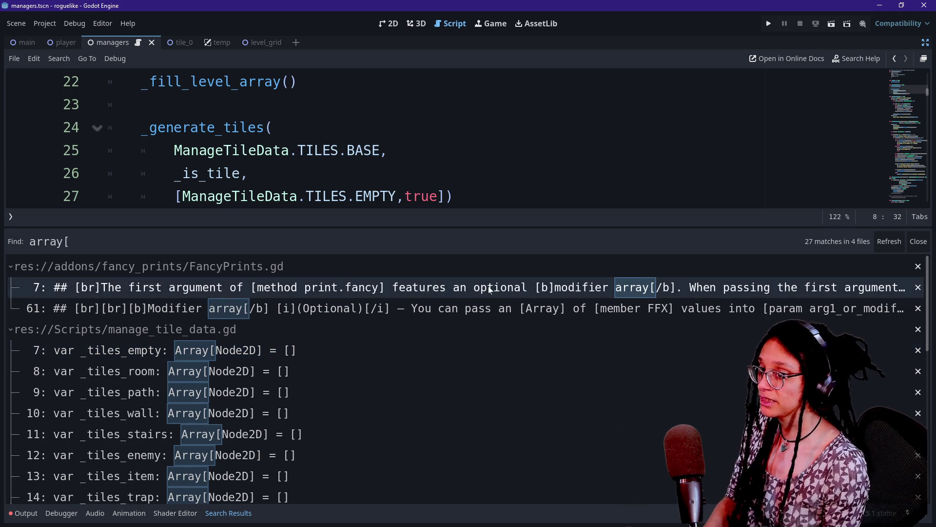
left_click(23, 513)
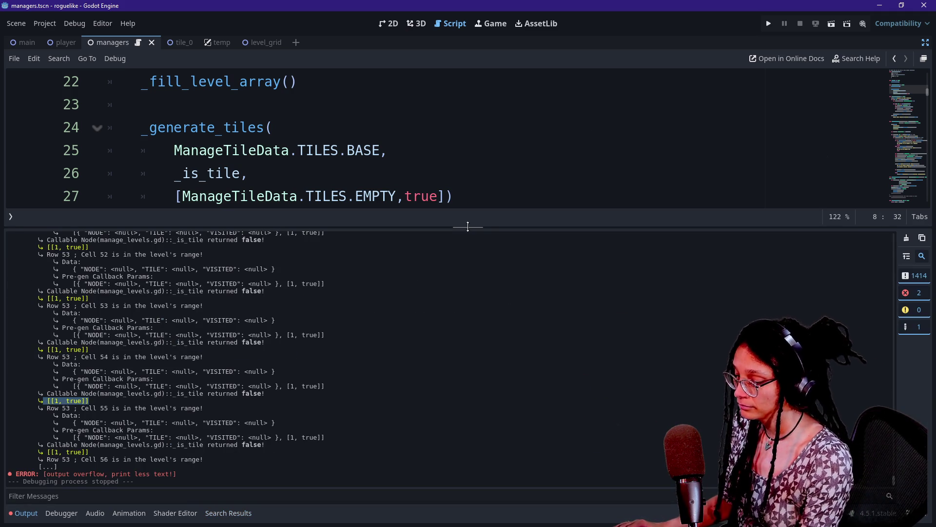
Collapse the error output, place the caret at line 27's end, and switch to Firefox.
left_click(468, 196)
key("ctrl+j")
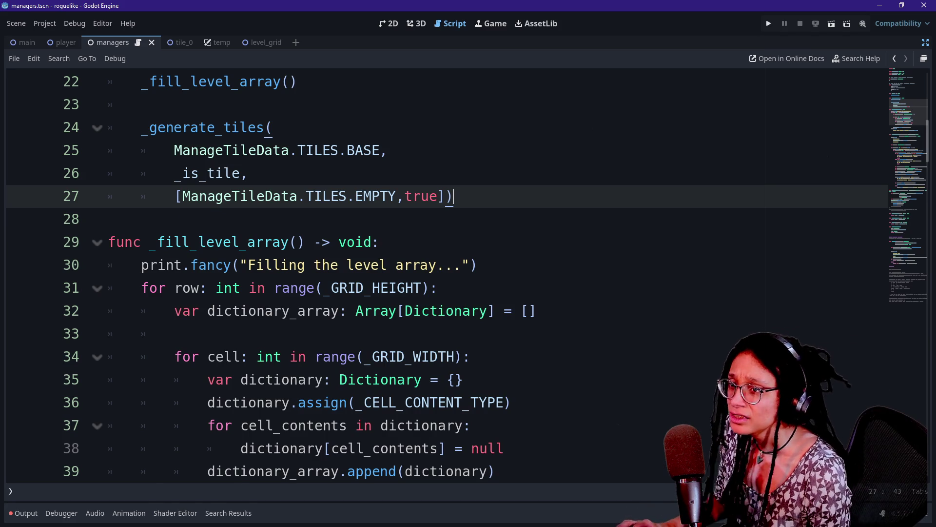
key("alt+Tab")
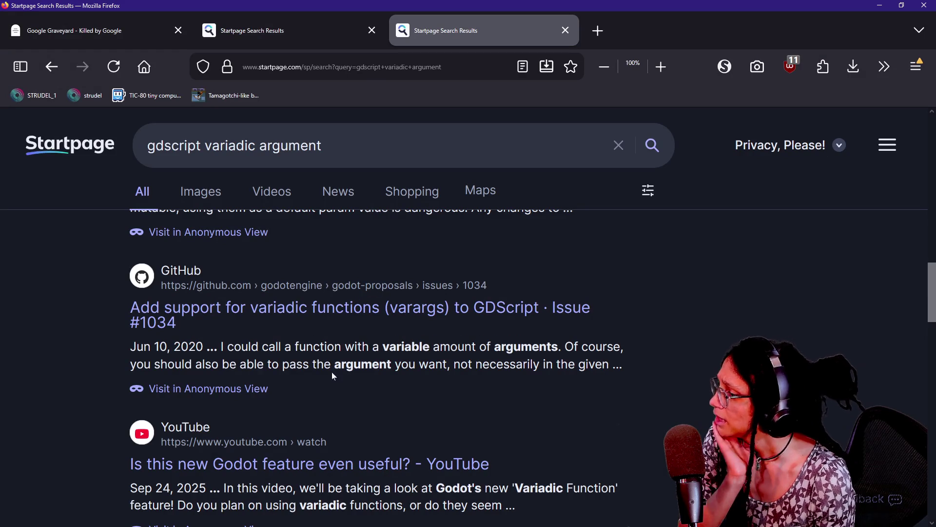
Scroll the results and open 'GDScript reference — Godot Engine (latest) documentation' in a new tab.
scroll(293, 375, "down", 5)
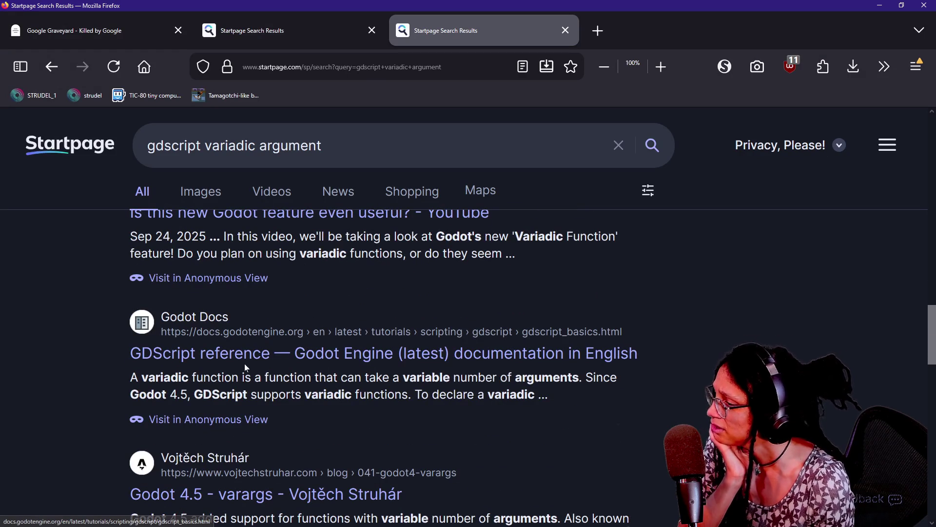
scroll(287, 388, "down", 3)
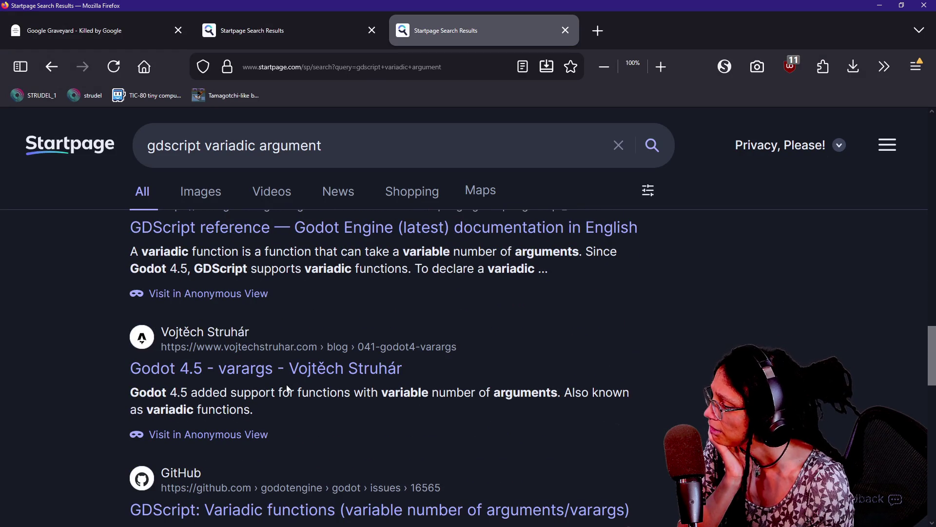
scroll(275, 438, "down", 3)
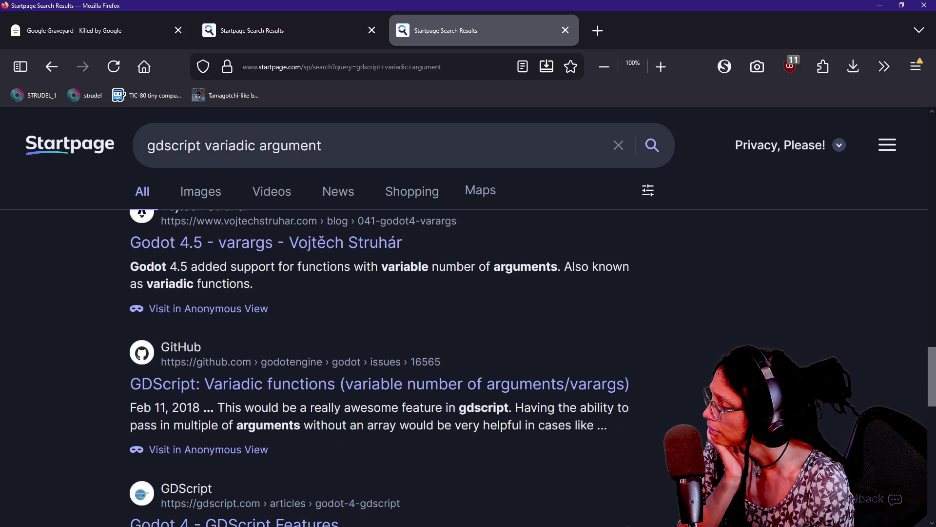
scroll(381, 366, "down", 3)
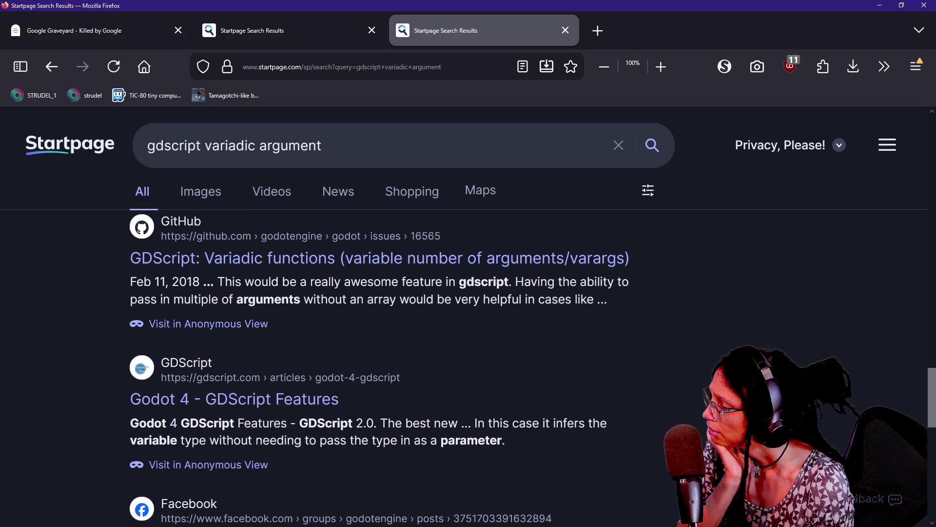
scroll(268, 427, "down", 4)
scroll(267, 427, "up", 10)
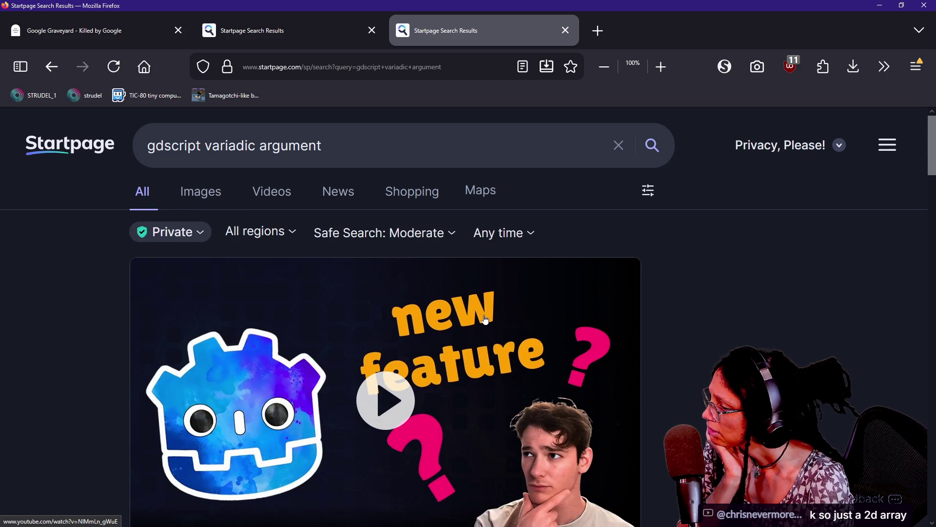
scroll(486, 320, "down", 5)
scroll(438, 366, "down", 5)
scroll(357, 373, "down", 3)
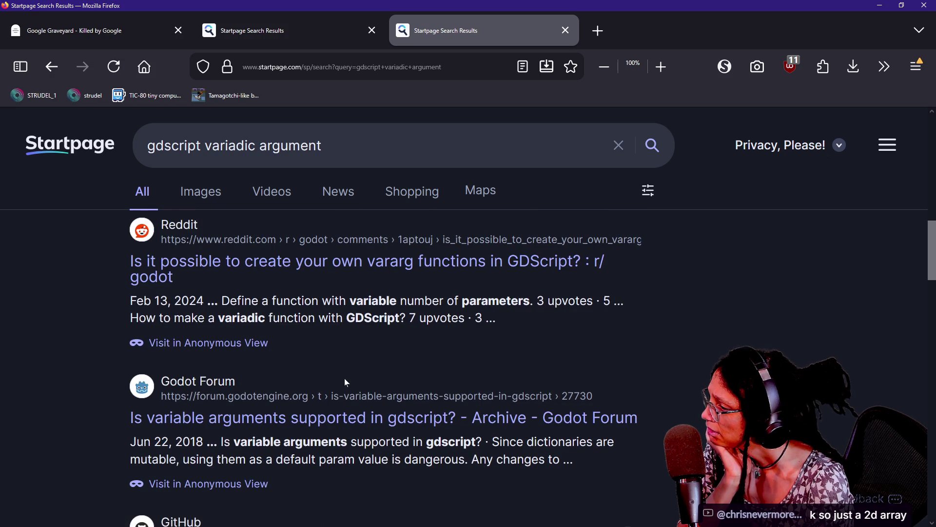
scroll(235, 381, "down", 5)
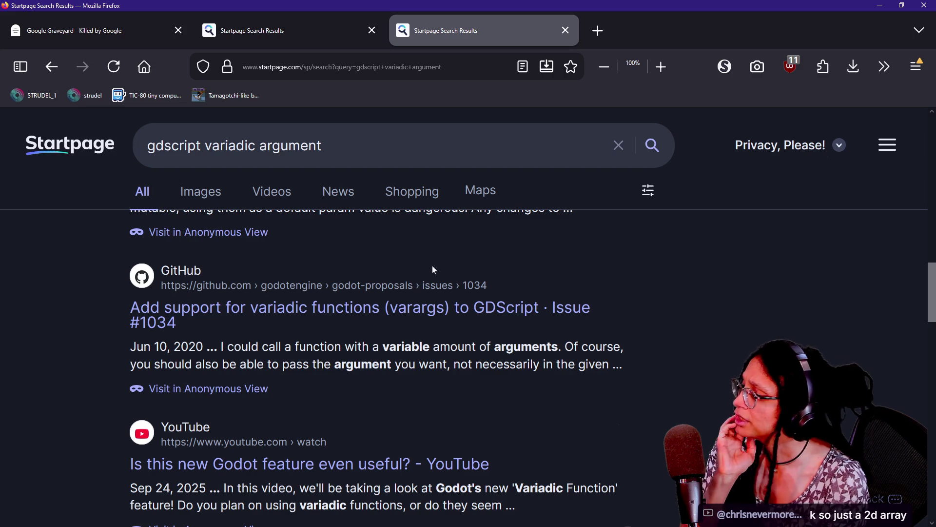
scroll(351, 446, "down", 5)
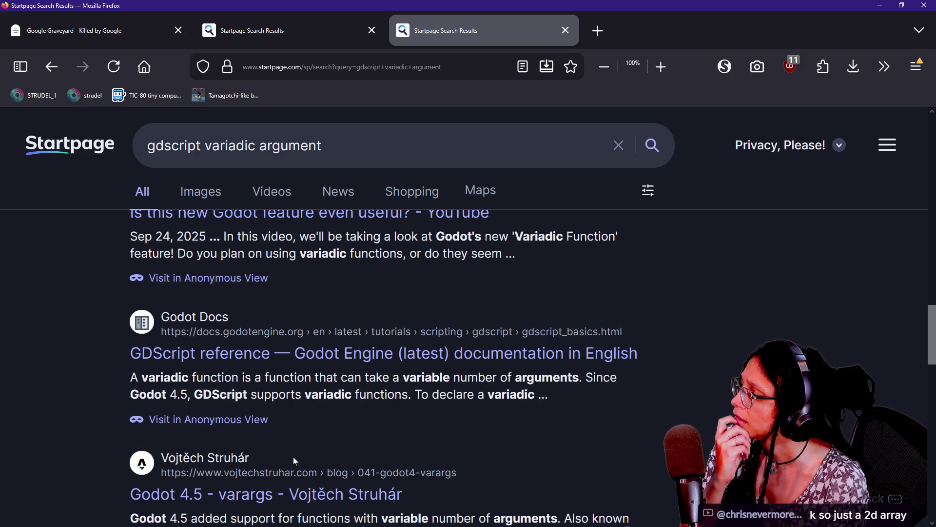
mouse_move(153, 353)
left_mouse_down()
mouse_move(209, 376)
mouse_move(332, 355)
left_mouse_up()
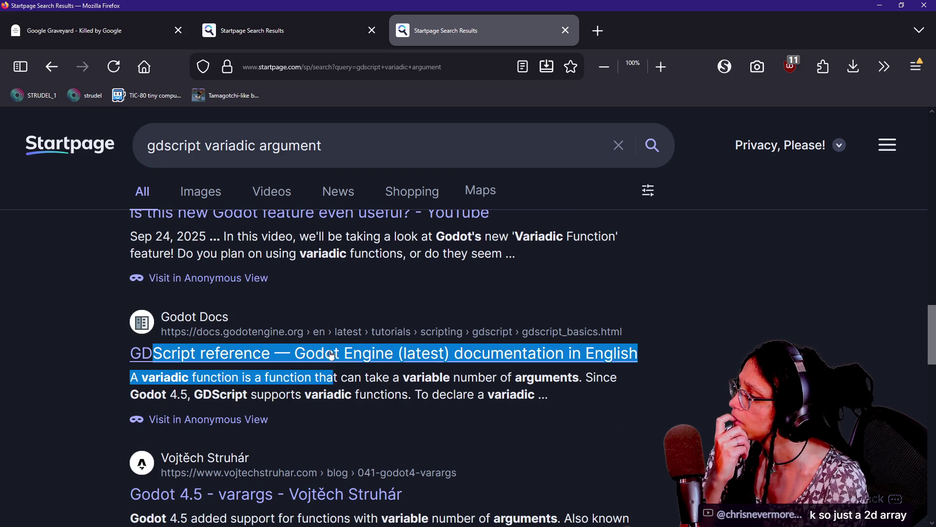
left_click(332, 355)
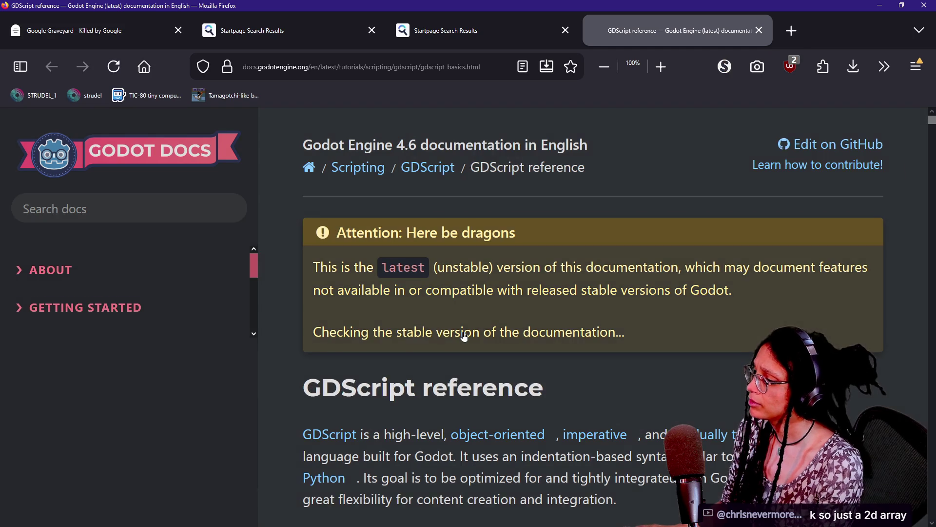
Find 'variadic' on the page and dismiss the development-version notice.
key("ctrl+f")
type("variadic")
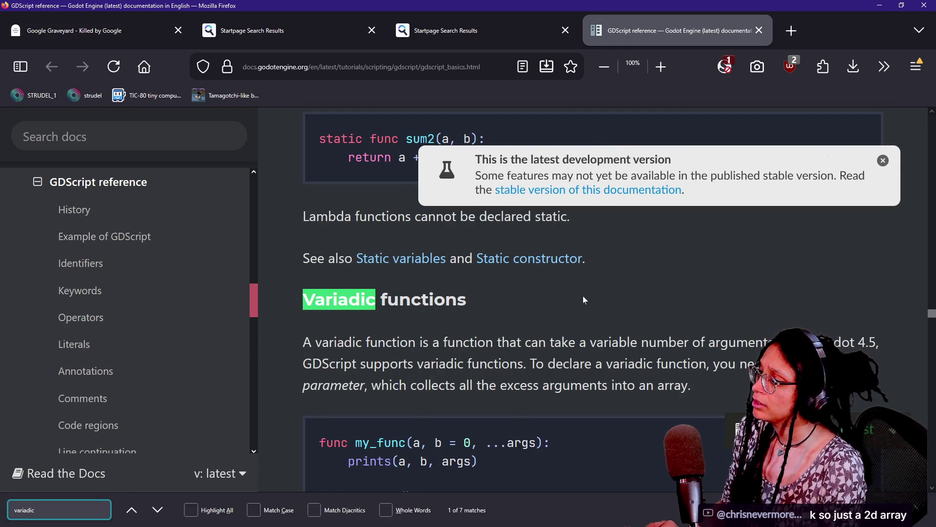
key("Escape")
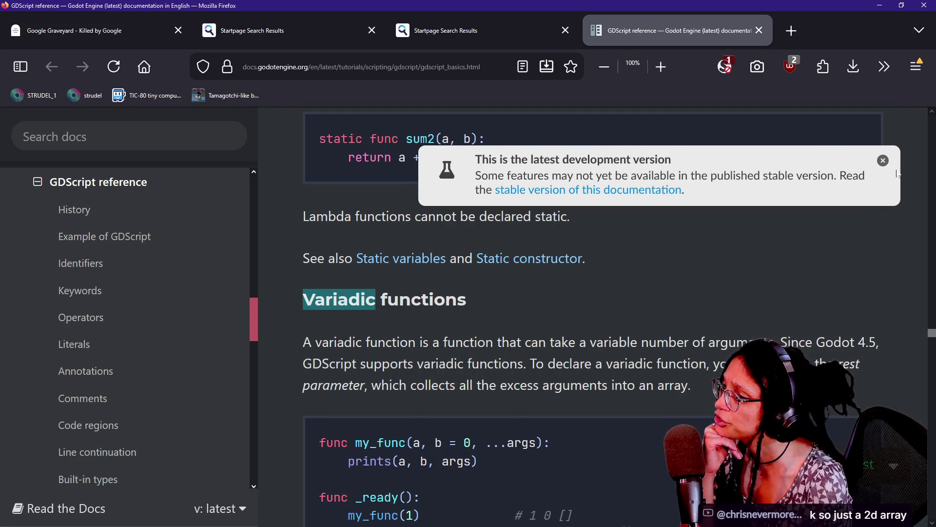
left_click(883, 161)
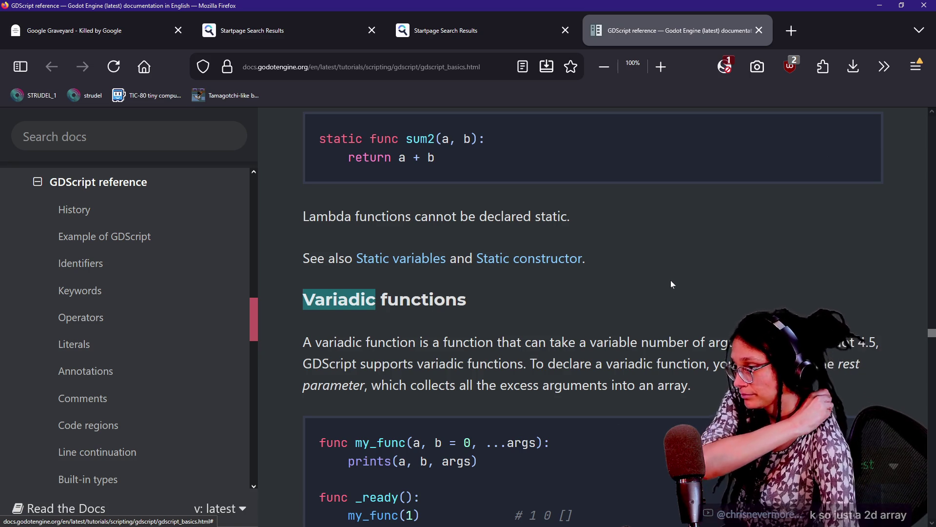
Scroll to the Variadic functions code example using a ...args rest parameter.
scroll(671, 284, "down", 2)
scroll(671, 285, "up", 2)
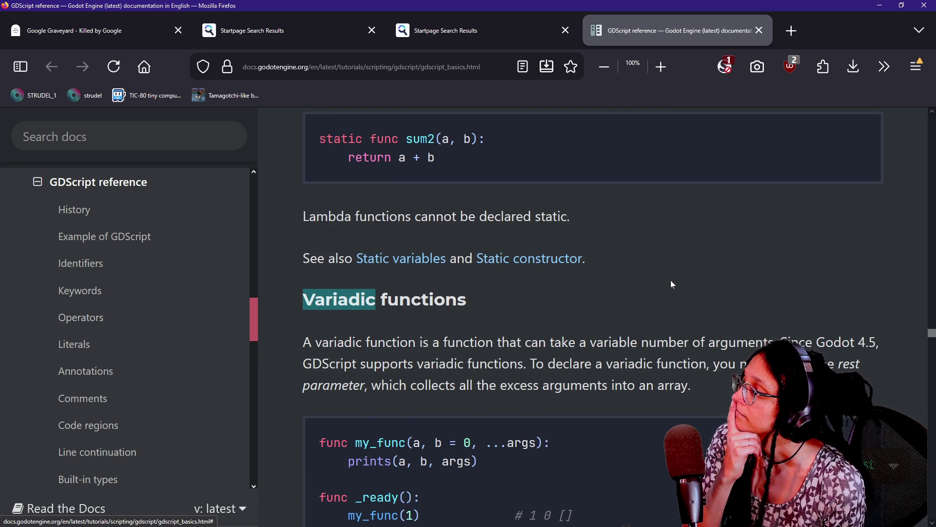
scroll(671, 284, "down", 3)
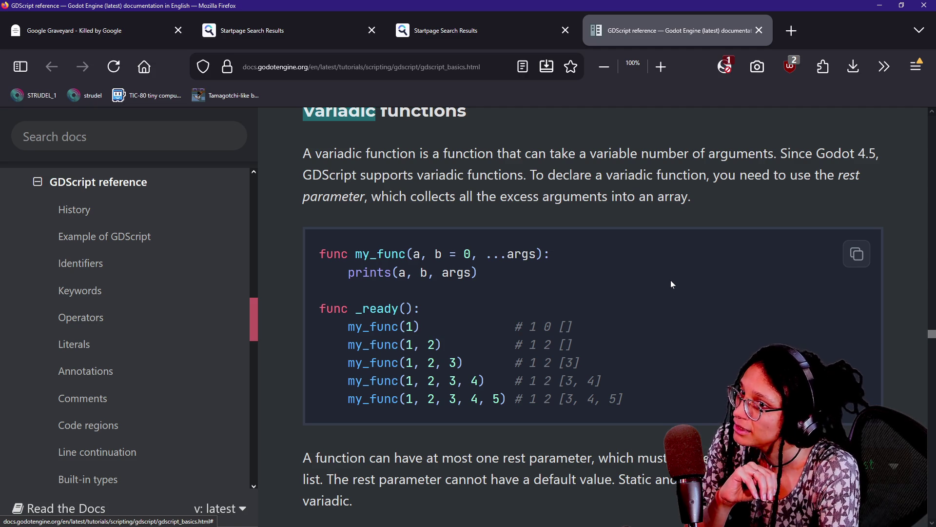
On line 27, delete the '[' before ManageTileData.TILES.EMPTY and the ']' after true.
key("alt+Tab")
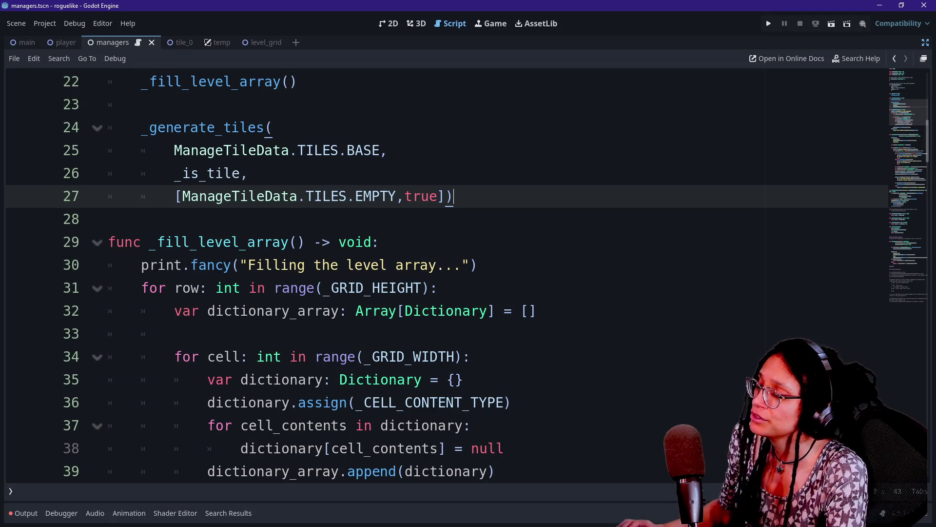
scroll(446, 273, "up", 6)
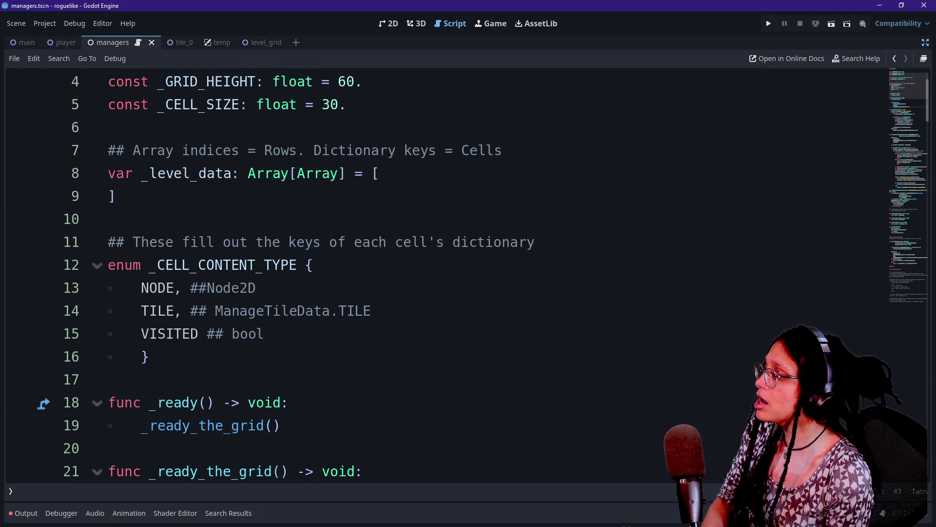
scroll(446, 273, "down", 5)
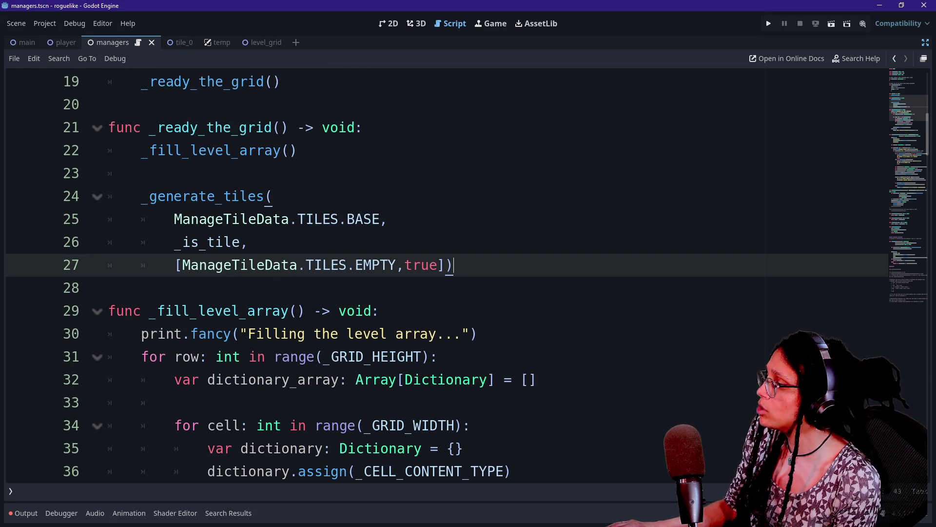
left_click(182, 265)
key("BackSpace")
left_click(389, 219)
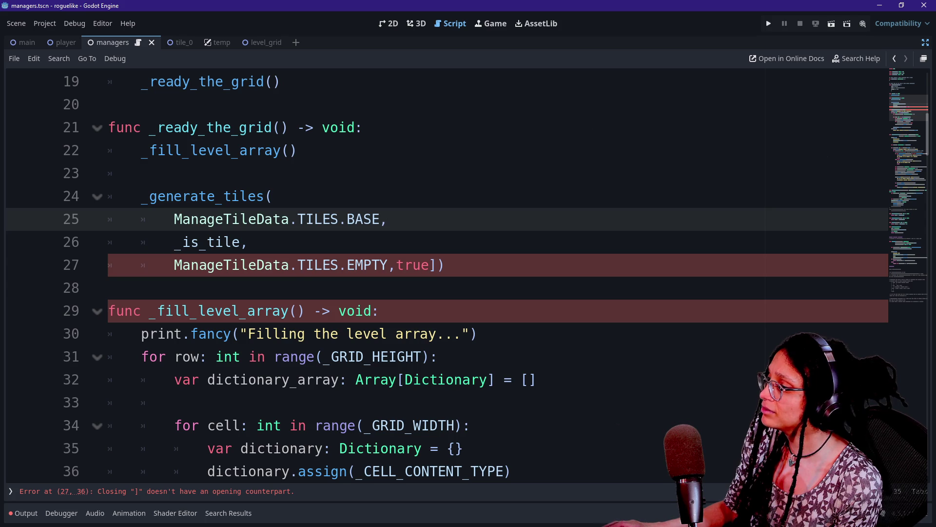
left_click(437, 265)
key("BackSpace")
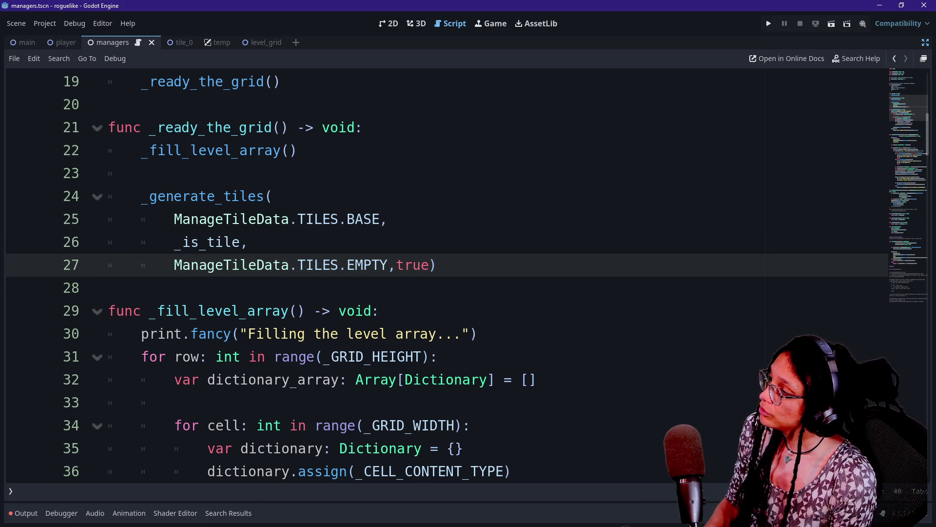
mouse_move(175, 219)
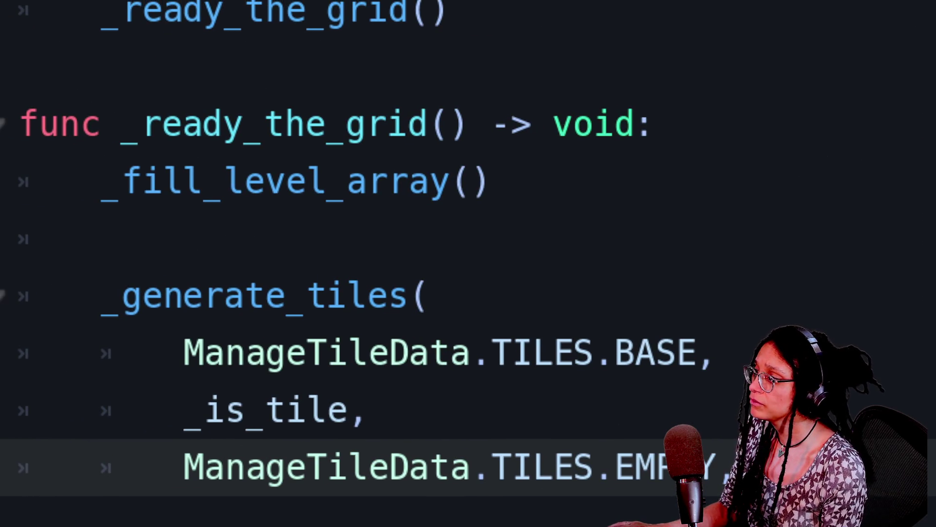
mouse_move(295, 300)
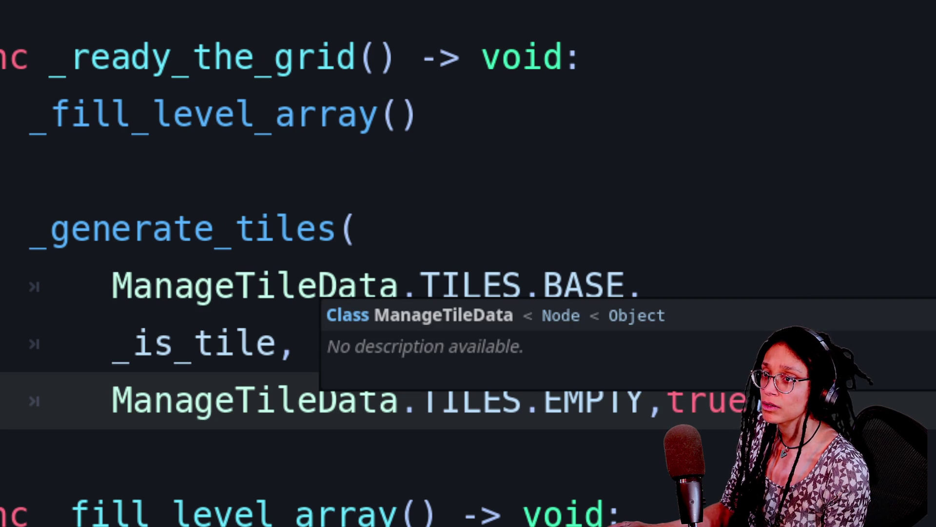
mouse_move(171, 234)
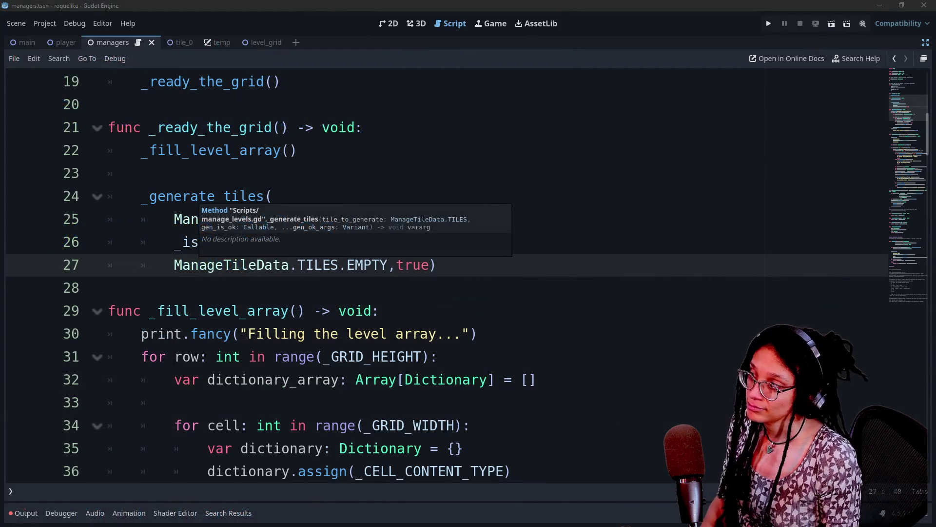
left_click(446, 380)
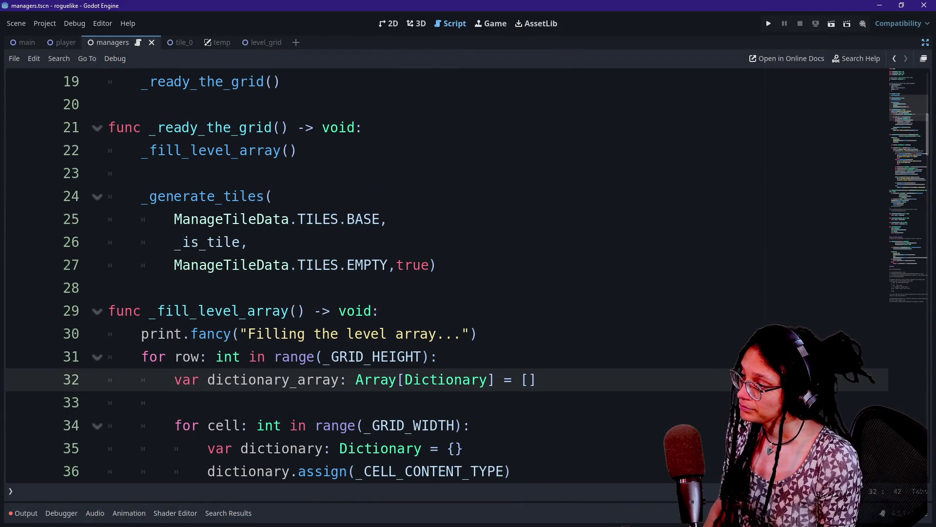
Select the gen_ok_args print.fancy line 72 in the managers script and run the project again.
scroll(446, 380, "down", 9)
scroll(447, 379, "down", 20)
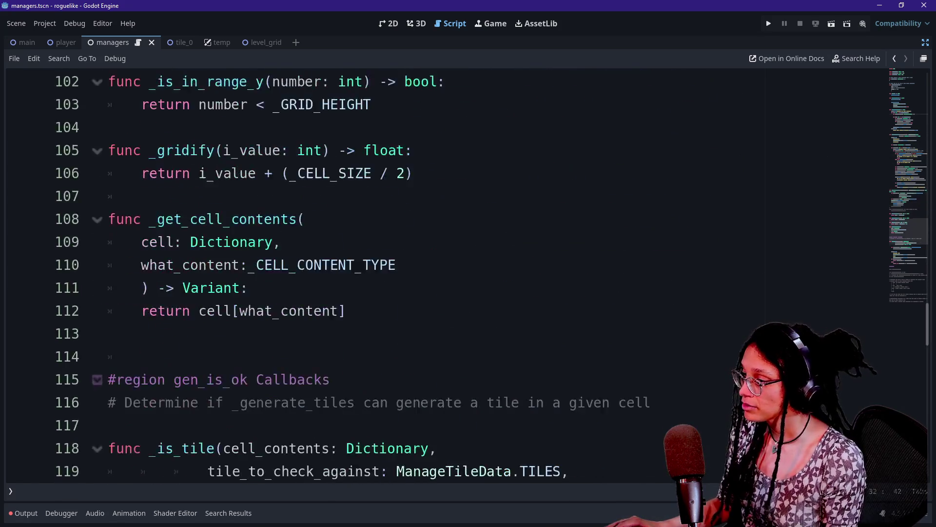
scroll(447, 379, "down", 6)
scroll(446, 380, "up", 6)
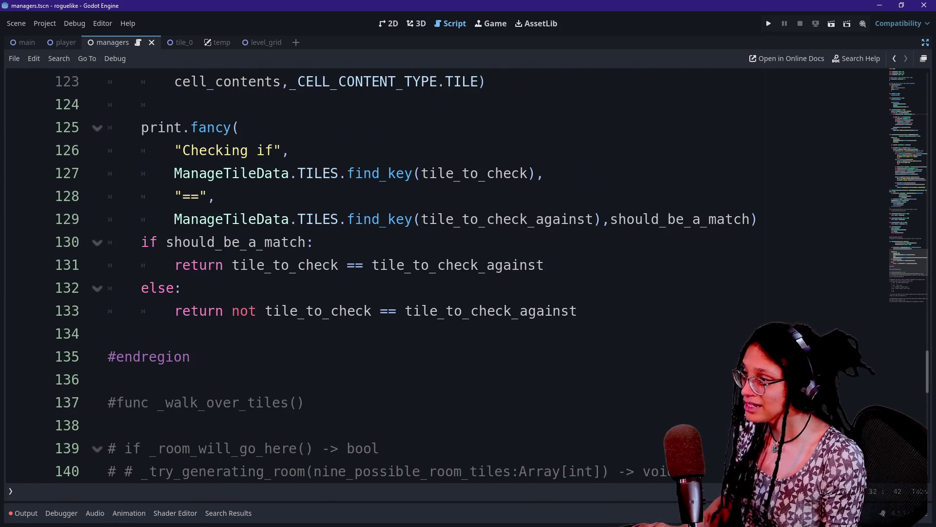
scroll(446, 380, "up", 11)
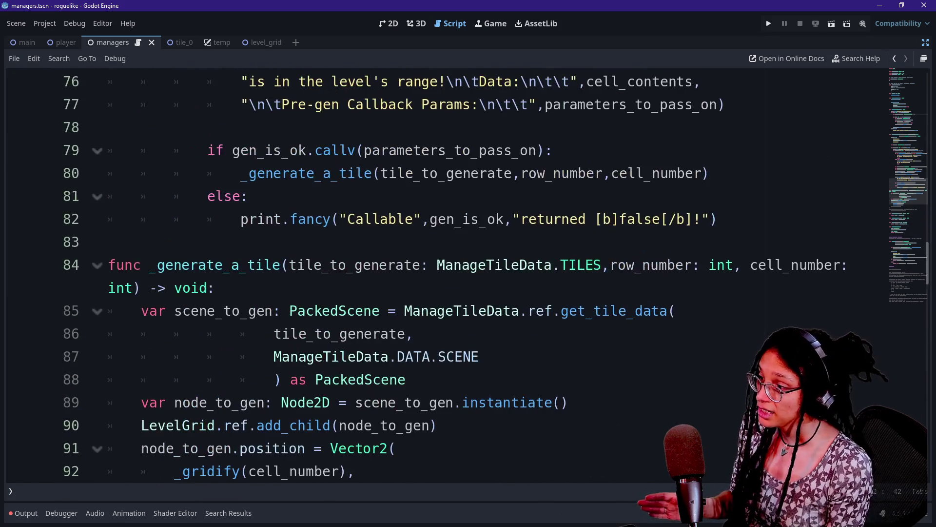
scroll(446, 379, "down", 3)
scroll(447, 379, "up", 5)
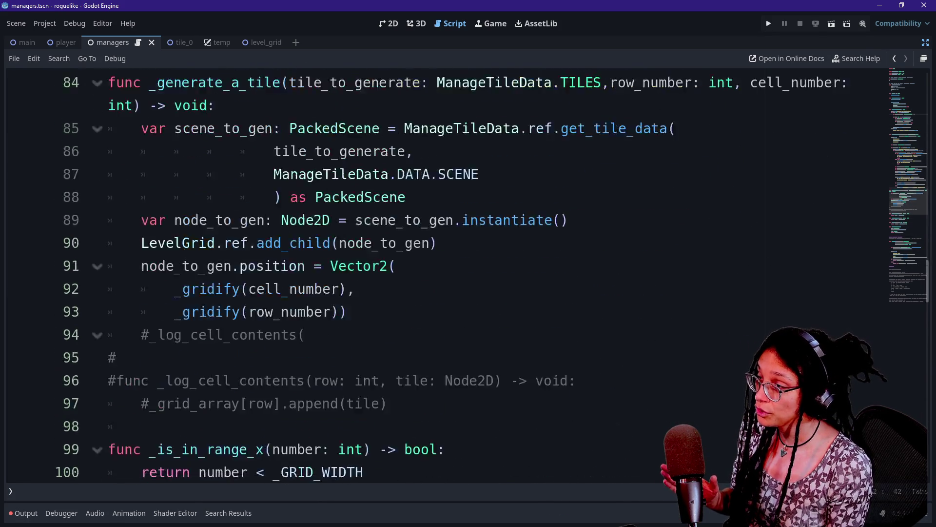
scroll(446, 380, "up", 1)
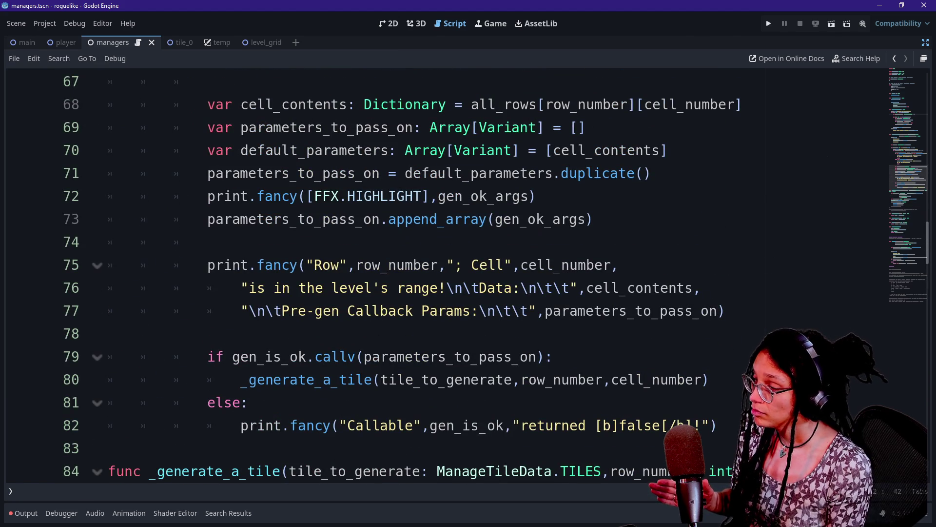
left_click(536, 196)
key("shift+Up")
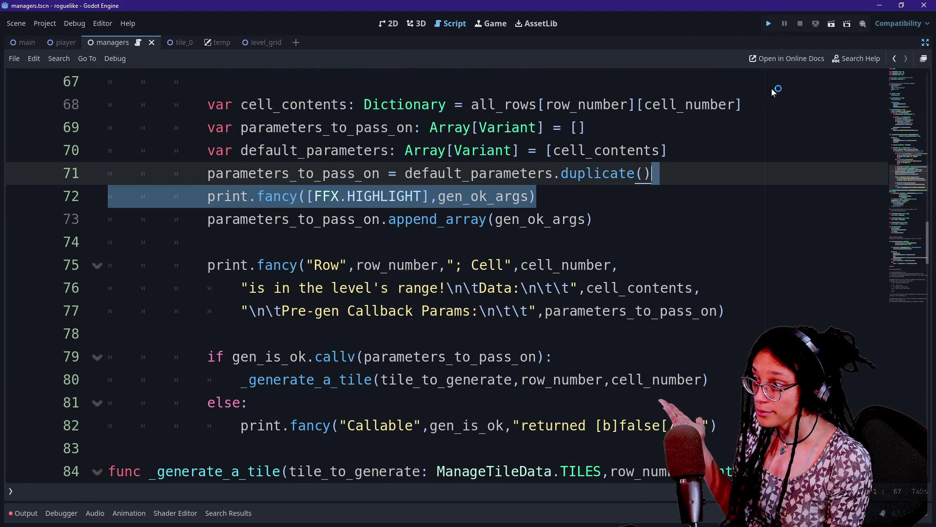
left_click(768, 23)
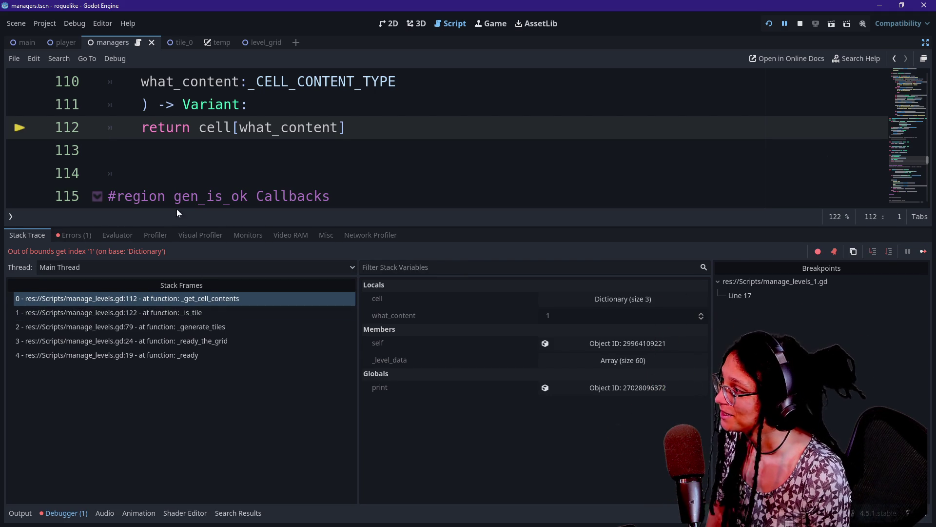
Give the code view more room and compare the _is_tile (line 122) and _get_cell_contents stack frames.
left_click_drag(181, 227, 180, 281)
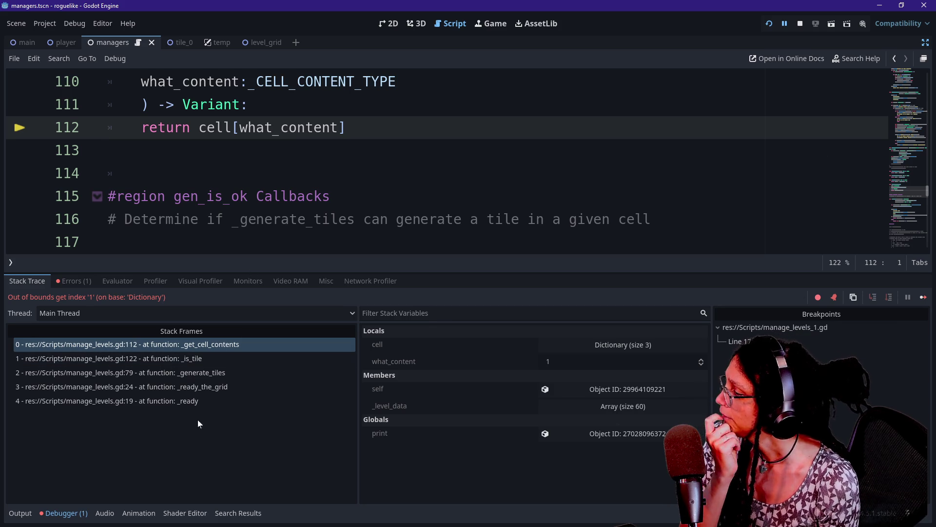
left_click(197, 359)
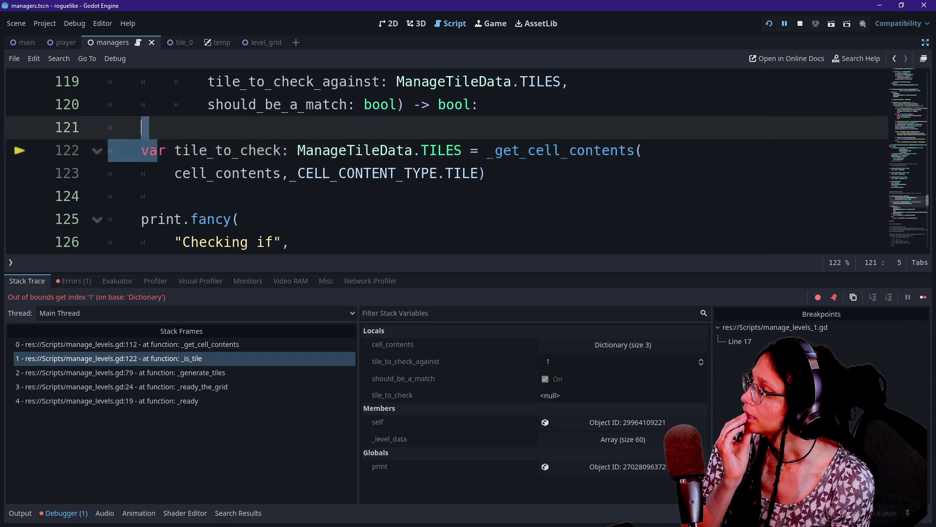
left_click(536, 150)
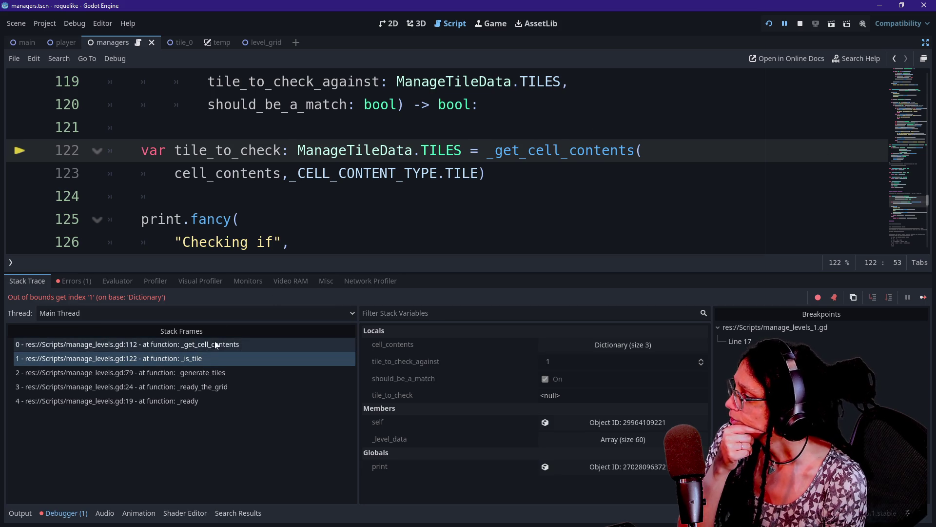
left_click(199, 345)
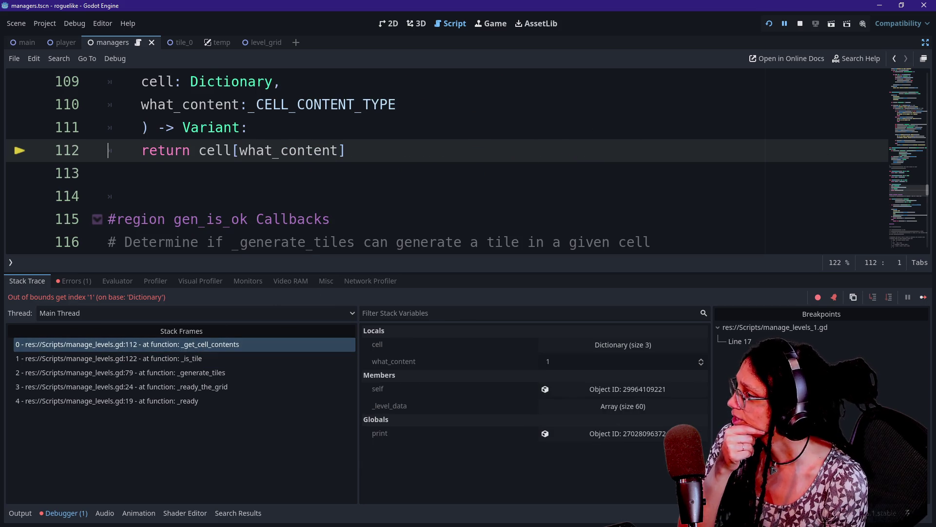
Review the cell and what_content parameters of _get_cell_contents and expand the cell dictionary in Locals.
scroll(439, 161, "up", 1)
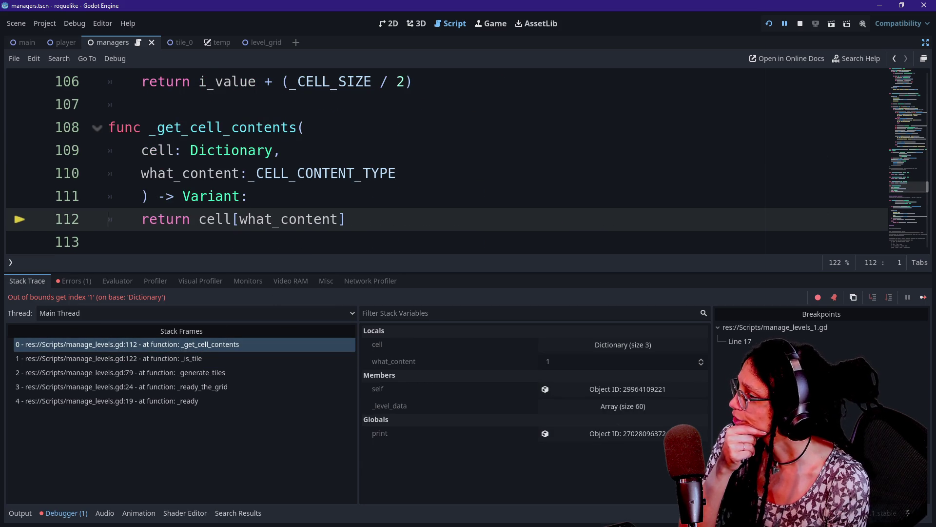
left_click_drag(210, 219, 247, 196)
left_click(232, 195)
left_click_drag(141, 173, 285, 150)
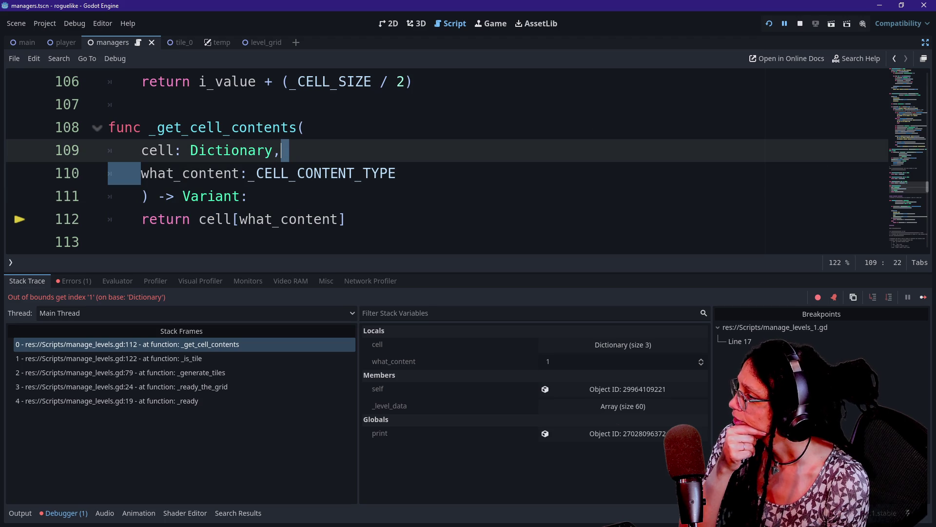
left_click(248, 196)
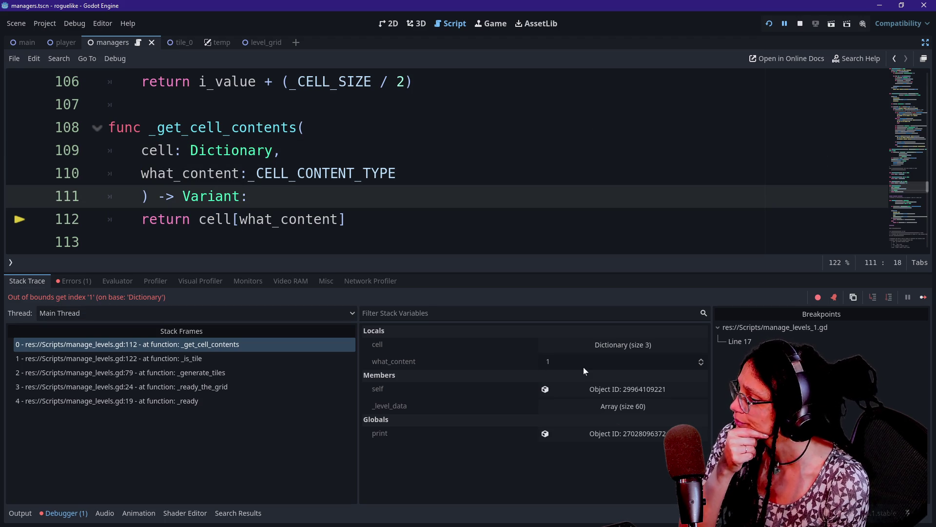
left_click(601, 344)
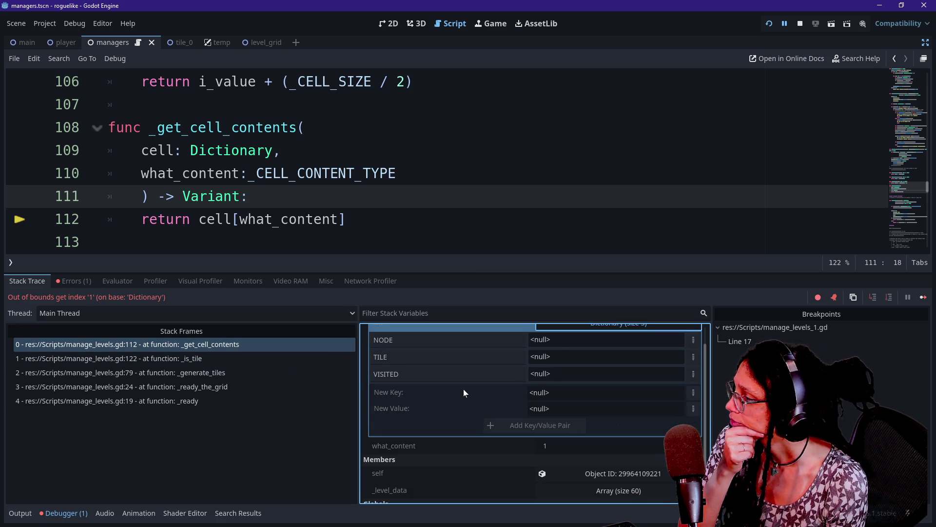
scroll(460, 389, "up", 1)
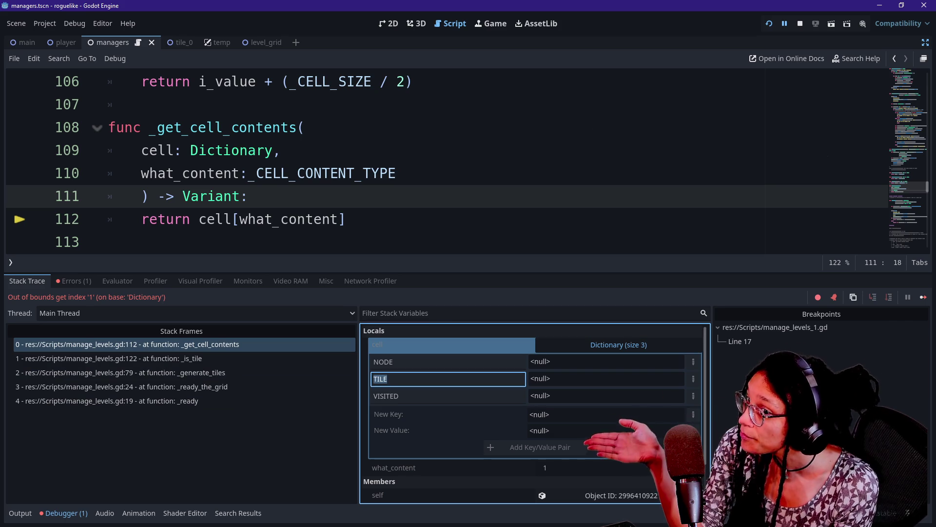
left_click(308, 401)
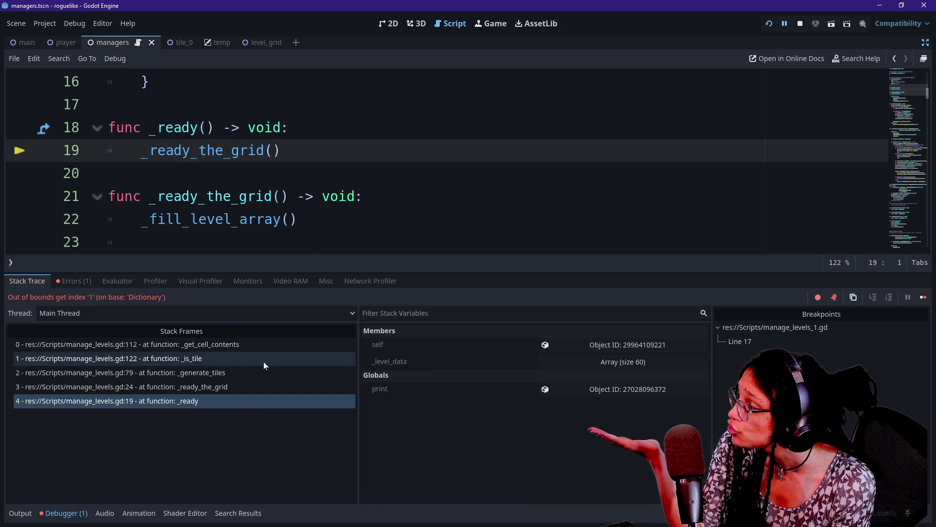
left_click(253, 345)
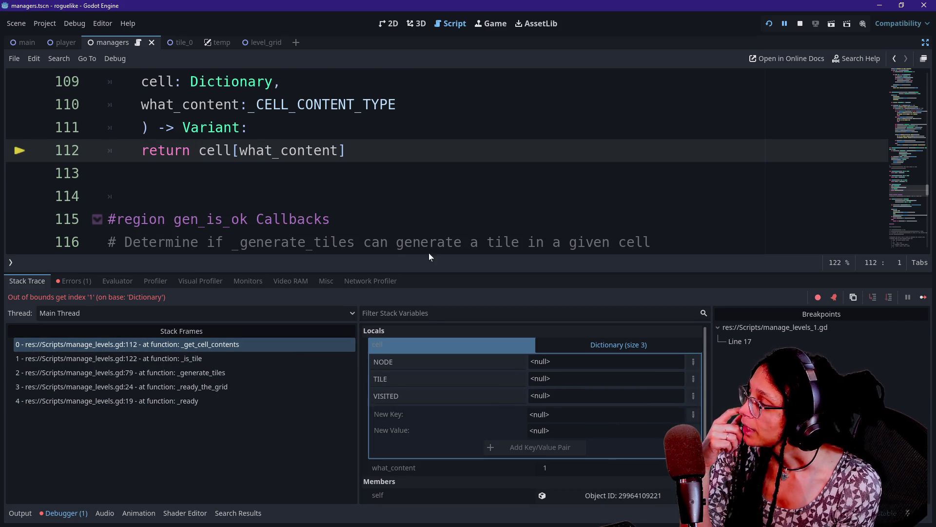
left_click(396, 104)
left_click(354, 150)
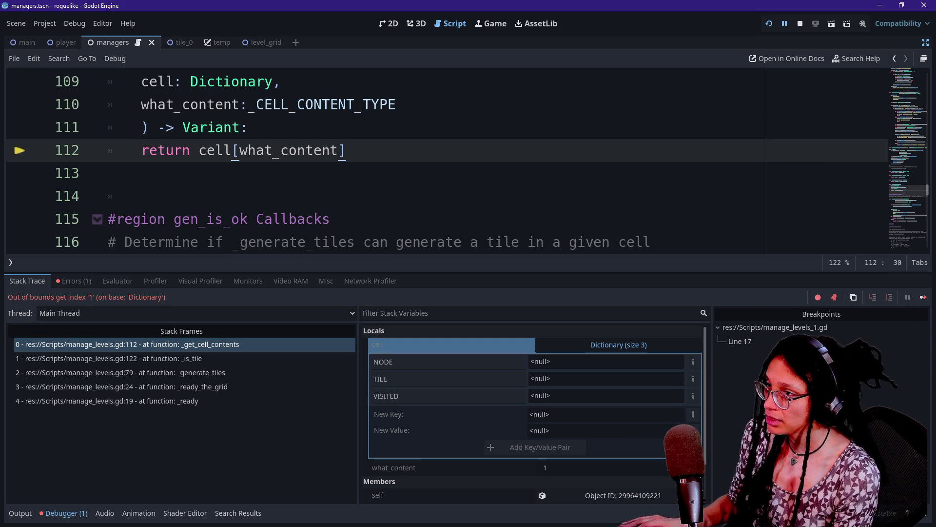
left_click(396, 104)
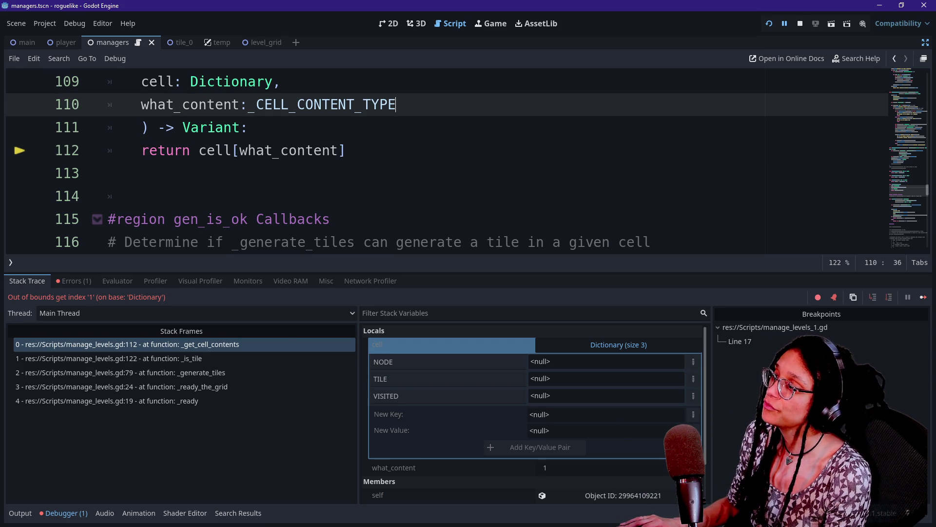
key("ctrl+j")
Inspect CELL_CONTENT_TYPE.TILE on line 123 and the ManageTileData.TILES type on line 119.
scroll(439, 274, "down", 2)
left_click(347, 265)
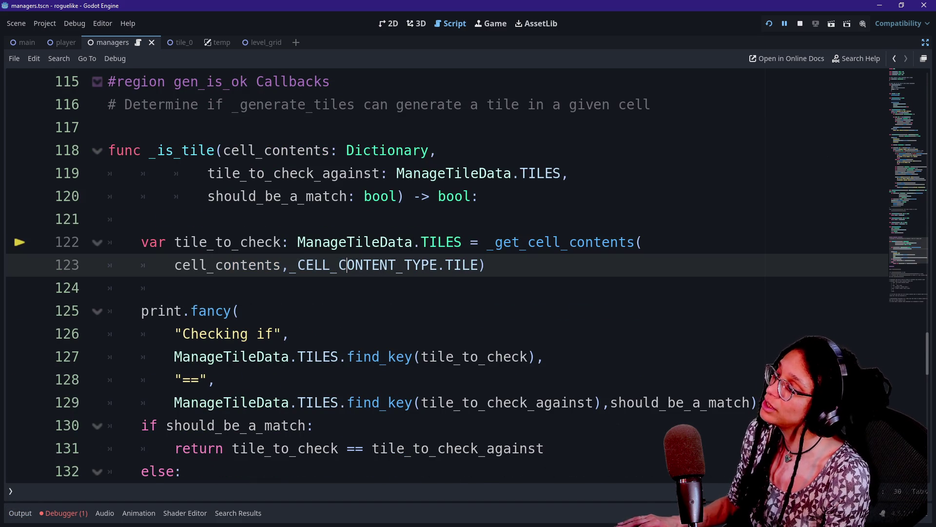
mouse_move(347, 265)
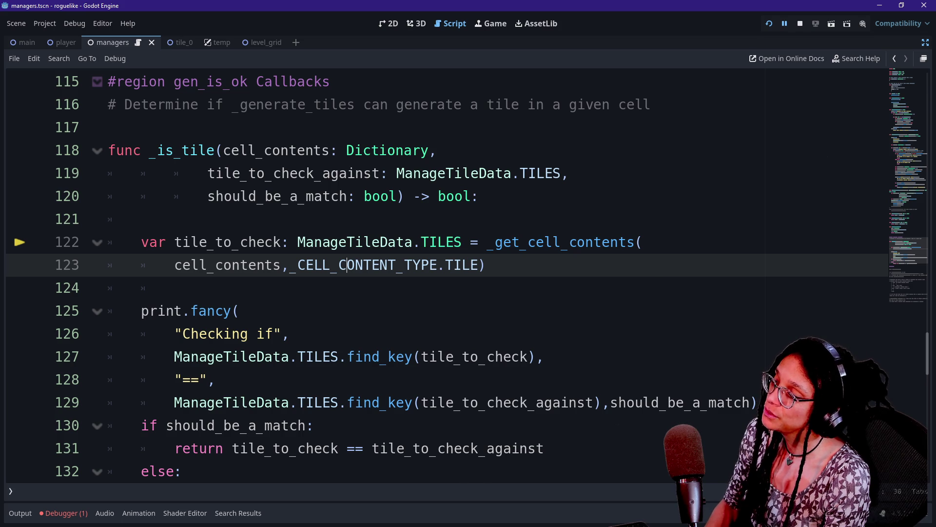
scroll(347, 265, "up", 2)
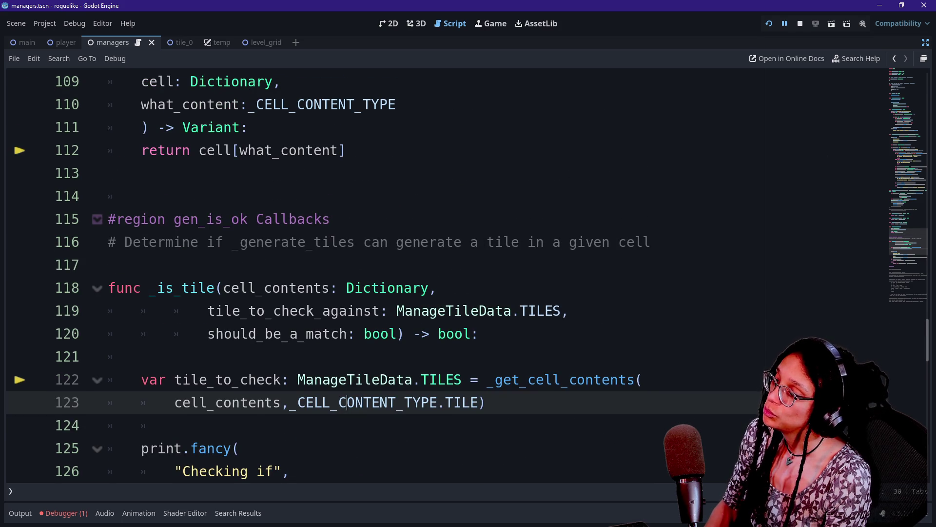
double_click(454, 310)
left_click(553, 311)
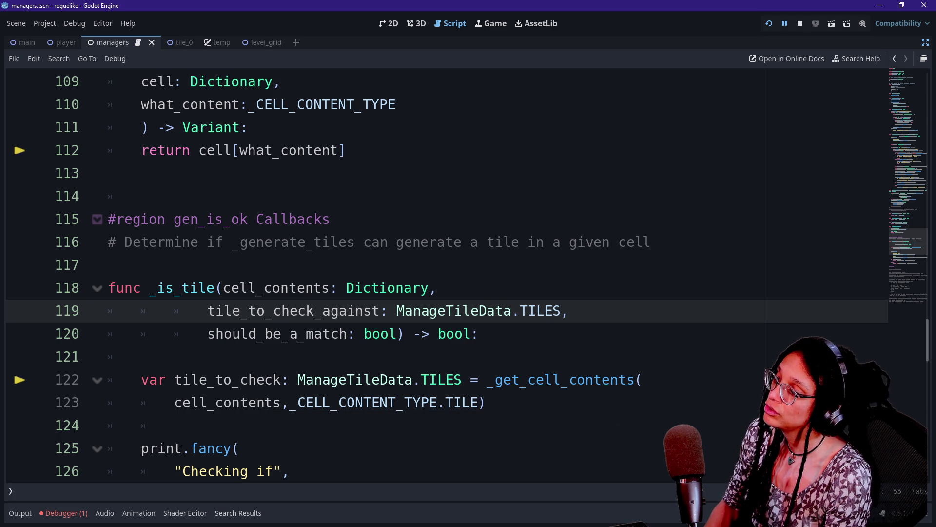
Highlight and review the _is_tile parameters cell_contents, tile_to_check_against and should_be_a_match.
scroll(439, 274, "up", 3)
scroll(439, 273, "down", 3)
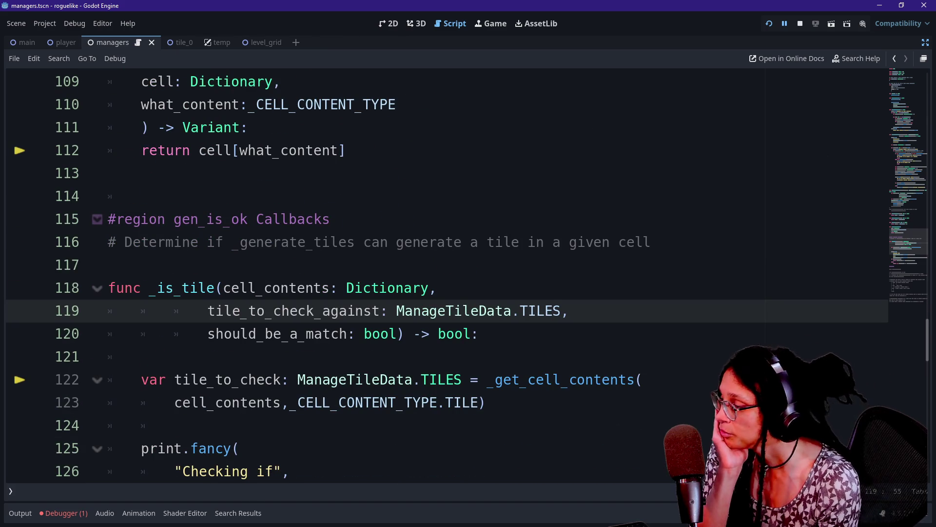
left_click(207, 334)
left_click(347, 333)
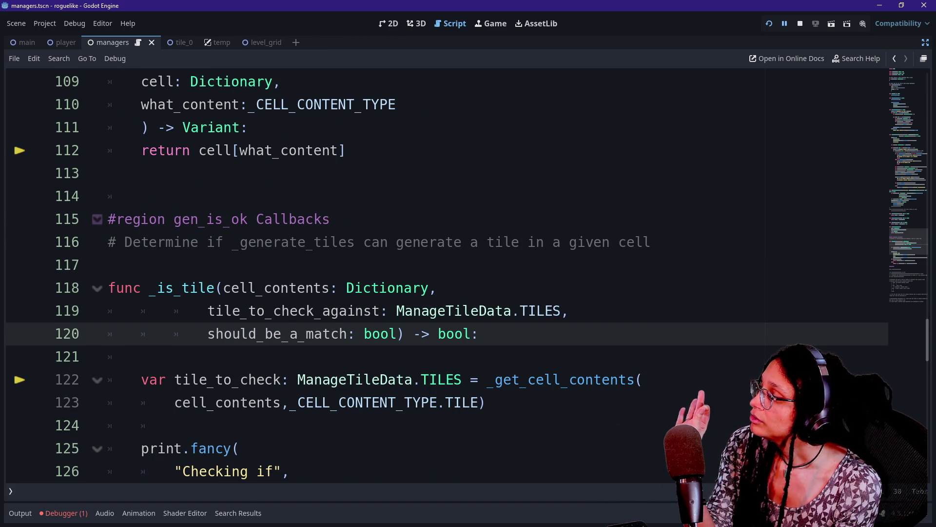
left_click_drag(215, 287, 339, 288)
left_click(338, 288)
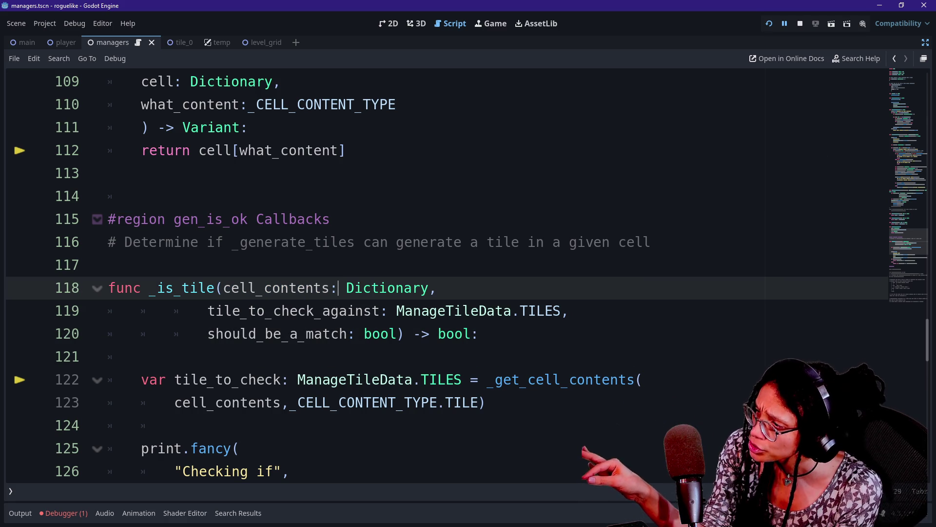
left_click_drag(208, 311, 480, 334)
left_click(480, 333)
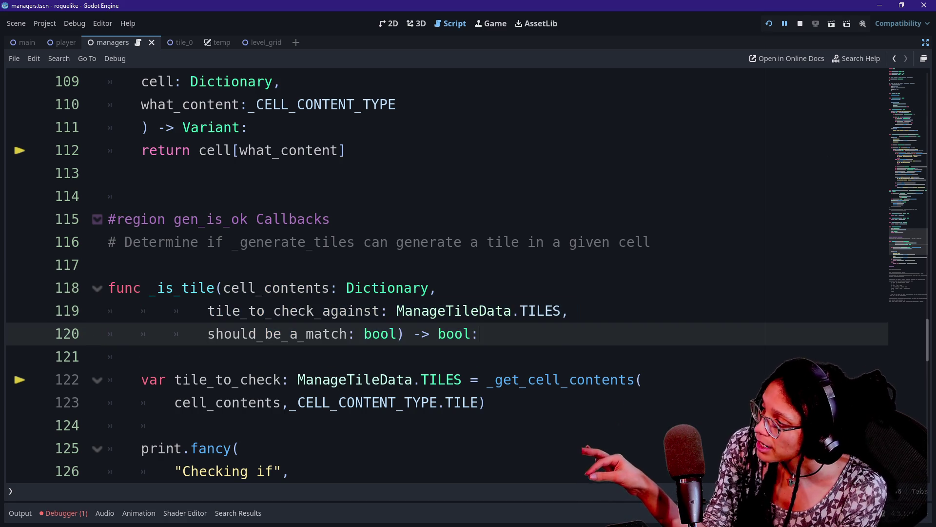
left_click_drag(208, 333, 142, 357)
left_click(340, 334)
left_click_drag(324, 311, 337, 288)
left_click(340, 334)
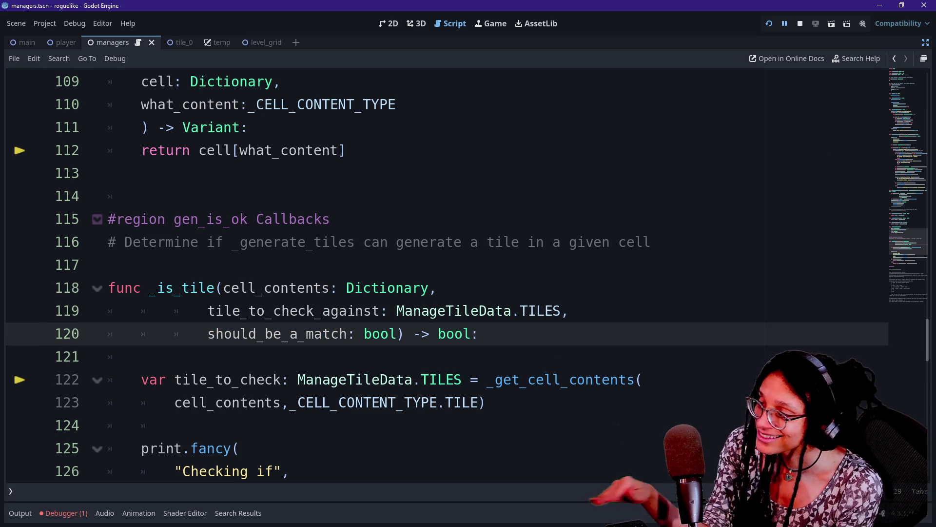
scroll(340, 333, "up", 1)
scroll(439, 273, "down", 1)
scroll(439, 273, "up", 5)
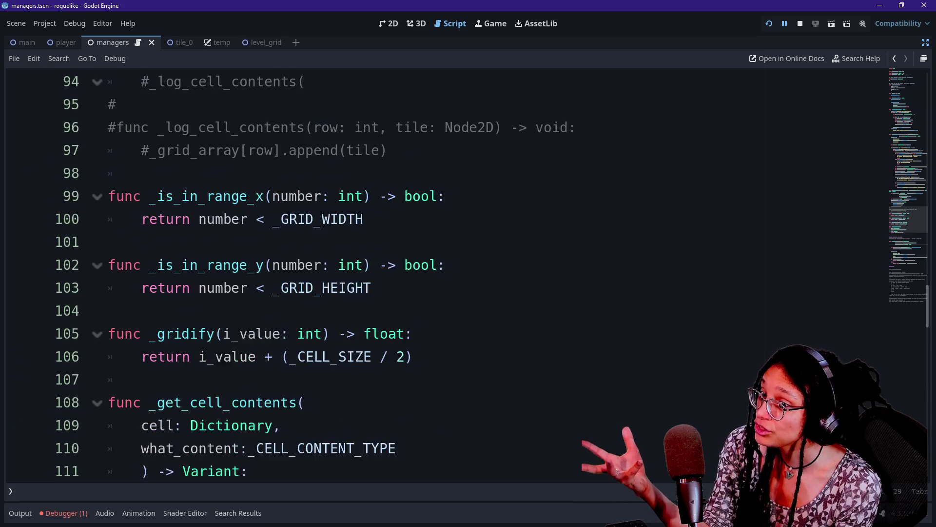
scroll(439, 273, "up", 5)
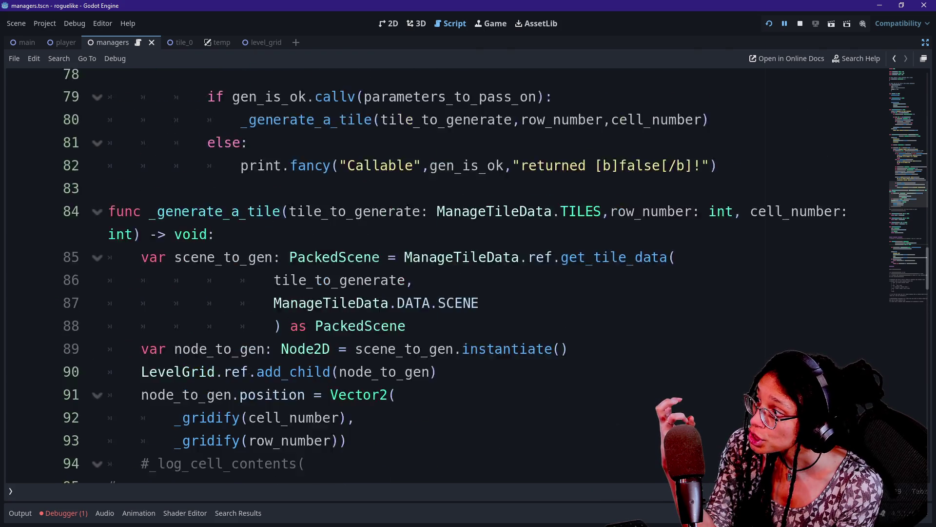
scroll(439, 273, "down", 9)
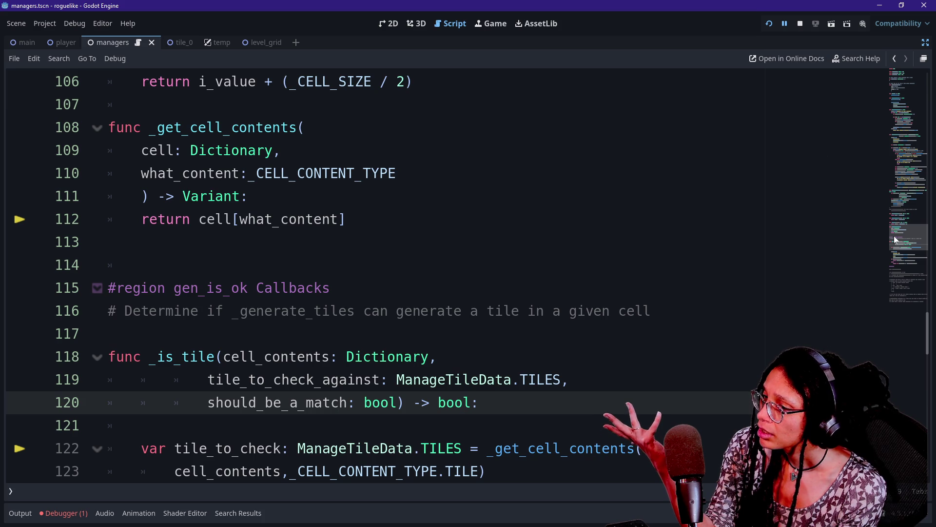
left_click_drag(896, 239, 899, 100)
scroll(899, 100, "down", 3)
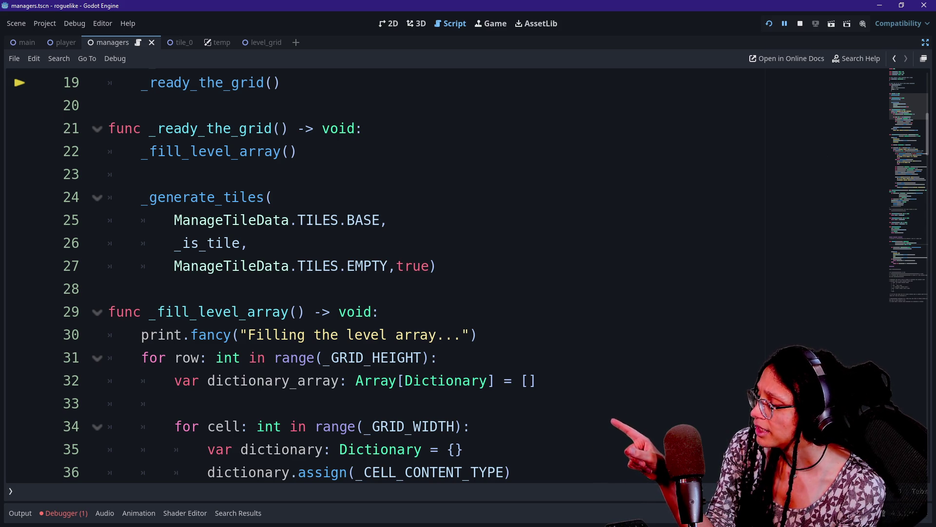
mouse_move(263, 221)
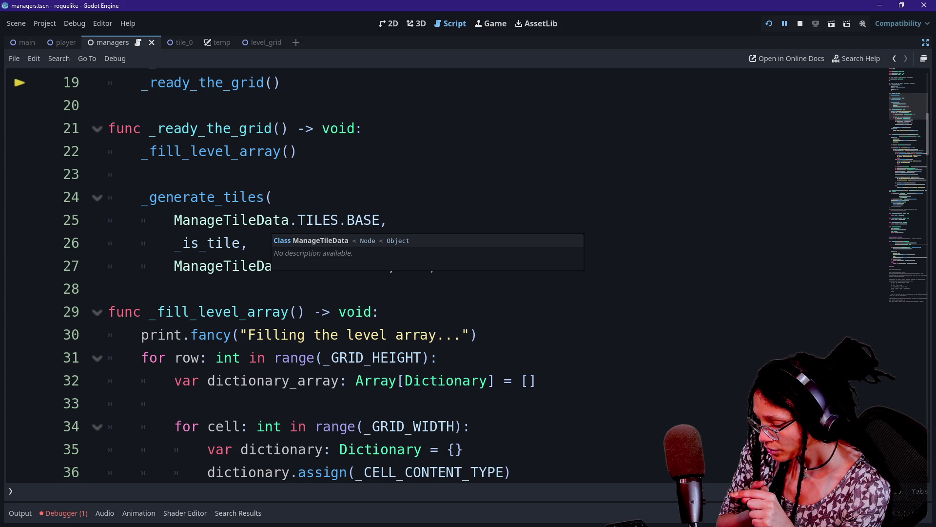
double_click(414, 266)
type("fa;se")
key("BackSpace")
key("BackSpace")
type("lse")
key("BackSpace")
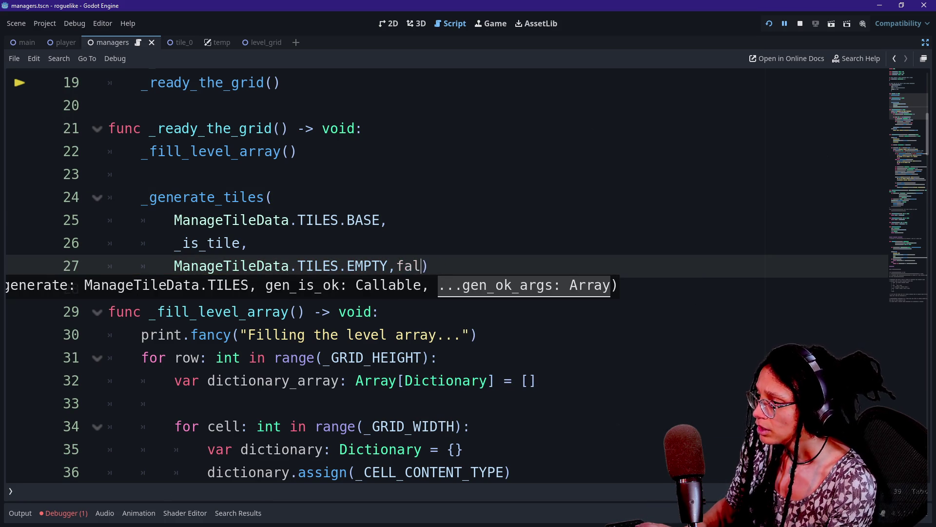
key("BackSpace")
key("BackSpace")
key("BackSpace")
type("tr")
key("Return")
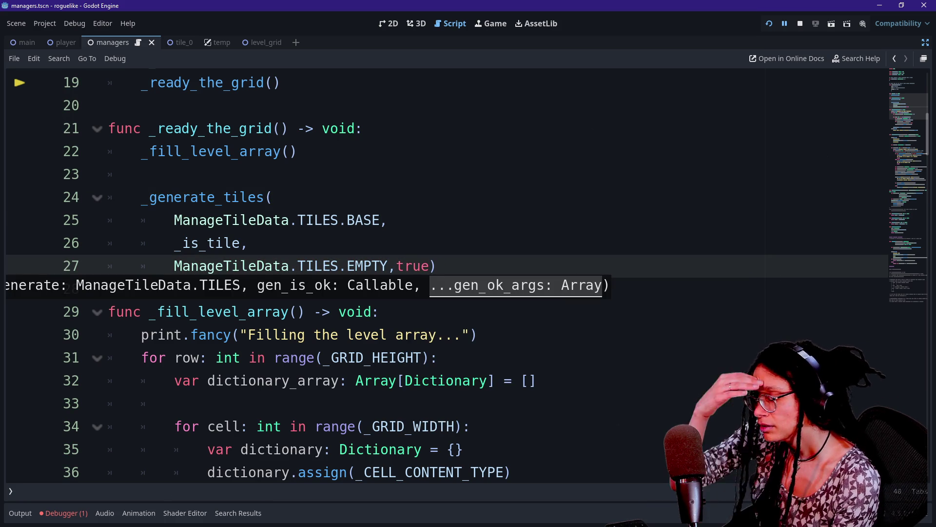
mouse_move(429, 259)
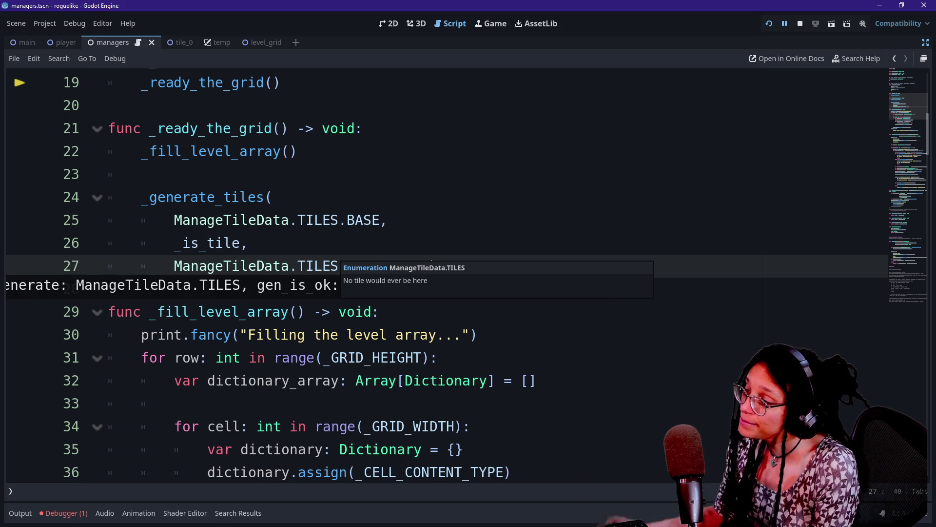
scroll(429, 260, "down", 5)
scroll(429, 259, "down", 11)
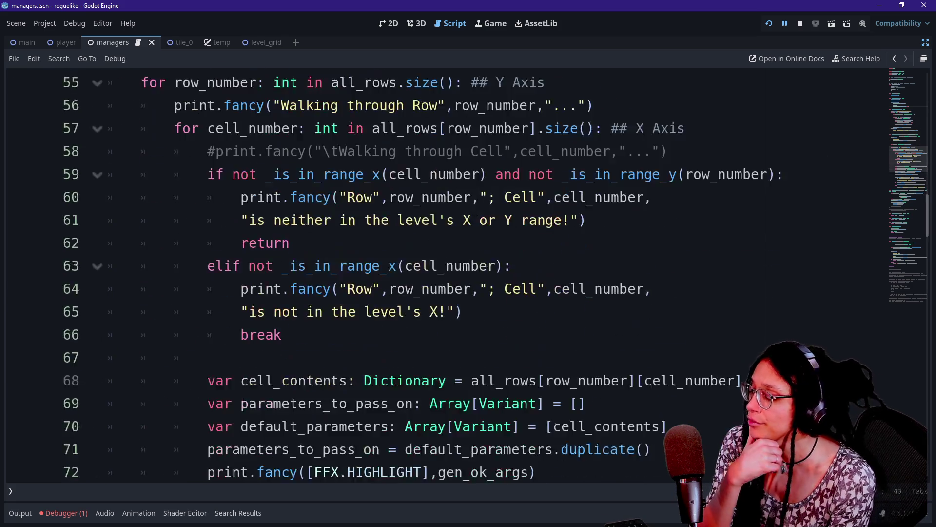
scroll(429, 260, "down", 1)
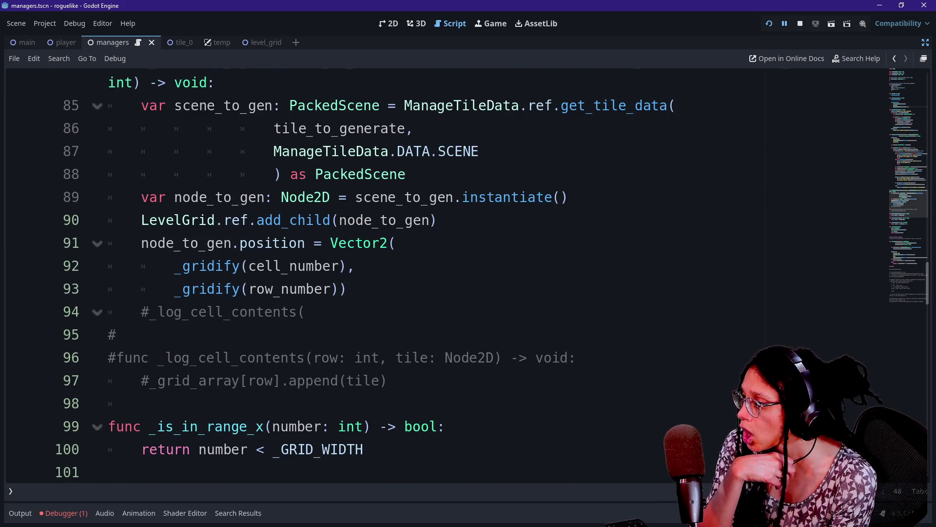
scroll(429, 260, "down", 6)
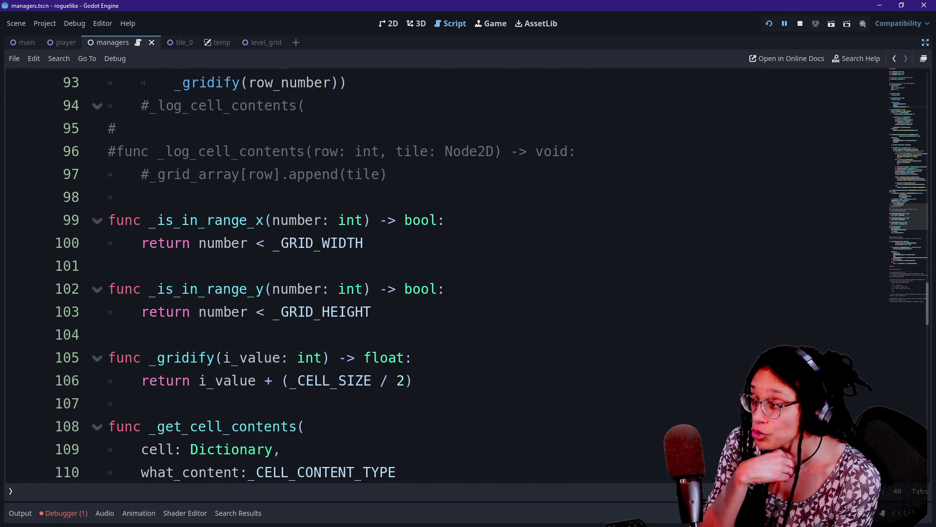
scroll(429, 260, "up", 13)
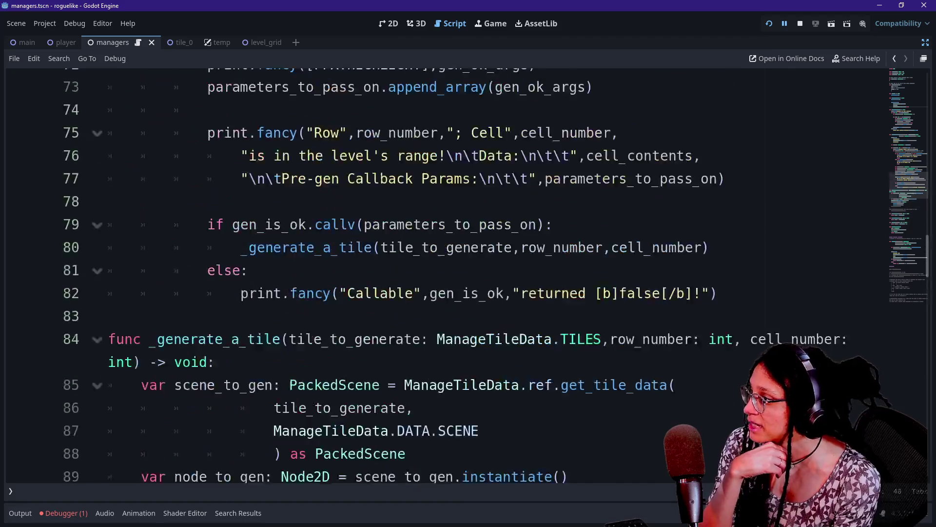
scroll(430, 260, "up", 5)
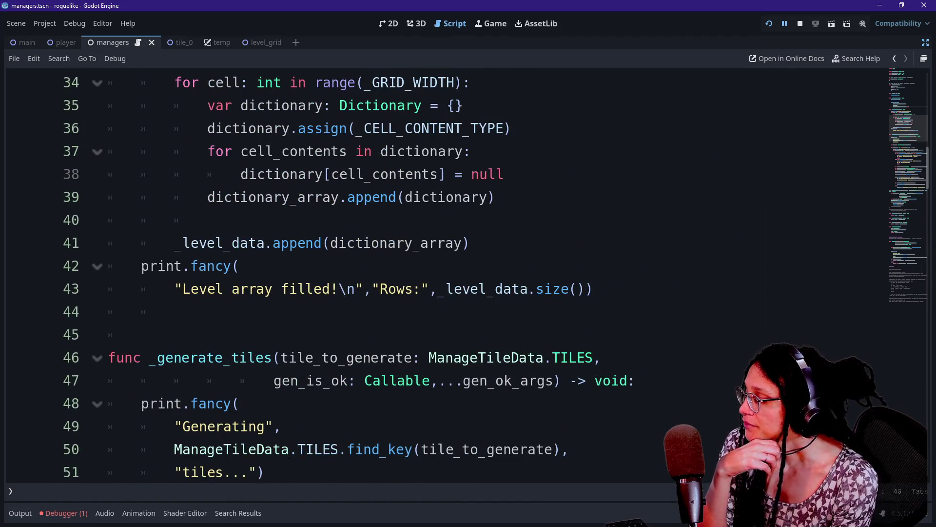
scroll(429, 260, "up", 4)
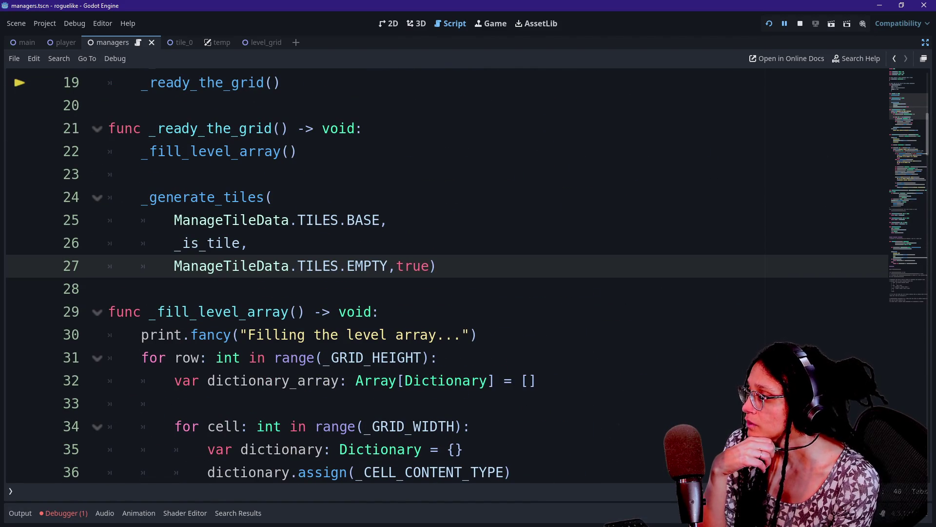
scroll(429, 260, "up", 5)
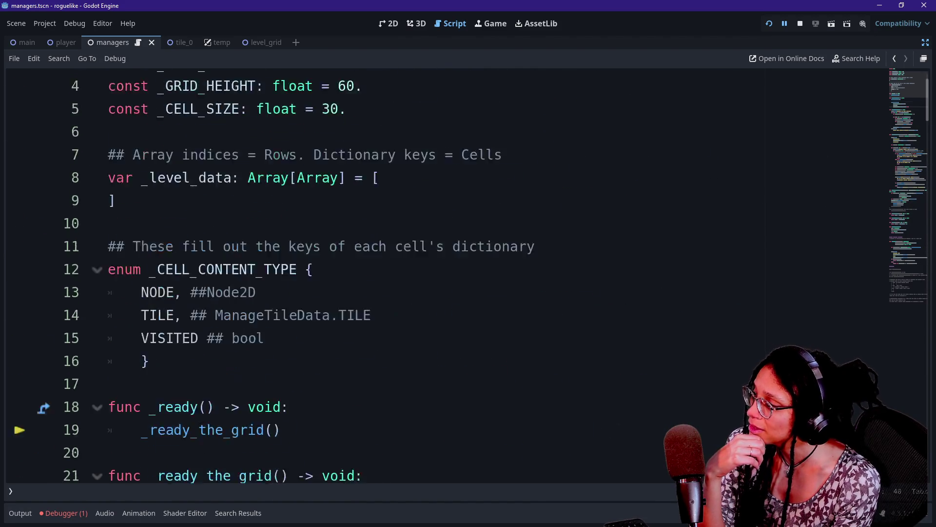
scroll(430, 260, "down", 3)
scroll(430, 260, "up", 3)
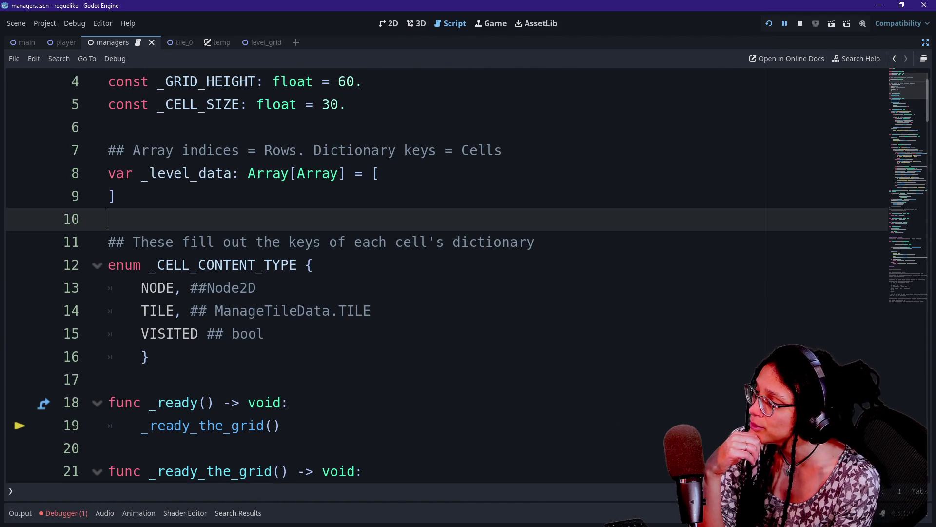
left_click(149, 357)
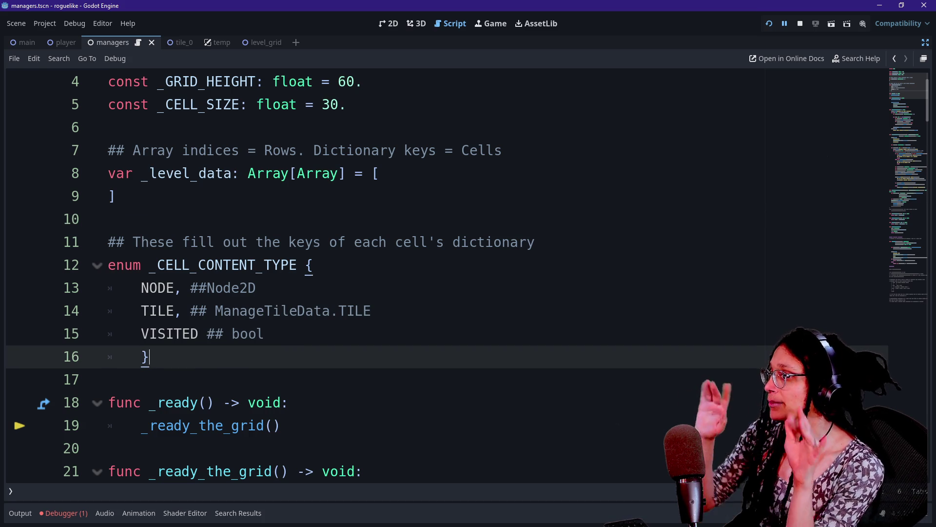
Start a const _CELL_CONTENT_DATA Dictionary declaration with Variant values below the enum.
key("Return")
key("Return")
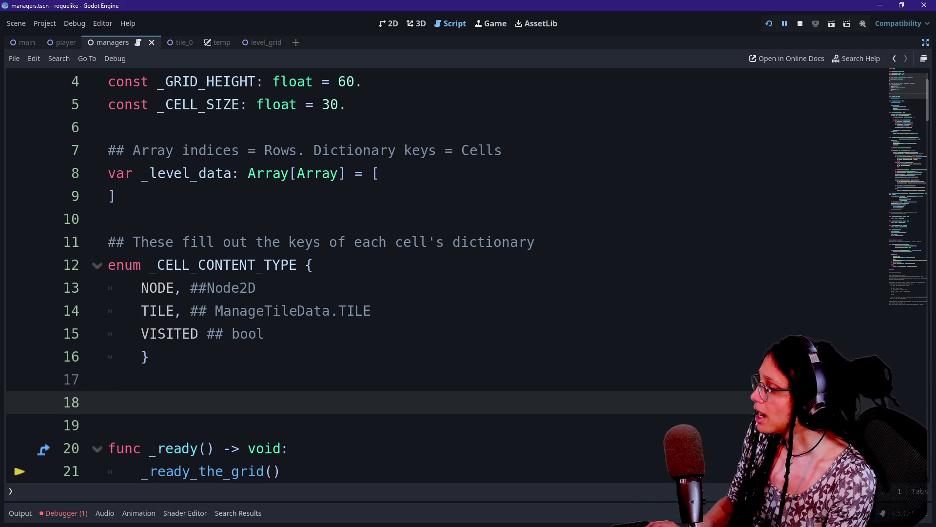
type("f")
key("BackSpace")
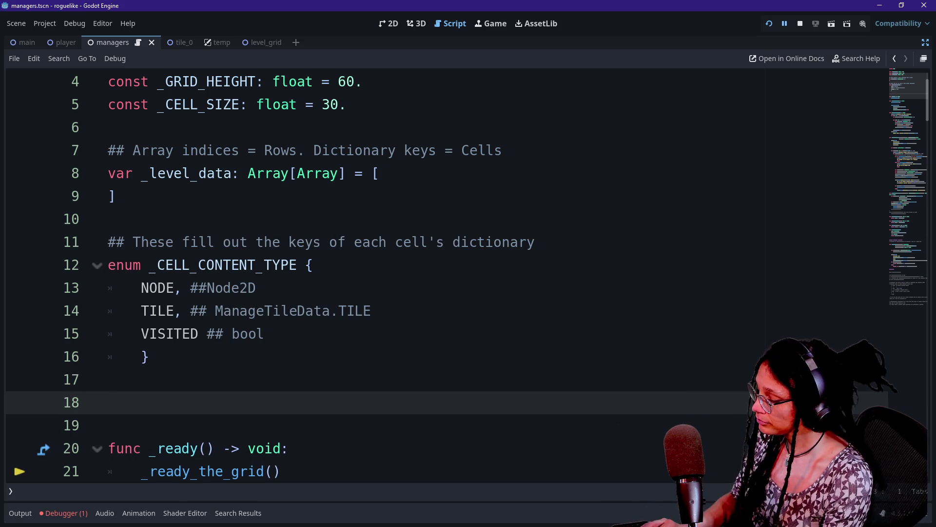
type("const _CELL_CONTENT_DATA: Dictionary[Stringg {")
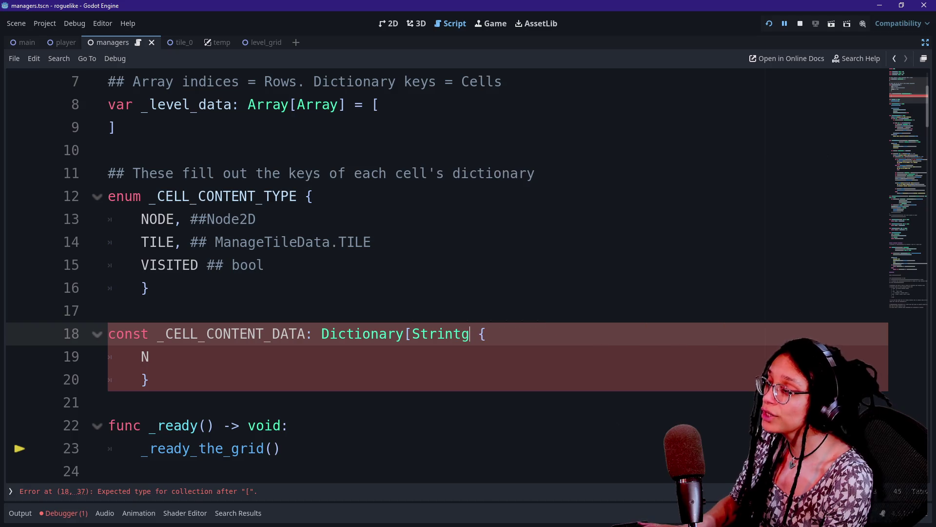
key("BackSpace")
type(",Variant")
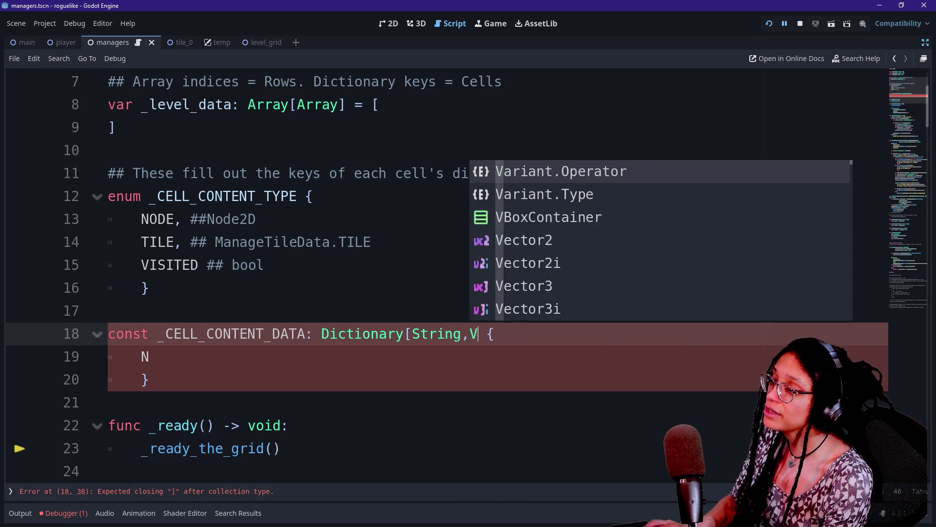
type("]")
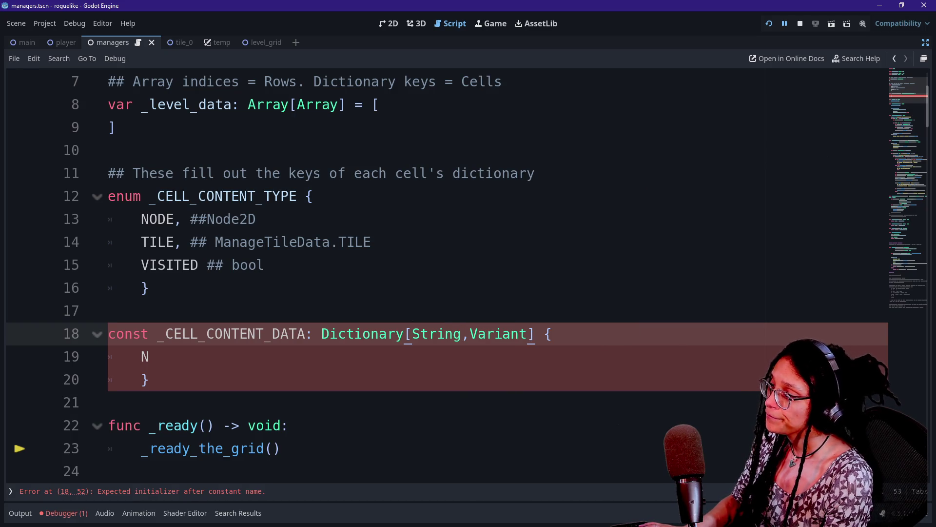
type(" =")
key("ctrl+z")
key("ctrl+y")
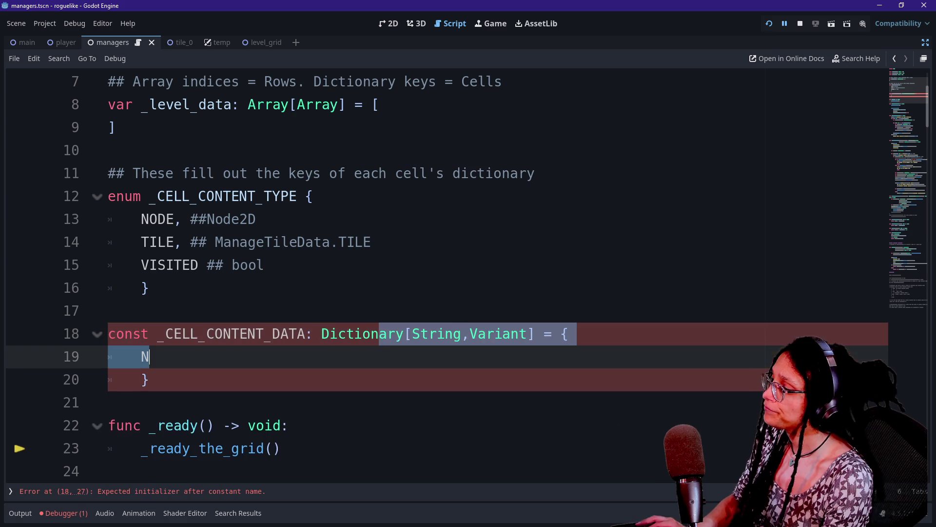
Make _CELL_CONTENT_TYPE the dictionary's key type instead of String.
key("BackSpace")
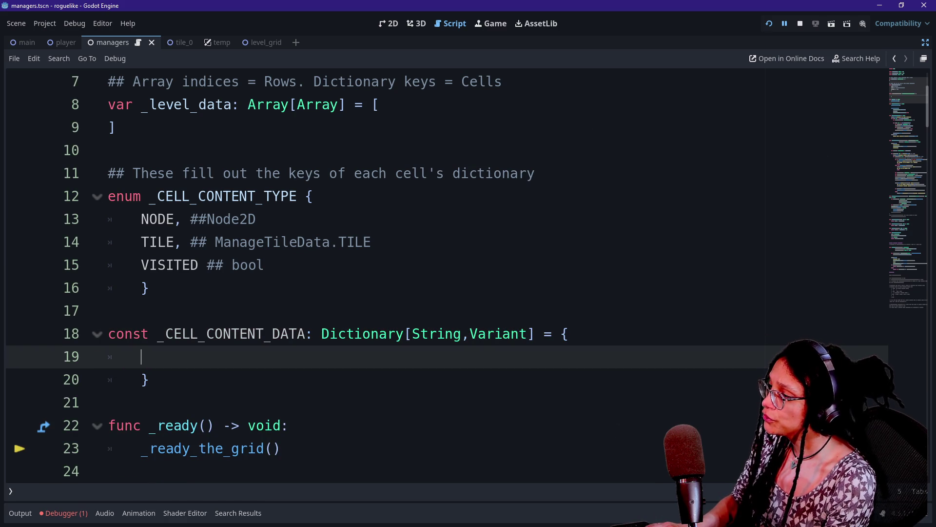
type("\"NODE")
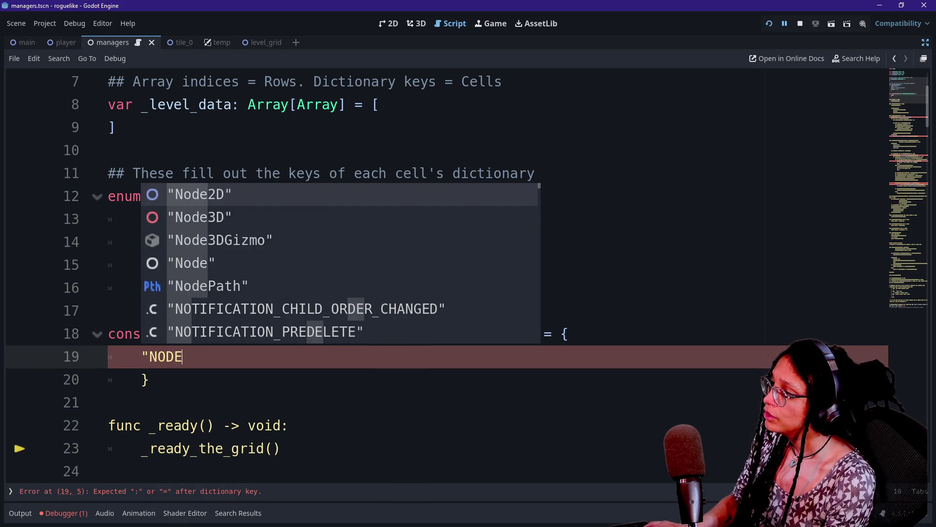
type("\":")
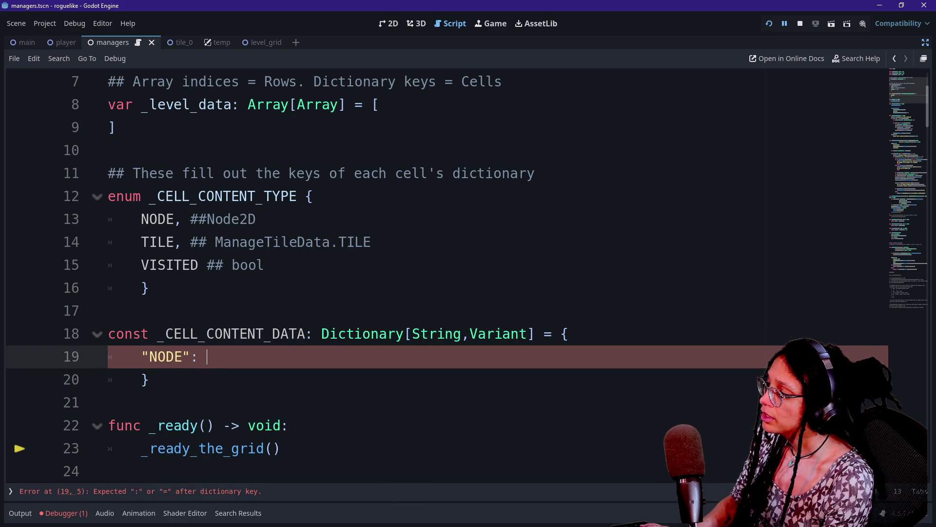
key("BackSpace")
double_click(437, 334)
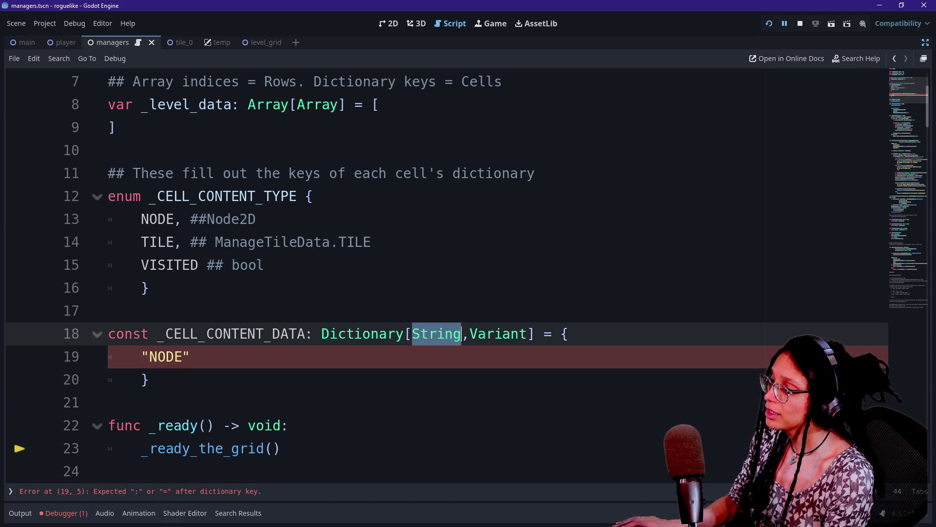
type("_CEL")
key("Return")
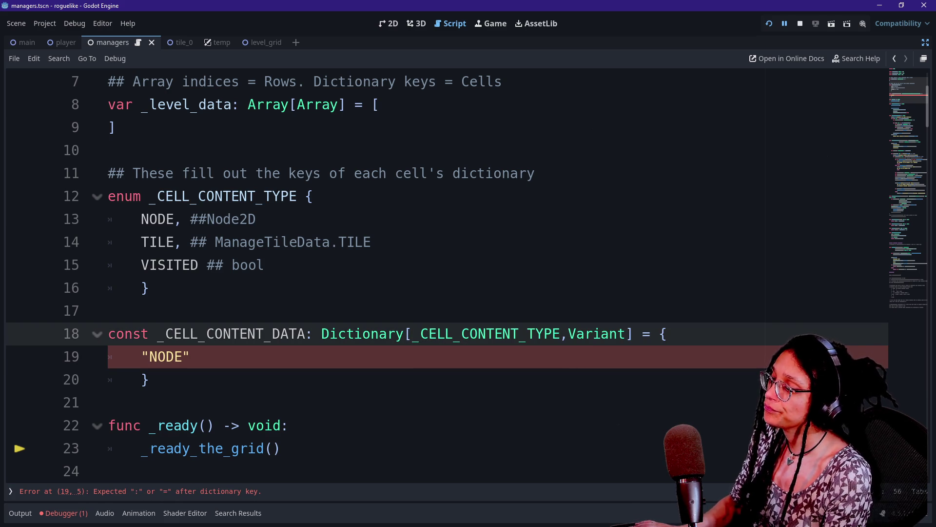
Add the first entry _CELL_CONTENT_TYPE.NODE: null, followed by a new entry line.
left_click(189, 356)
key("BackSpace")
key("BackSpace")
key("BackSpace")
type("_CELL")
key("Down")
key("Return")
type(".")
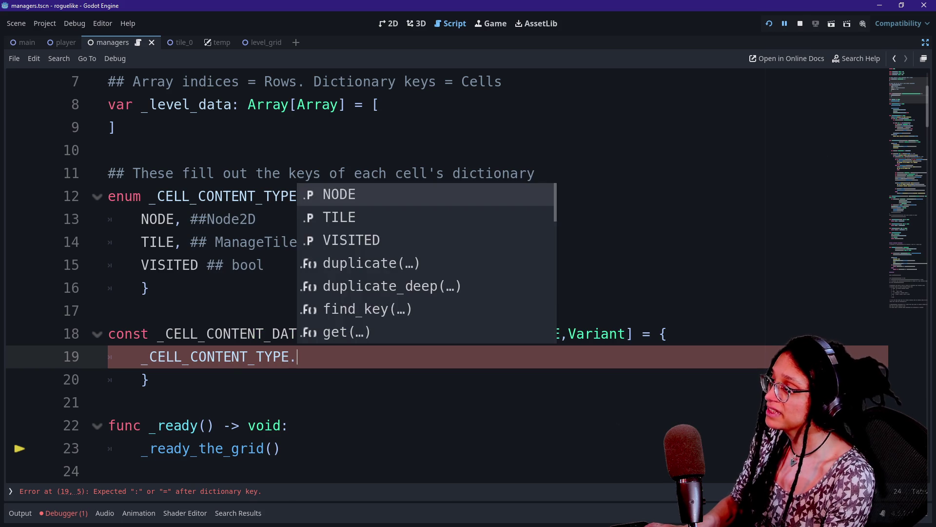
type("NODE:")
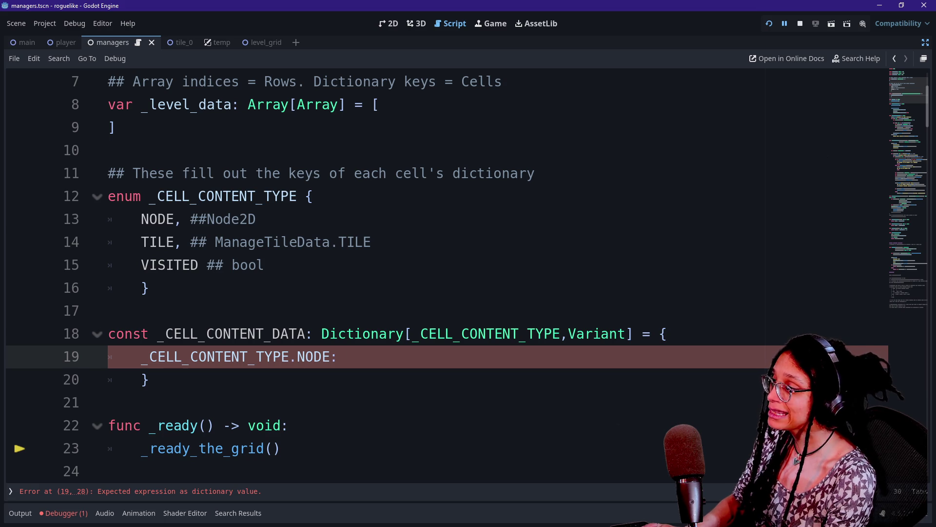
type("null")
key("Escape")
key("Return")
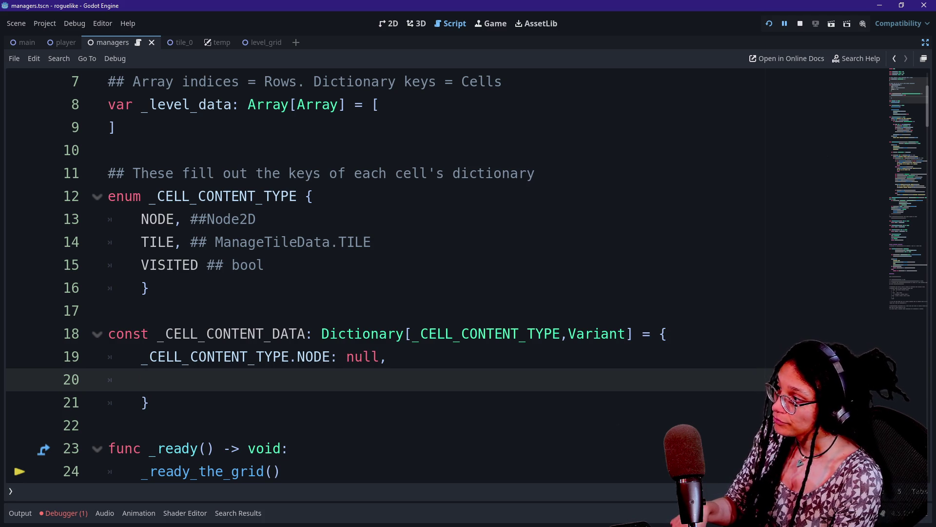
scroll(248, 241, "down", 7)
left_click(249, 242)
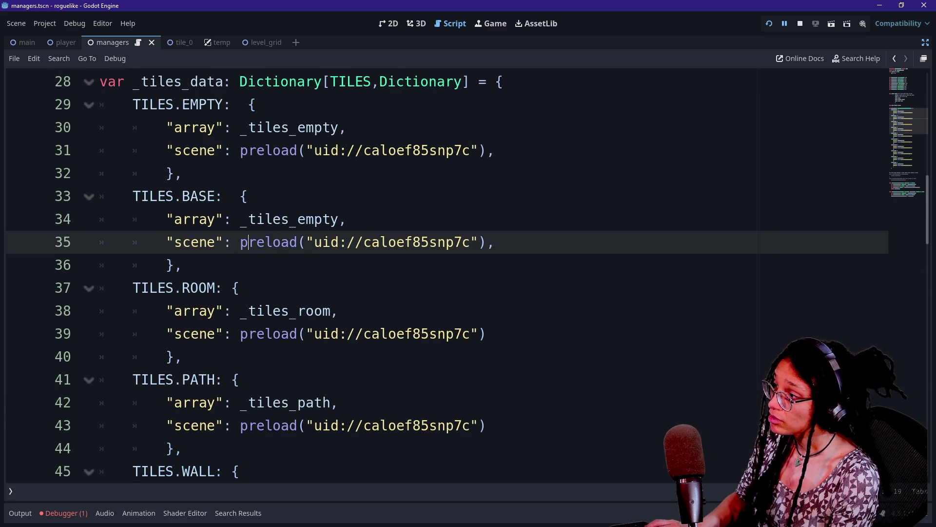
Look up the TILES.EMPTY tile definition, then return to the empty line inside _CELL_CONTENT_DATA.
scroll(248, 242, "up", 1)
left_click_drag(133, 173, 183, 242)
left_click(183, 242)
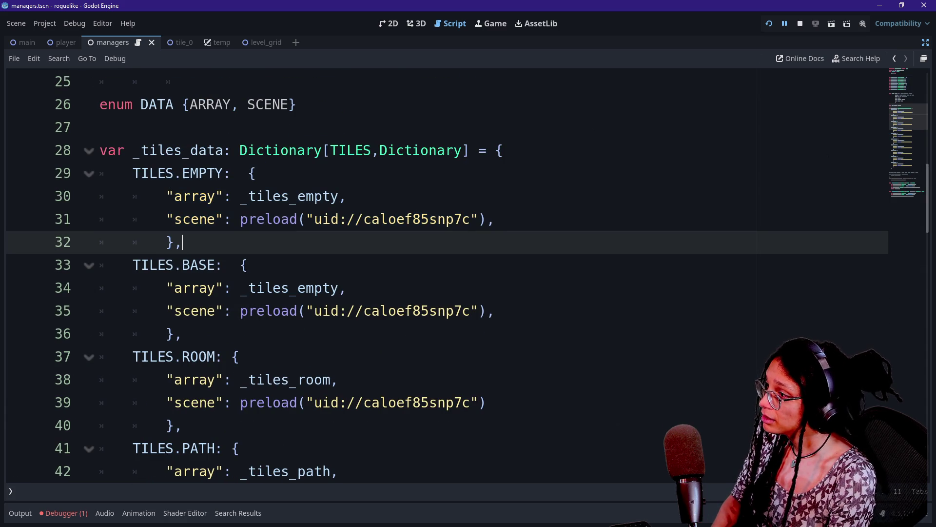
left_click(894, 59)
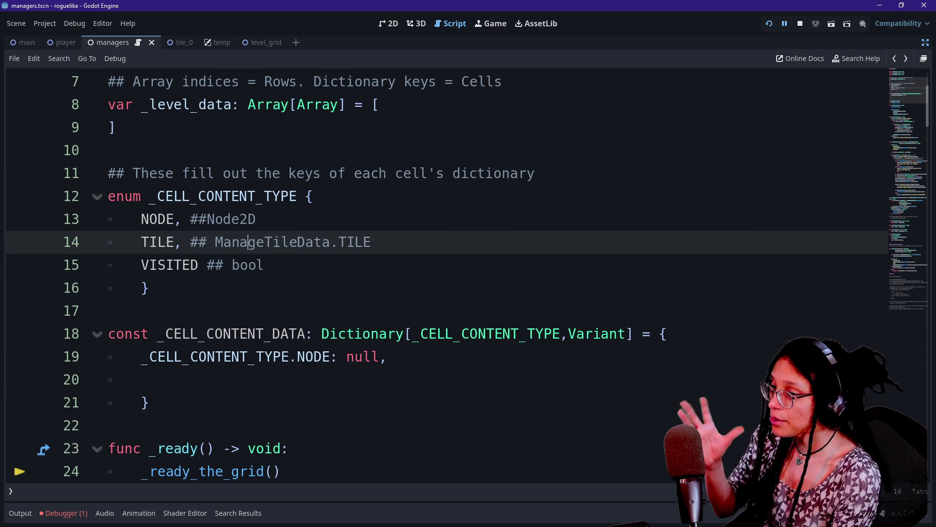
key("Down")
key("Down")
key("Down")
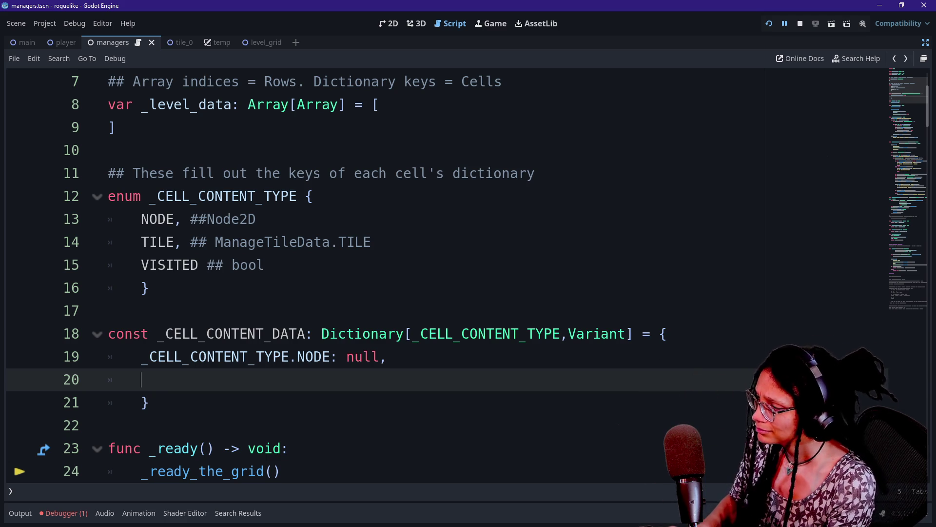
Type the second key _CELL_CONTENT_TYPE.TILE into _CELL_CONTENT_DATA.
type("_CVEL")
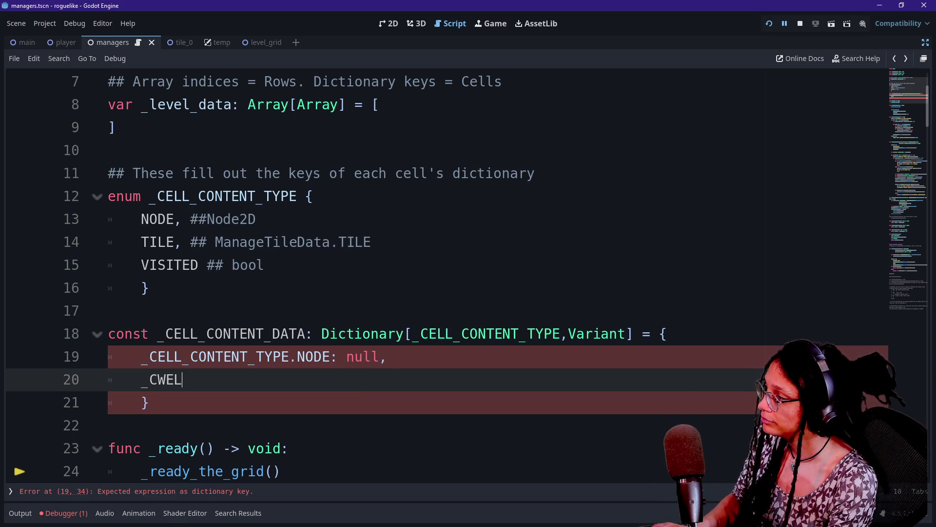
key("BackSpace")
key("BackSpace")
key("BackSpace")
type("ELL")
key("Down")
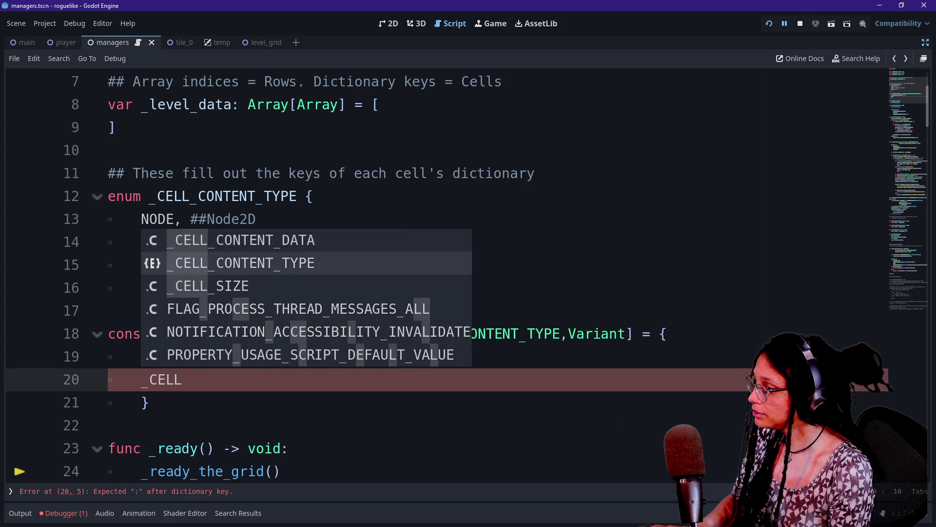
key("Return")
type(".TI")
key("Return")
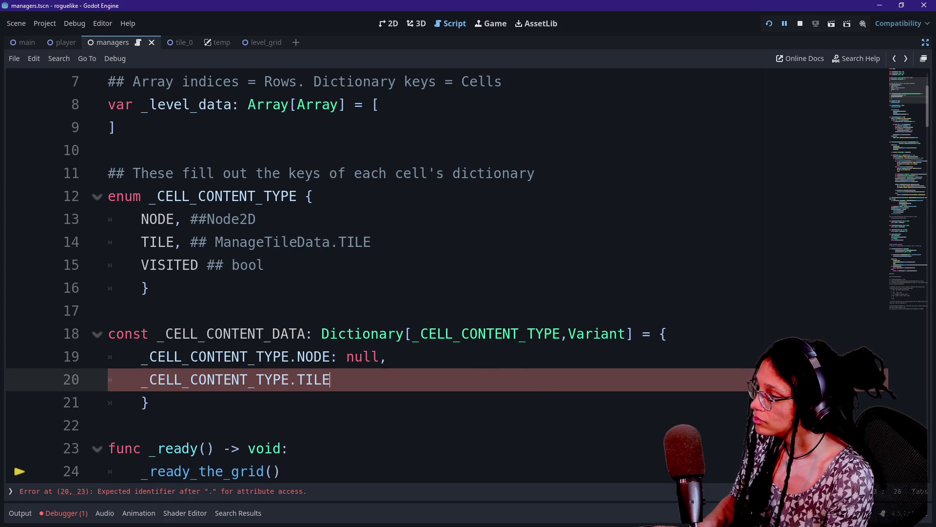
type(":")
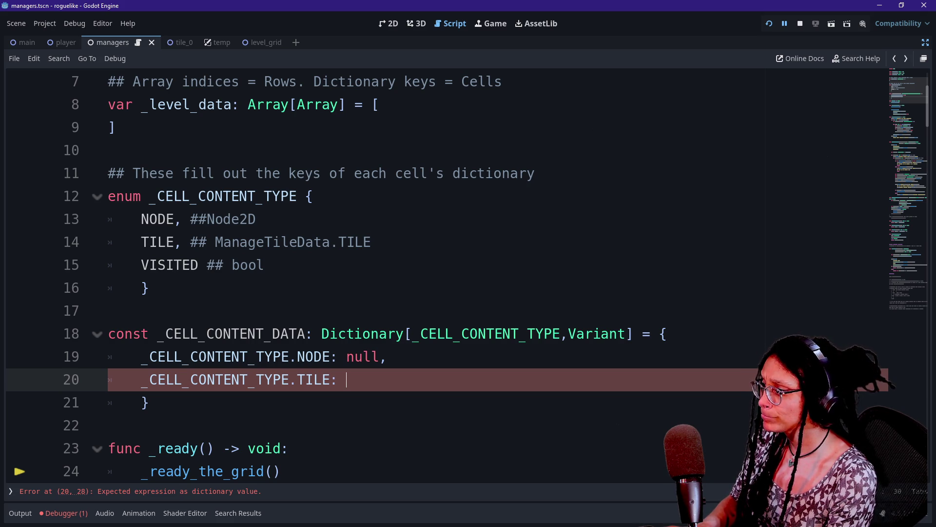
Set the TILE entry's value to ManageTileData.TILES.EMPTY.
type("Manage")
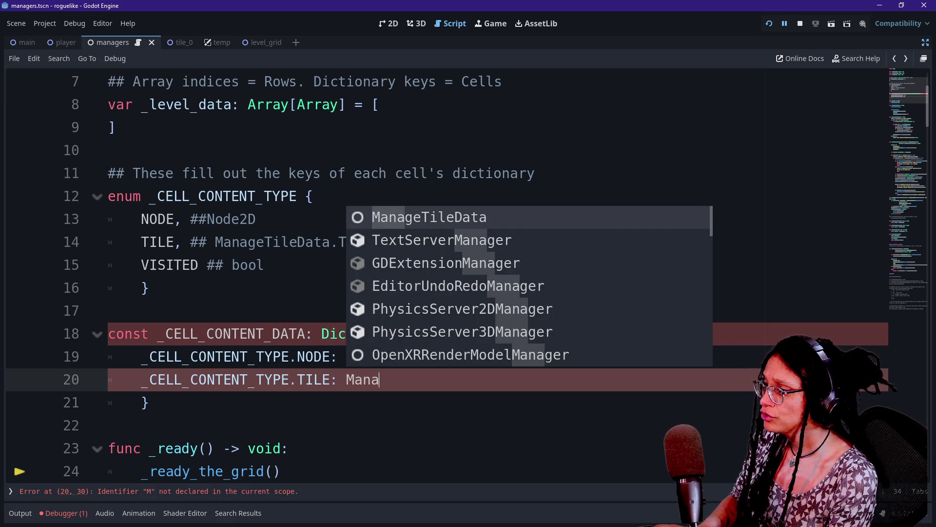
key("Return")
type(".")
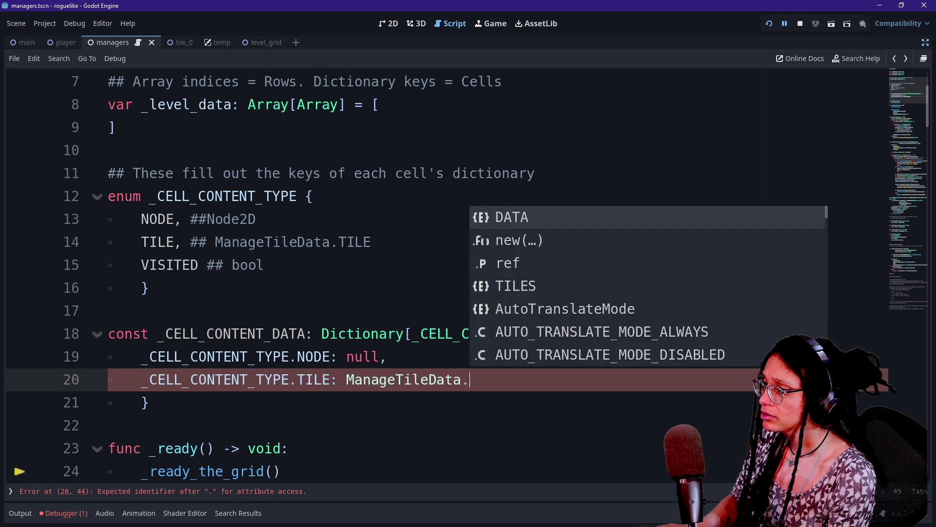
type("TILES.")
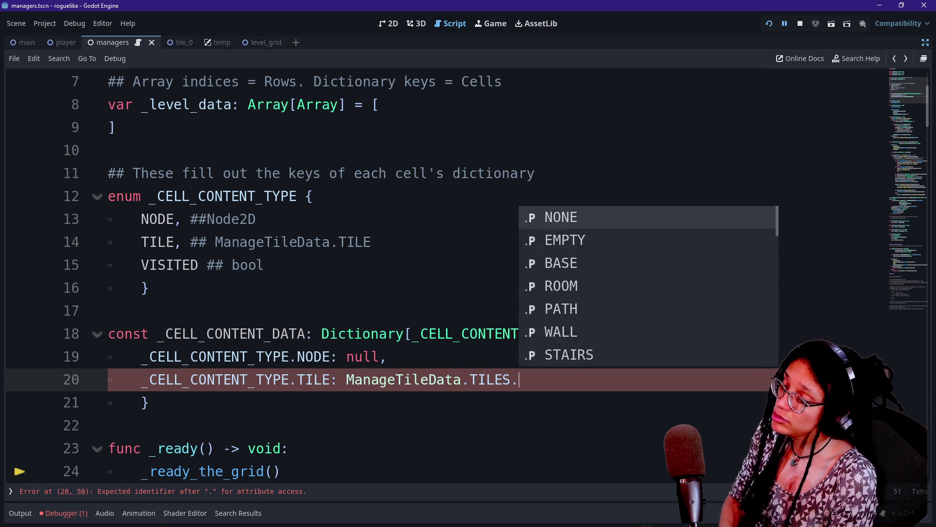
key("Down")
key("Return")
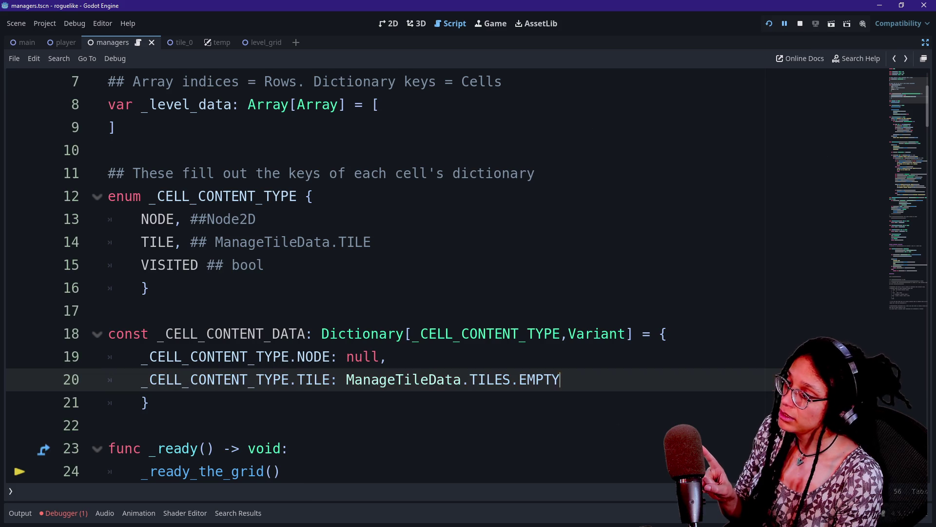
key("alt+Left")
Rename the TILES enum's NONE value to NEVER and save.
scroll(439, 273, "up", 4)
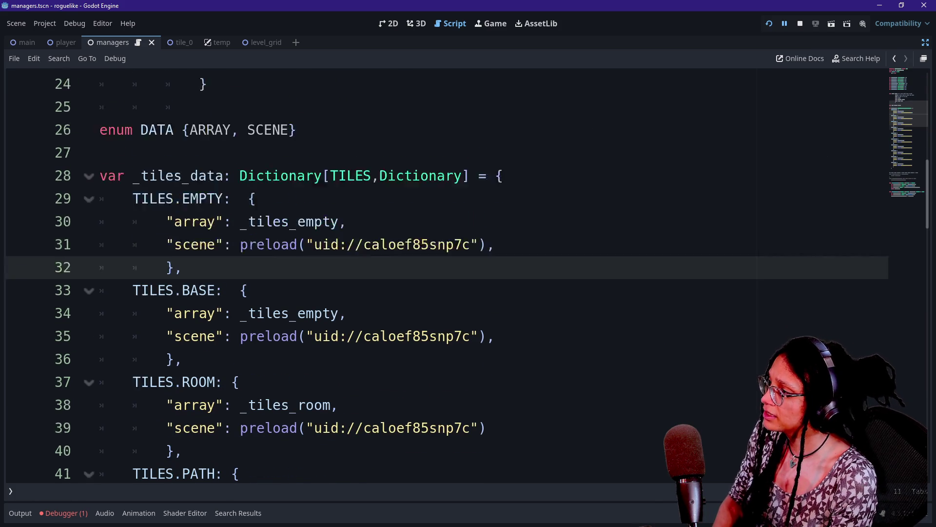
double_click(214, 196)
type("NEVER")
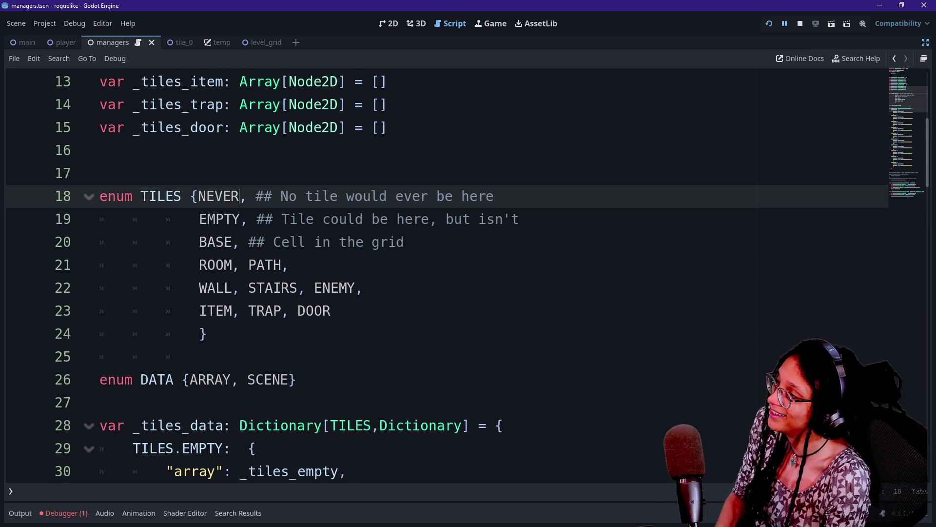
left_click(100, 173)
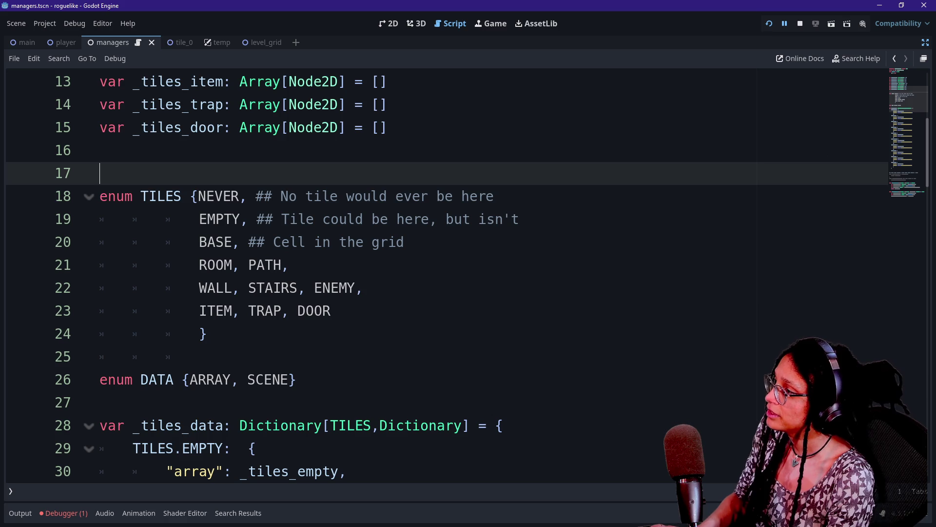
left_click(199, 196)
key("ctrl+s")
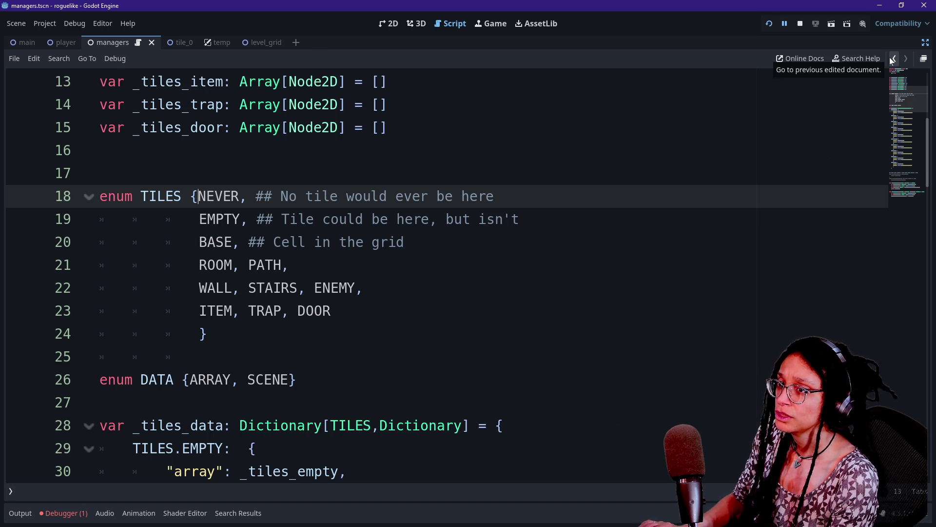
In the browser, move the Discord page one position right, then return to Godot.
key("alt+Tab")
mouse_move(370, 21)
mouse_move(268, 17)
left_mouse_down()
mouse_move(312, 17)
mouse_move(927, 292)
left_mouse_up()
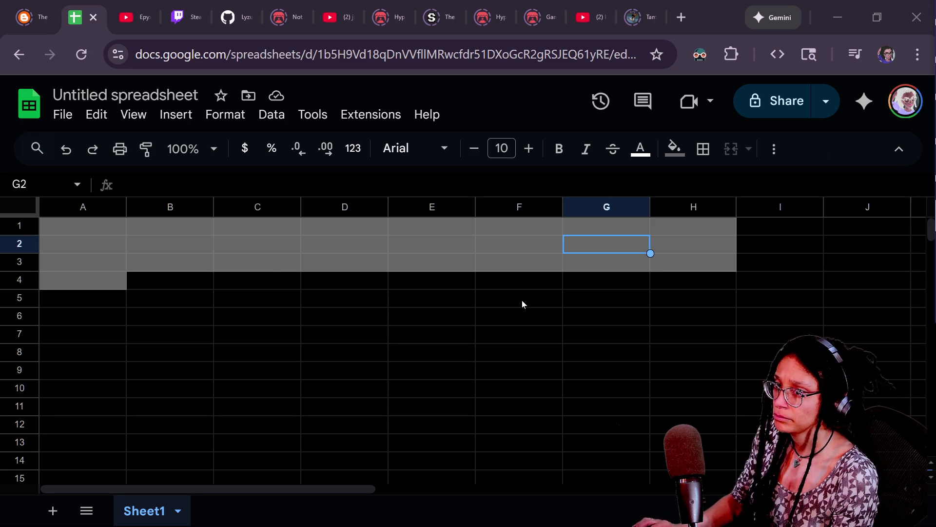
key("alt+Tab")
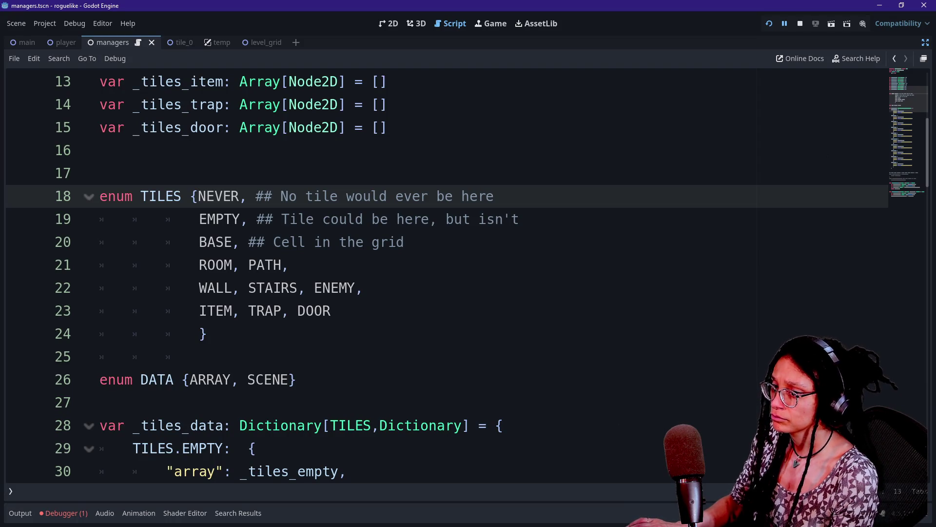
Review the ROOM, PATH line of TILES and go back to the managers script.
left_click(312, 265)
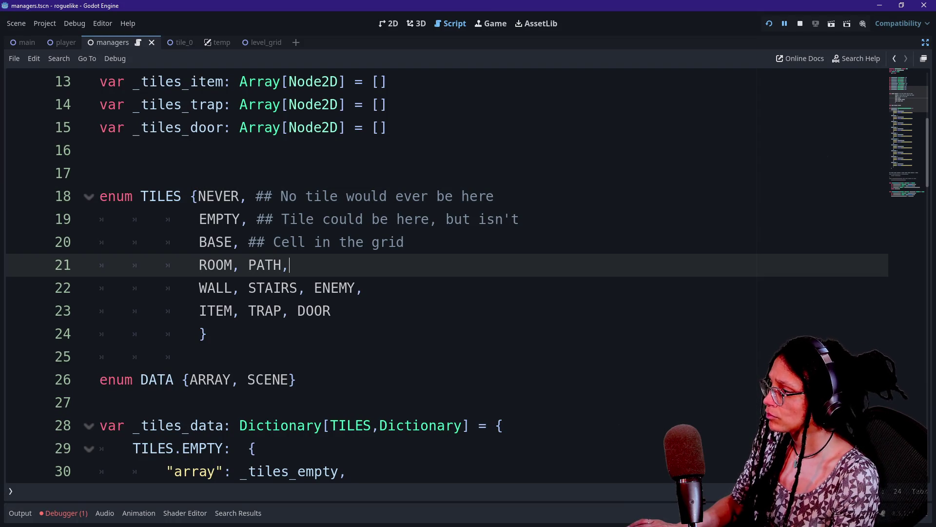
scroll(439, 273, "down", 6)
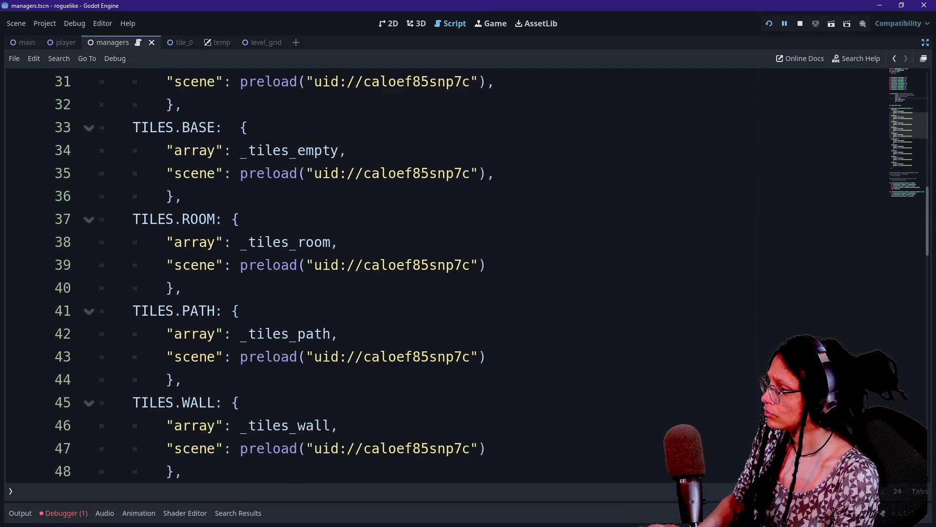
scroll(439, 273, "up", 10)
scroll(439, 273, "down", 2)
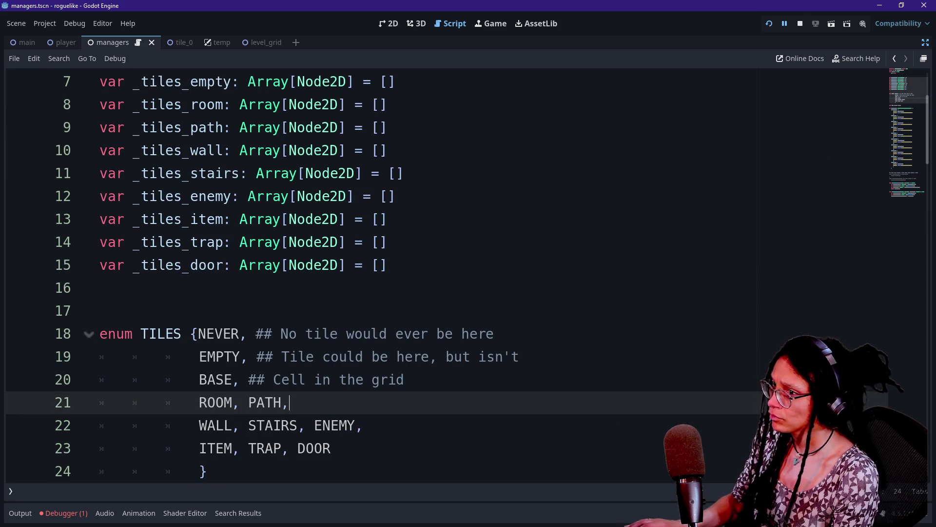
left_click(894, 59)
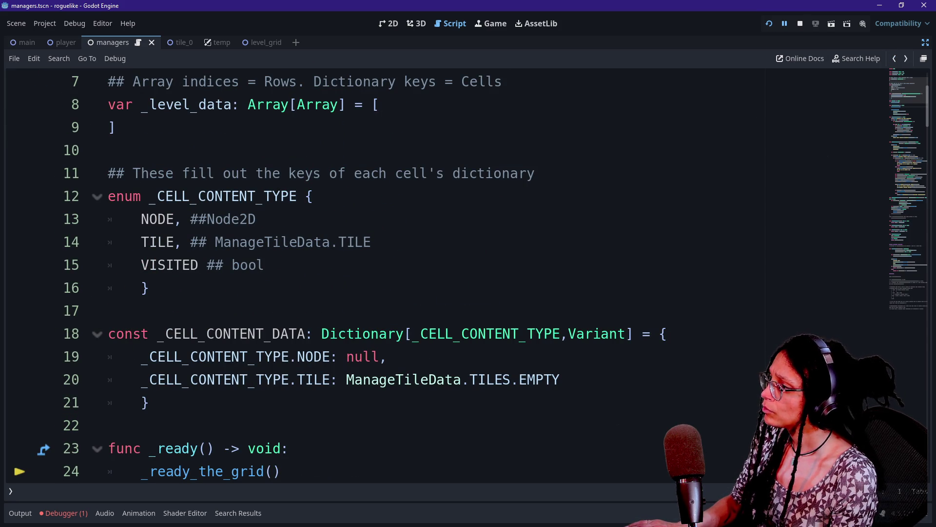
Add a third entry _CELL_CONTENT_TYPE.VISITED: false after the TILE default.
left_click(561, 379)
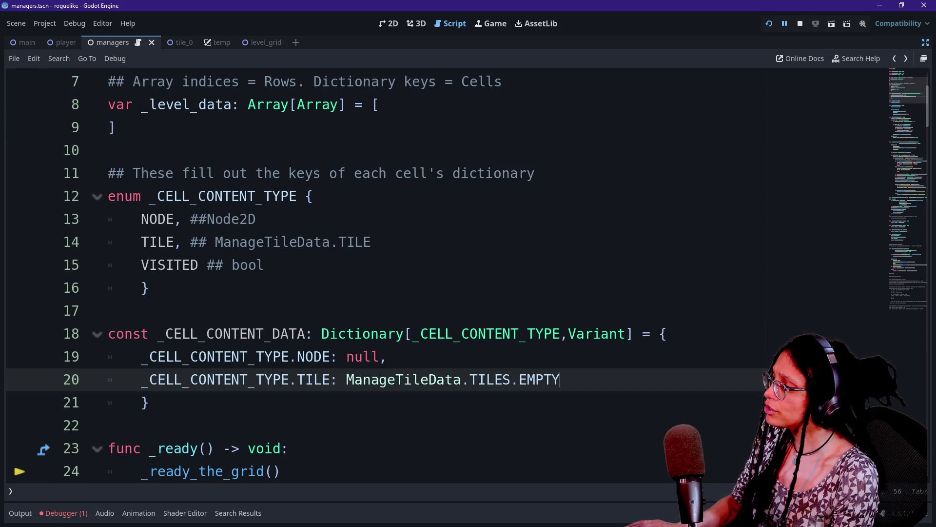
type(",")
key("Return")
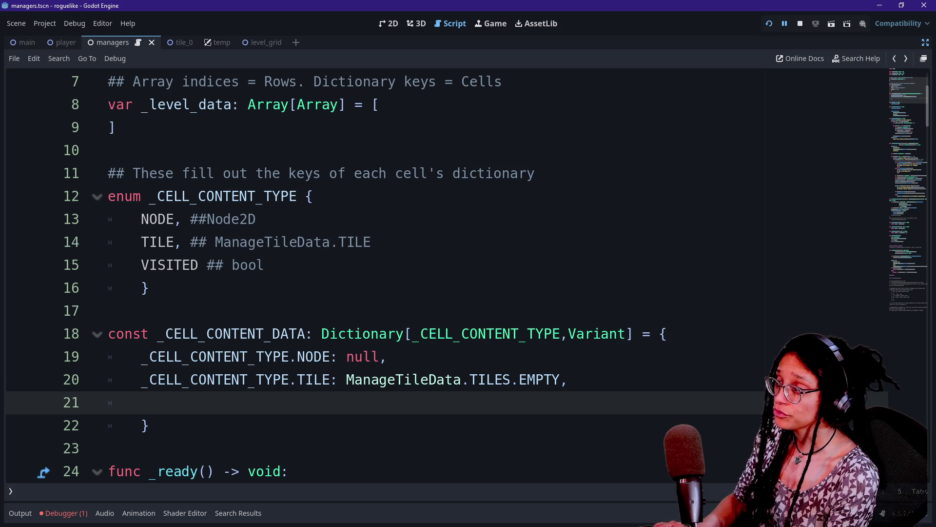
type("_CE")
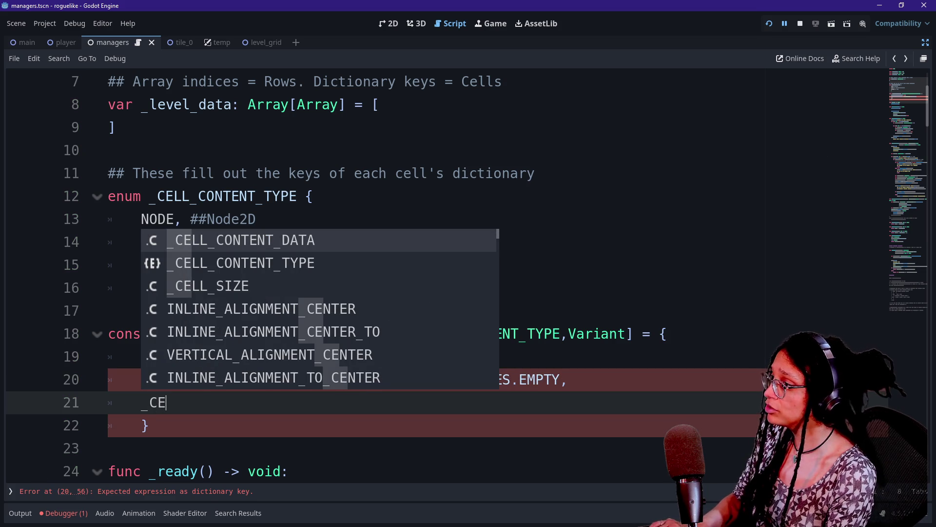
key("Down")
key("Return")
type("VI")
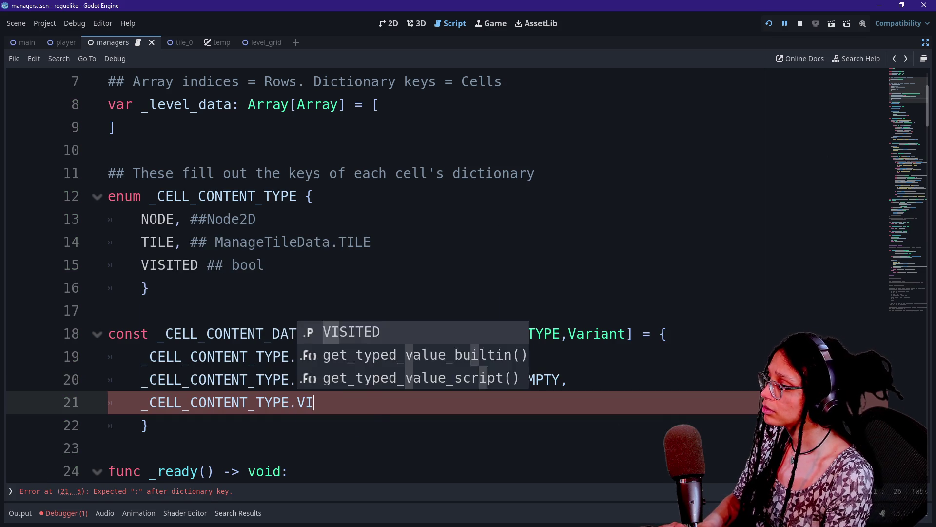
type("SITED: Fal")
key("BackSpace")
key("BackSpace")
key("BackSpace")
type("false")
left_click(149, 287)
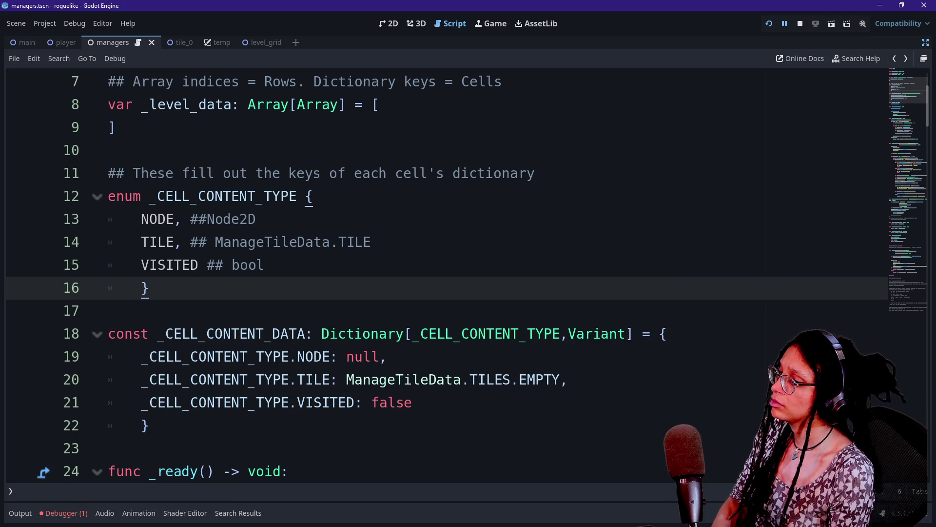
Scroll through the generation code to the out-of-range message on line 67.
scroll(439, 273, "down", 13)
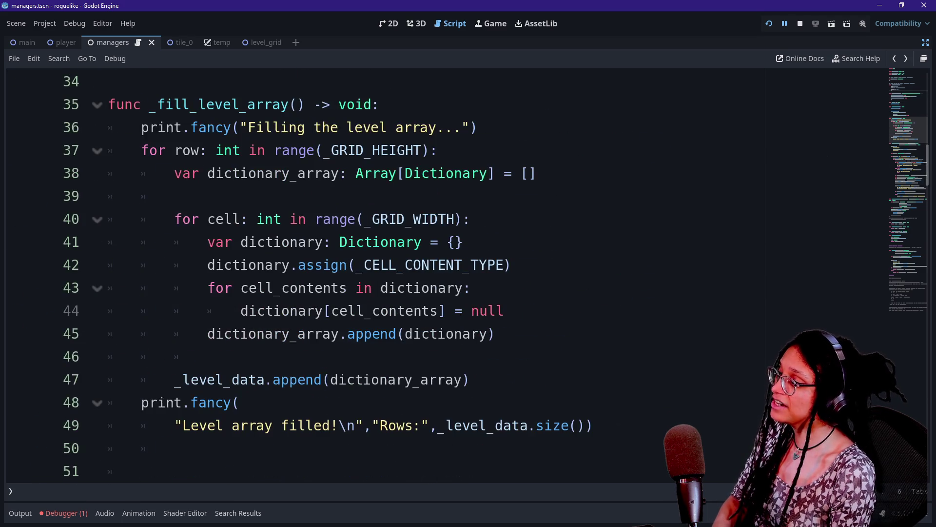
scroll(439, 273, "down", 3)
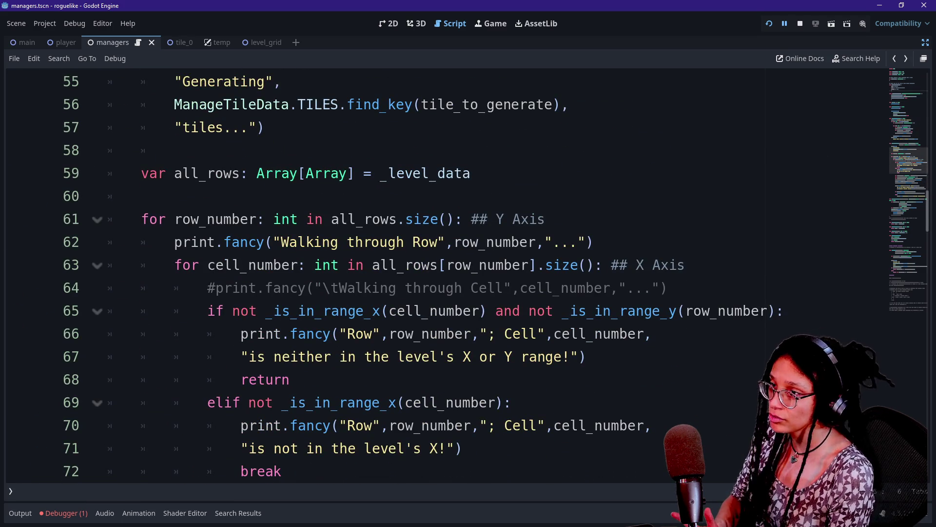
scroll(439, 273, "down", 4)
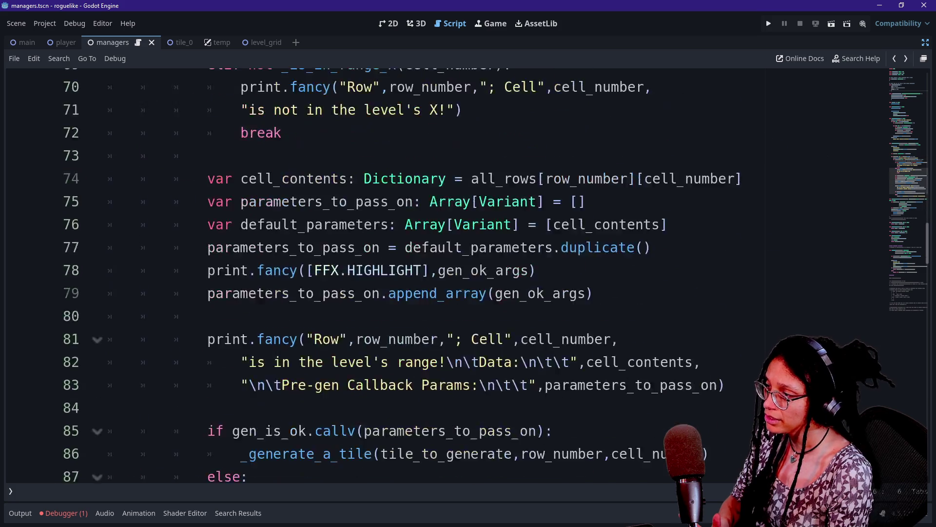
scroll(439, 273, "down", 5)
scroll(439, 273, "down", 3)
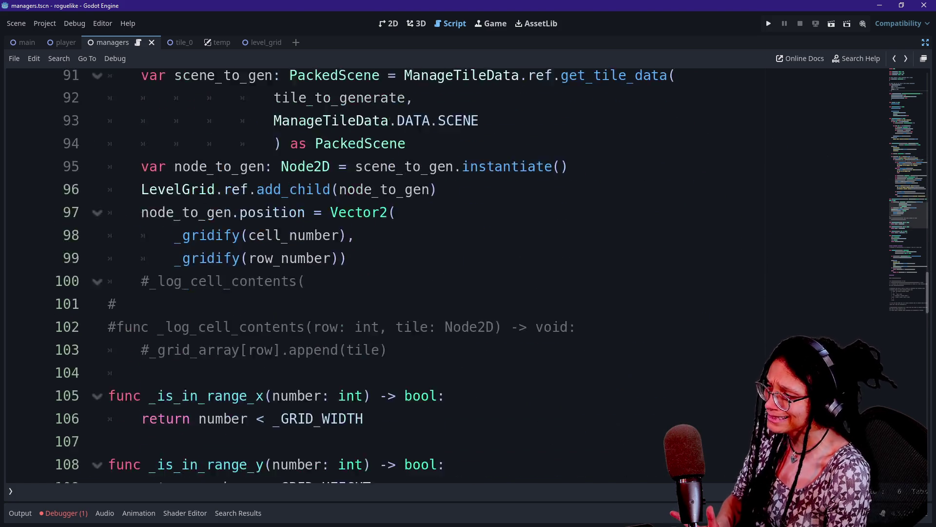
scroll(439, 273, "up", 3)
scroll(439, 273, "up", 10)
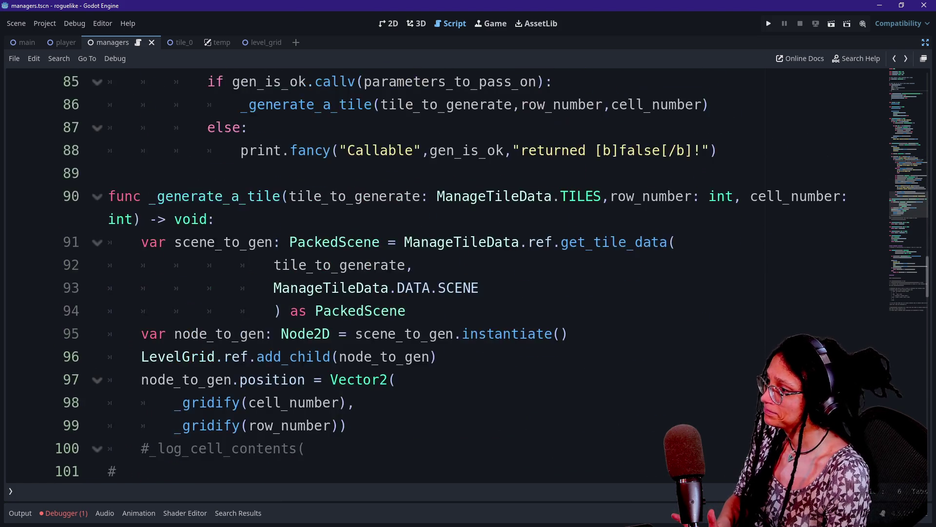
left_click(439, 288)
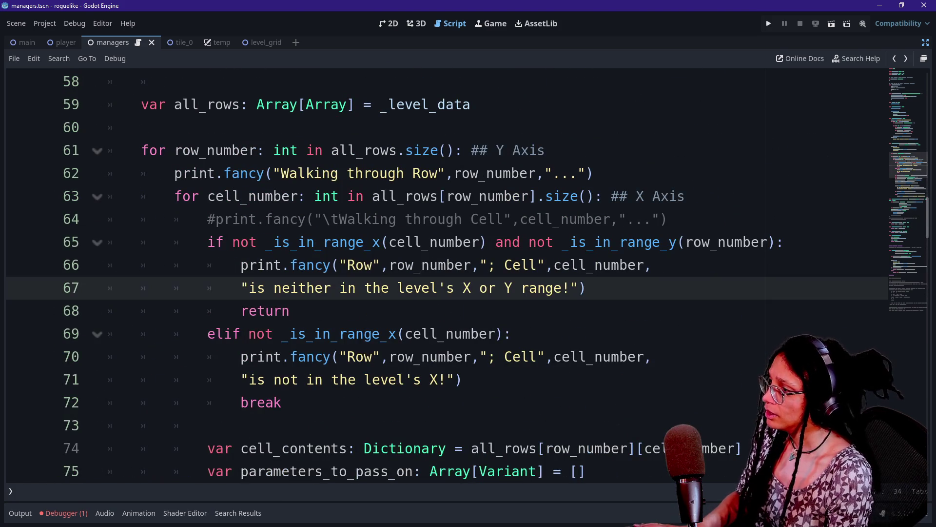
Replace _CELL_CONTENT_TYPE with _CELL_CONTENT_DATA in line 42's assign call, save, and run the project.
key("ctrl+f")
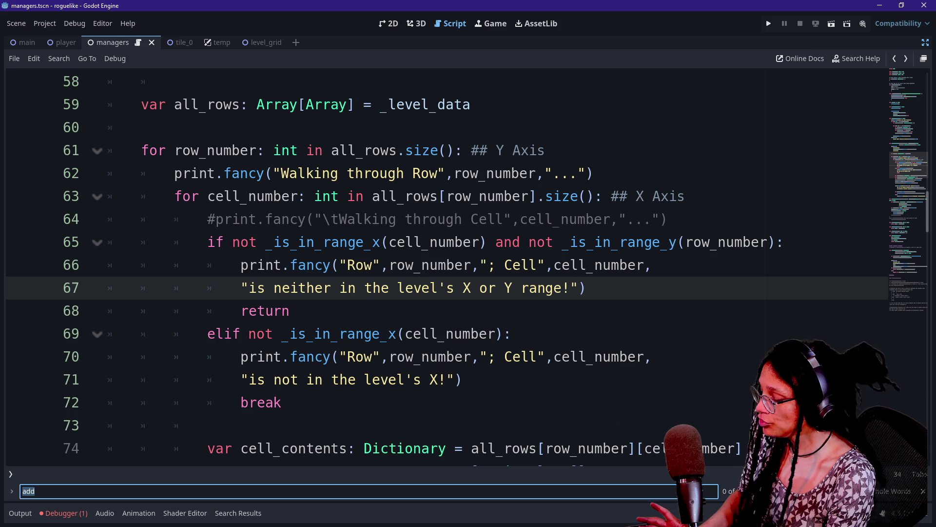
type("assign")
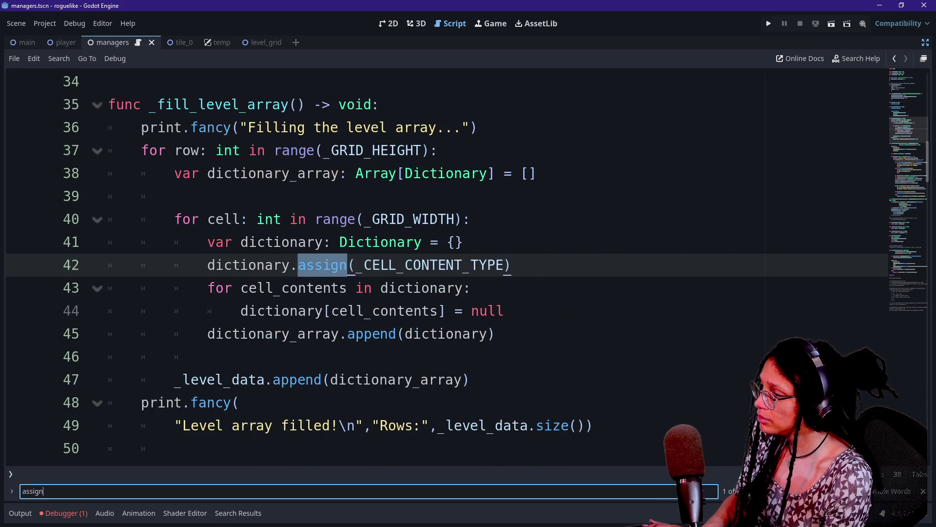
left_click(341, 310)
left_click_drag(356, 265, 507, 265)
key("BackSpace")
type("_CELL")
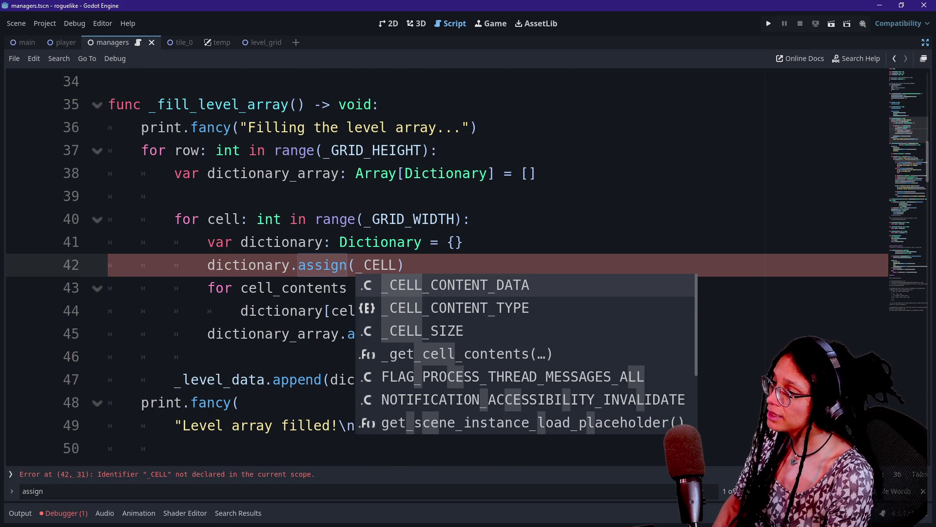
key("Return")
left_click(174, 196)
key("ctrl+s")
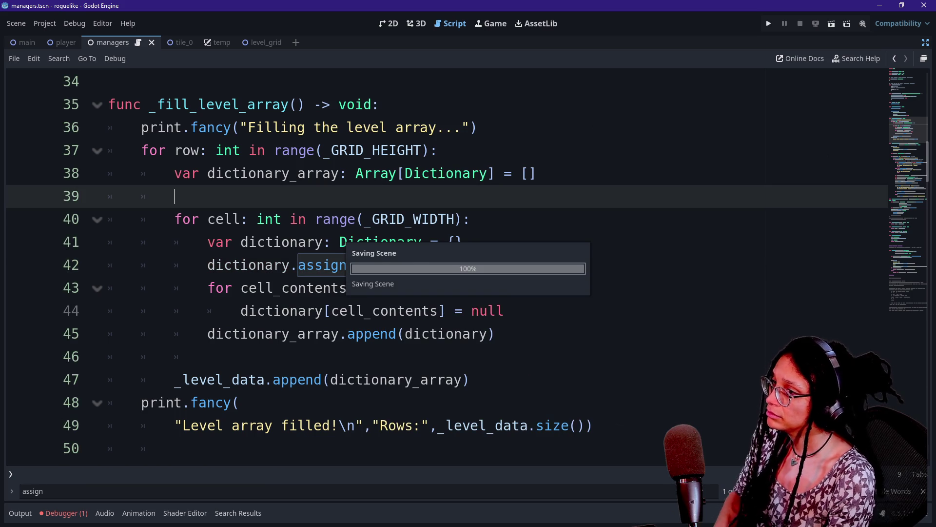
left_click(768, 24)
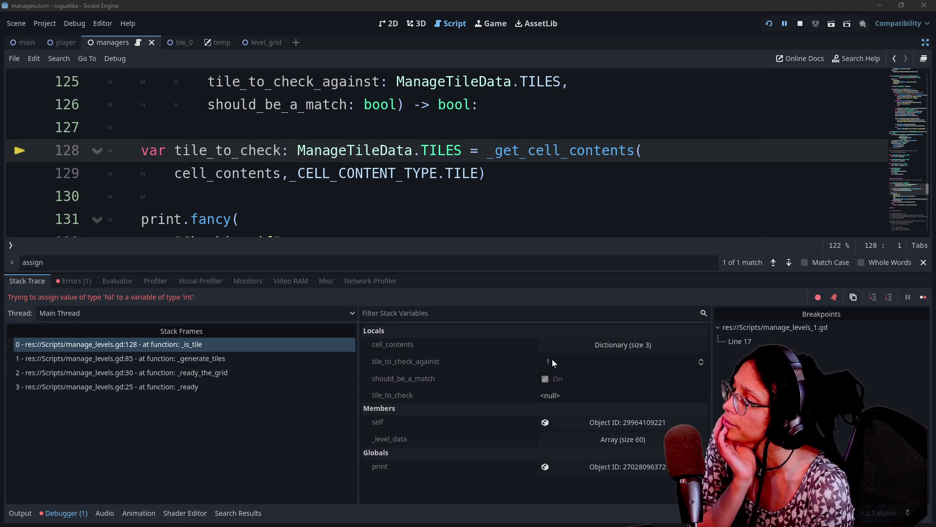
Inspect cell_contents (keys 0–2, all null) and tile_to_check in Locals, then hide the debugger.
left_click(564, 346)
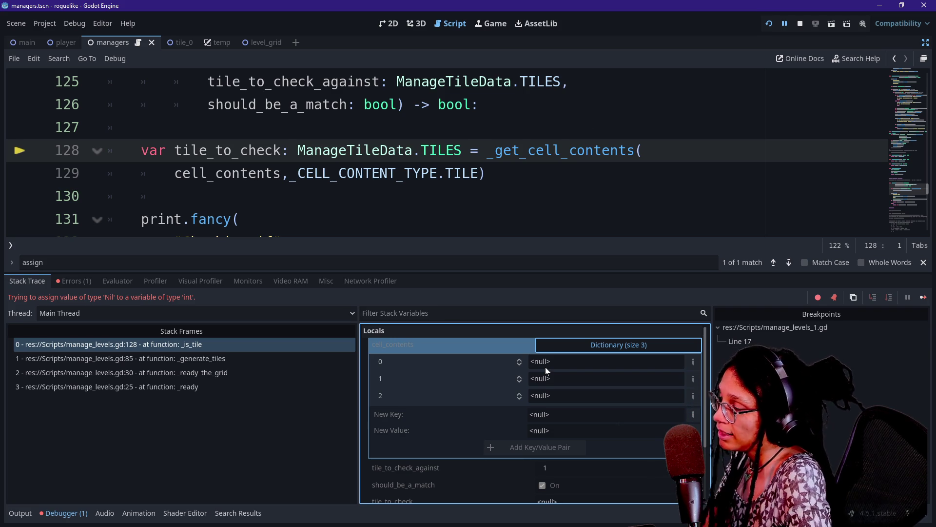
scroll(361, 146, "up", 2)
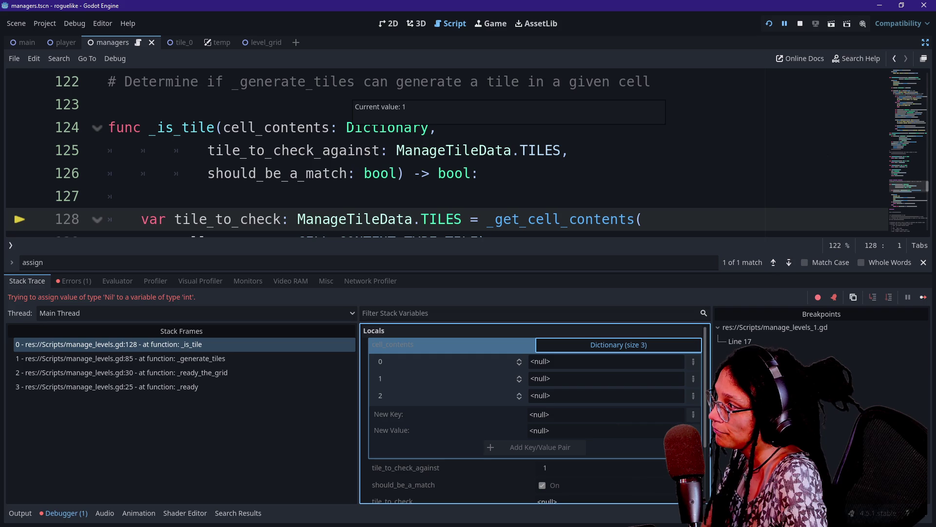
mouse_move(222, 168)
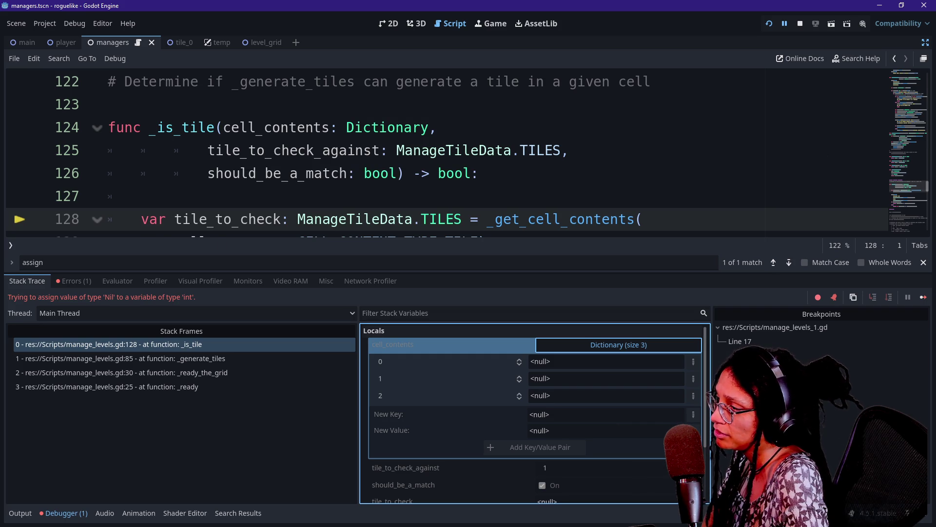
scroll(219, 205, "down", 1)
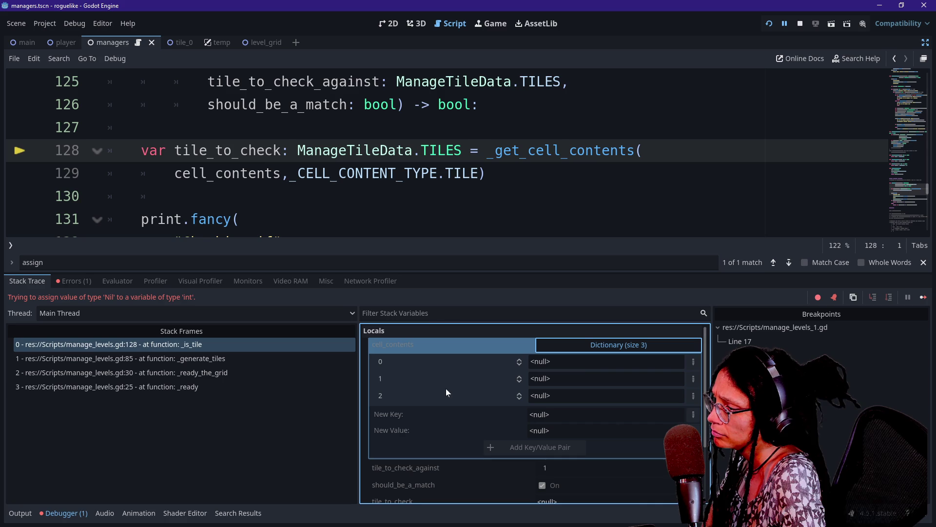
left_click(596, 345)
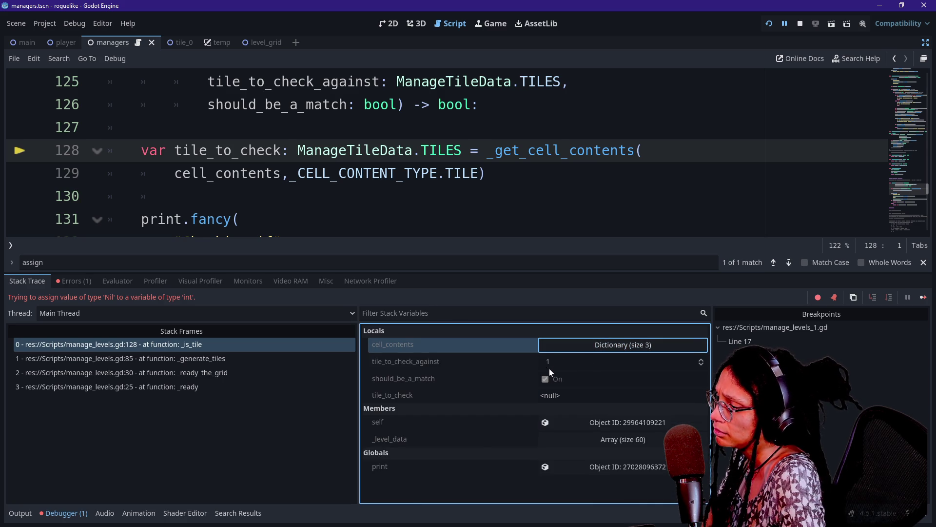
left_click(575, 396)
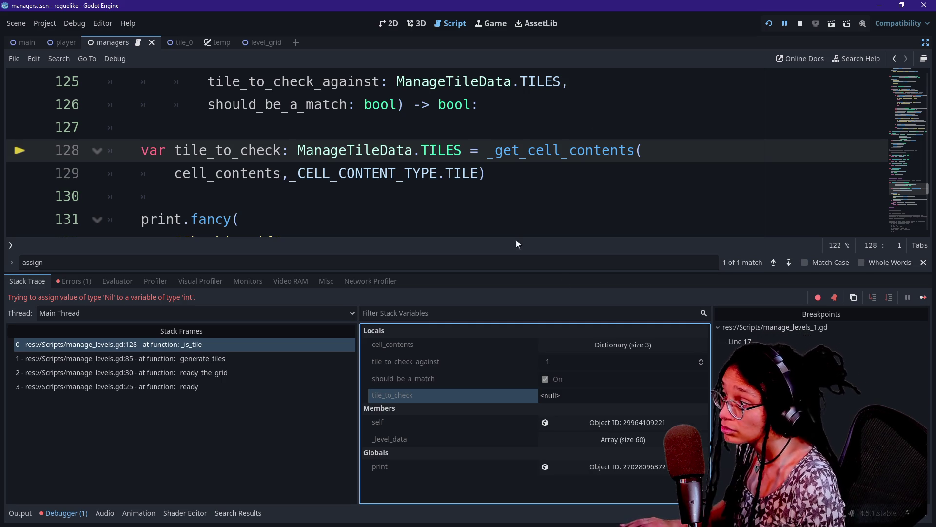
left_click(610, 344)
left_click(425, 362)
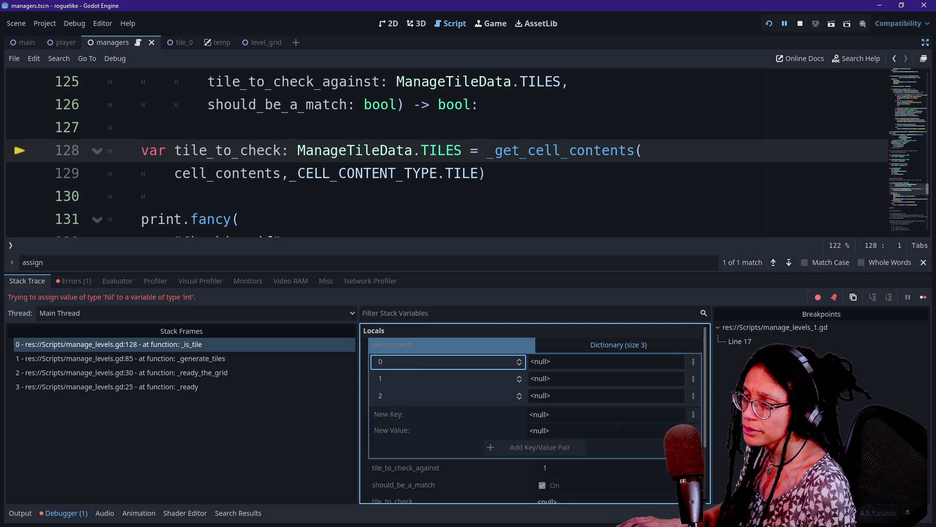
left_click(20, 512)
left_click(20, 513)
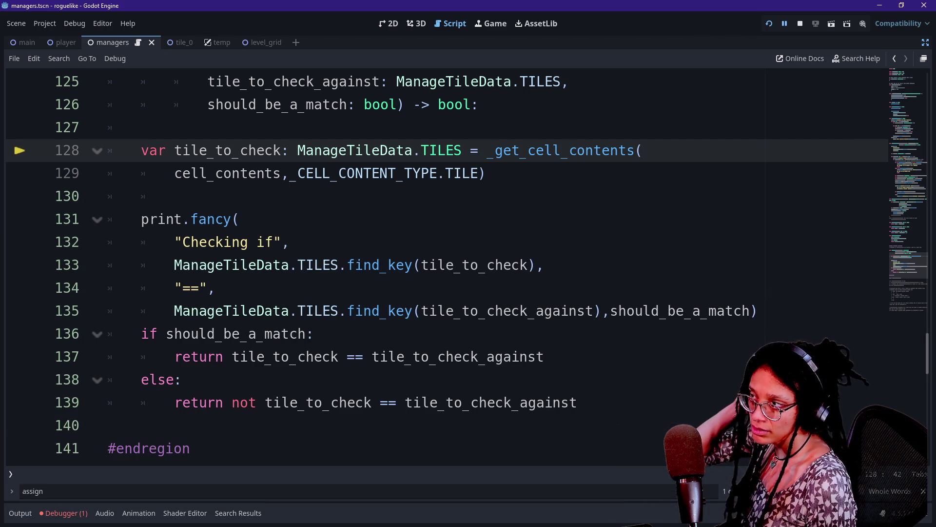
Scroll to _get_cell_contents, read the Output log, then return to the Debugger's variables.
scroll(439, 263, "up", 4)
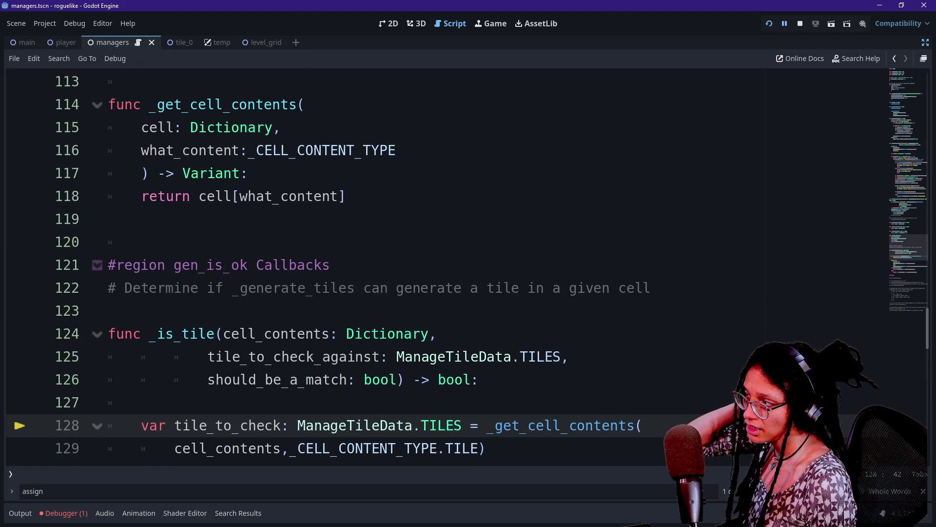
scroll(439, 263, "up", 2)
scroll(439, 263, "down", 2)
scroll(439, 264, "down", 1)
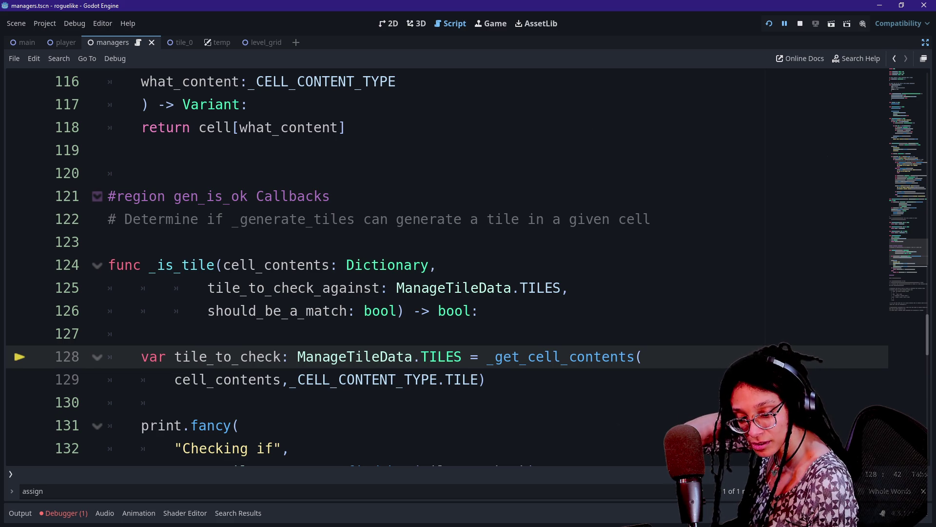
left_click(32, 515)
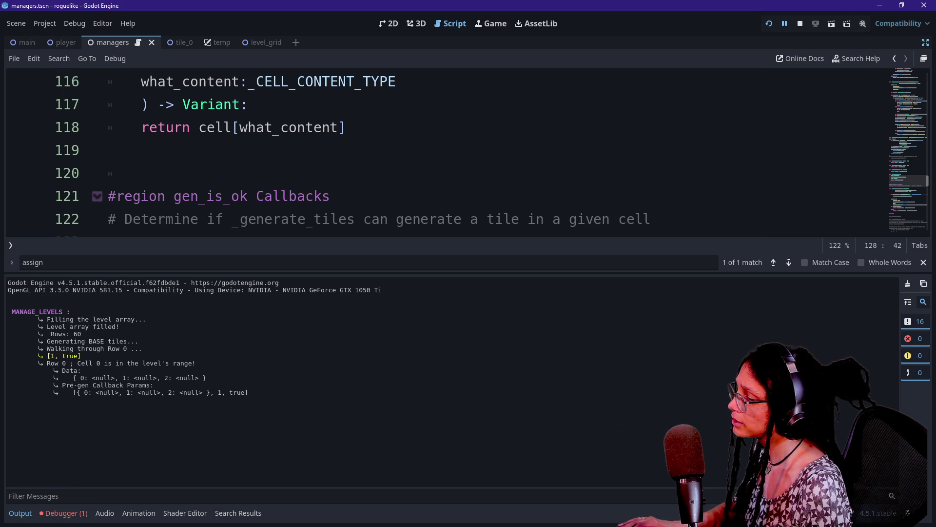
left_click(66, 513)
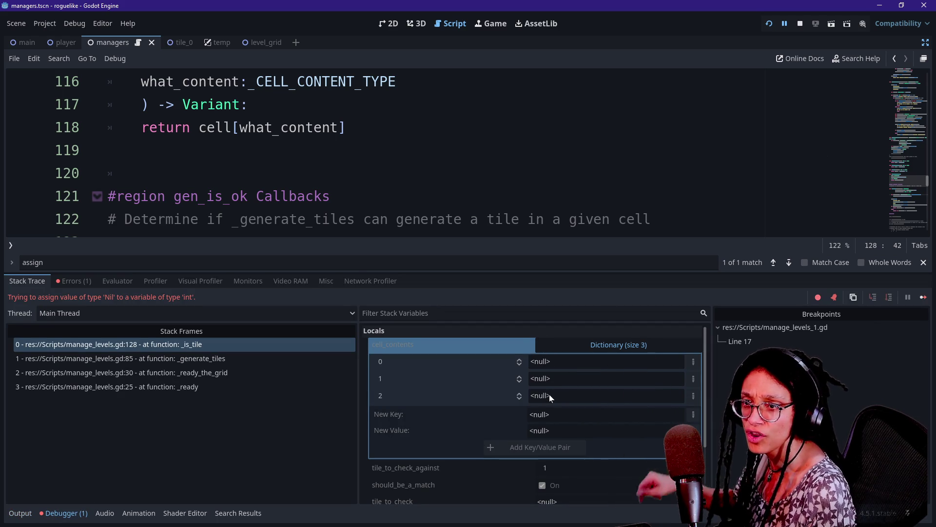
left_click(146, 150)
Hide the debugger and search the script for 'assig' to find the assign call in _fill_level_array.
key("ctrl+j")
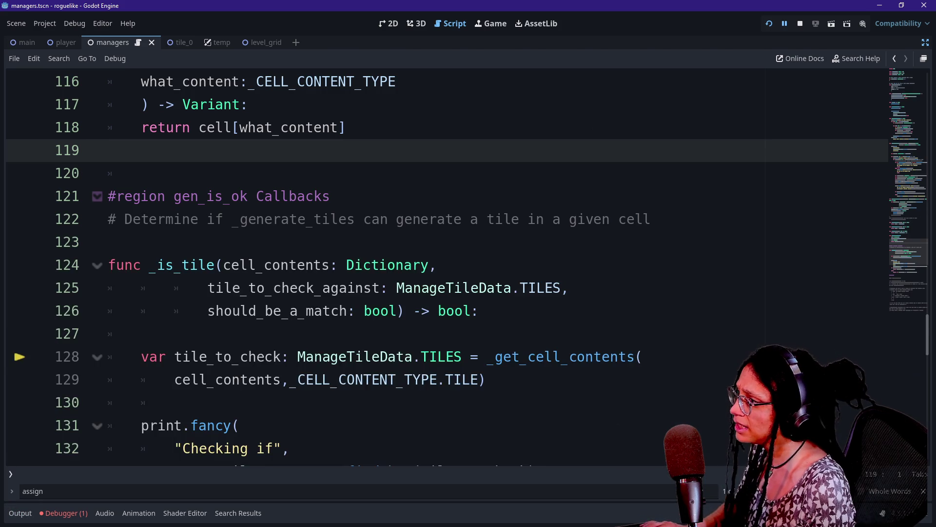
scroll(439, 268, "up", 10)
key("ctrl+f")
type("a")
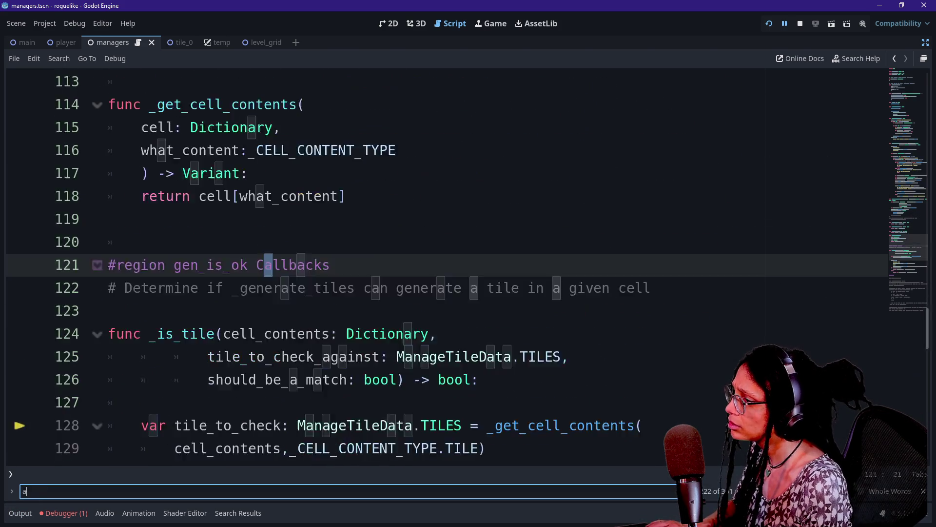
type("ssign")
left_click_drag(504, 310, 472, 288)
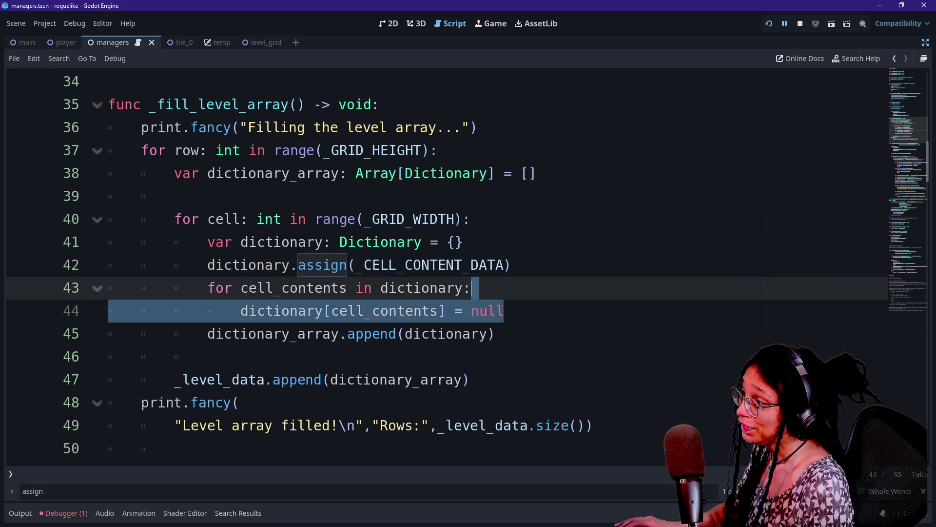
key("ctrl+equal")
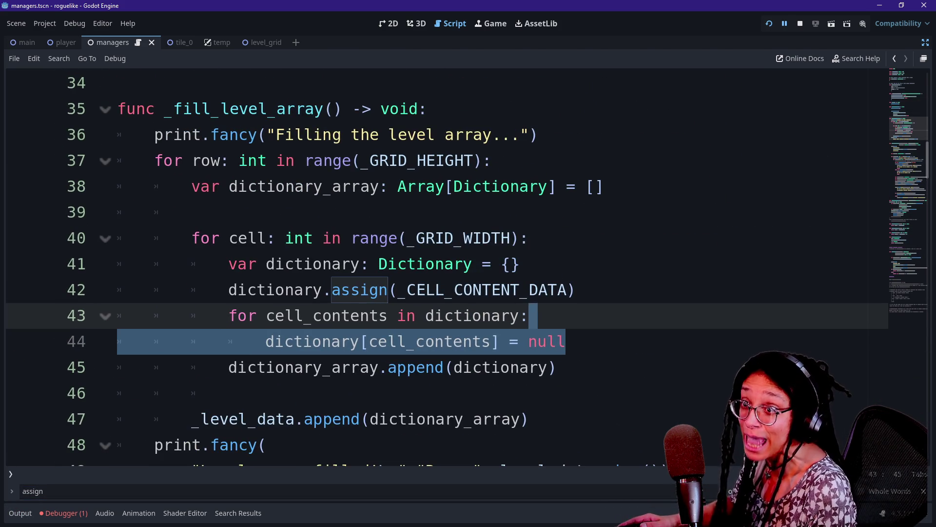
Delete the loop on lines 43–44 that sets every cell entry to null, then rerun the project.
left_click(558, 367)
mouse_move(566, 342)
left_mouse_down()
mouse_move(122, 312)
mouse_move(576, 290)
left_mouse_up()
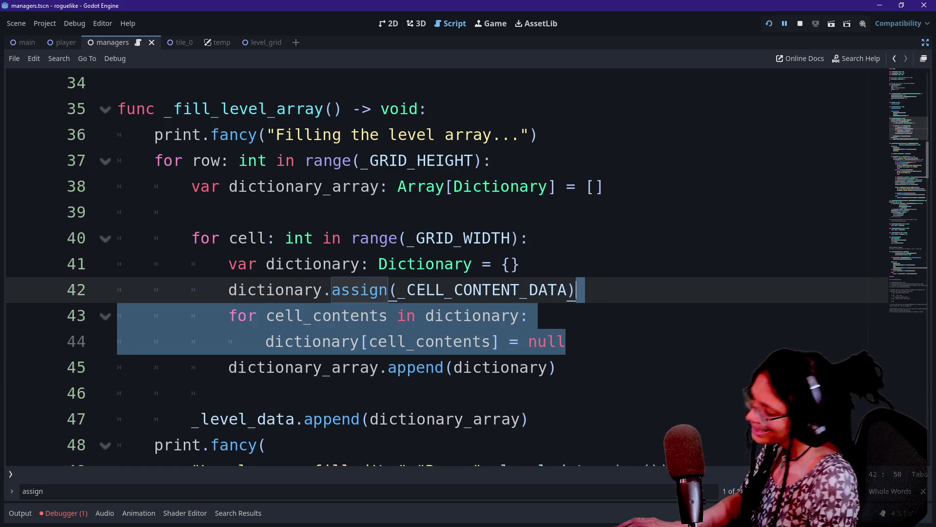
key("shift+Down")
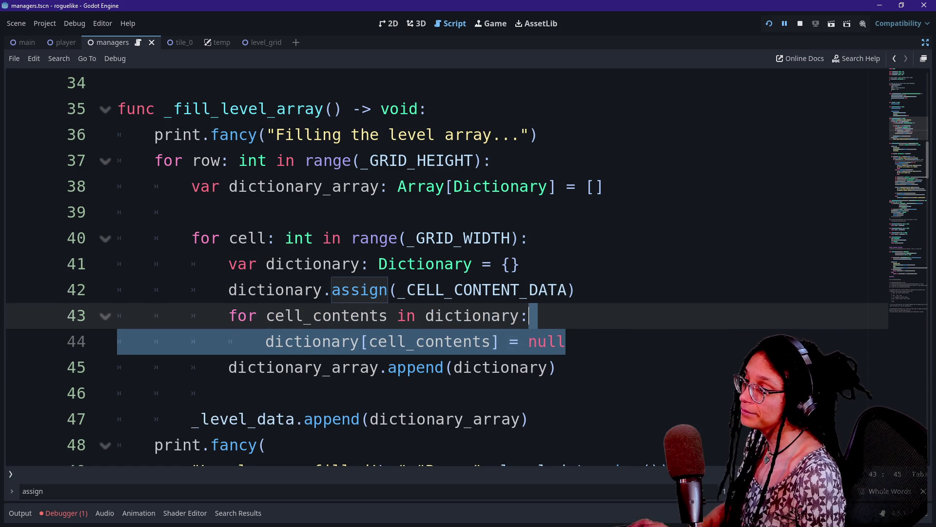
key("shift+Up")
key("shift+Up")
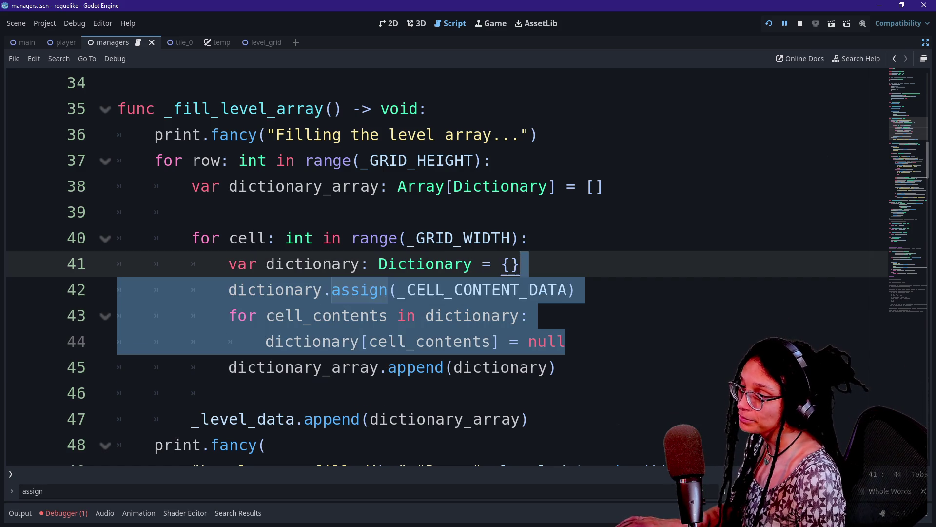
key("shift+Down")
key("Delete")
left_click(770, 25)
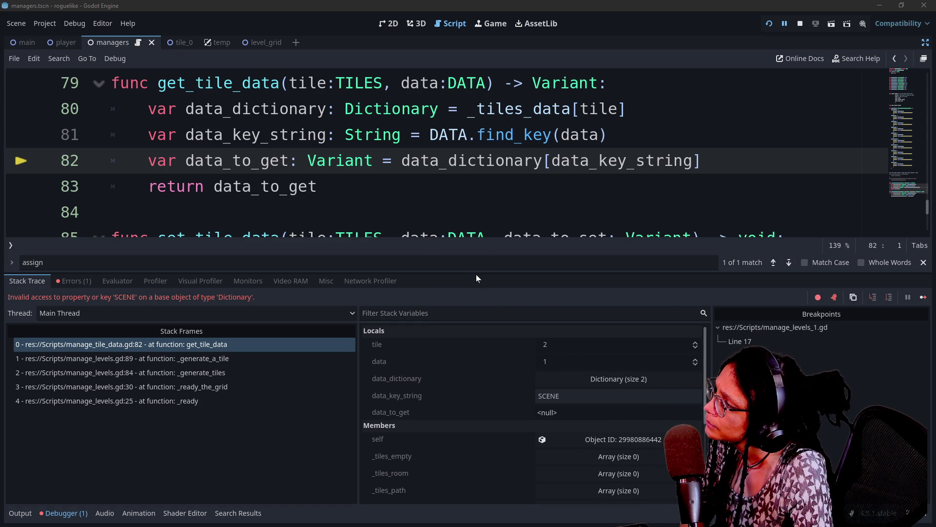
Examine the 'SCENE' lookup at line 82 and expand data_dictionary, revealing lowercase 'array' and 'scene' keys.
left_click_drag(476, 272, 454, 307)
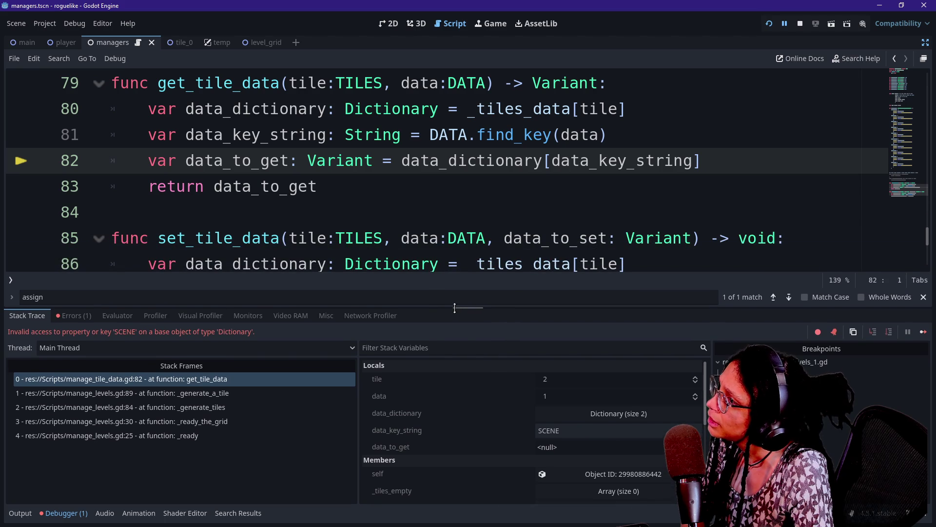
left_click(551, 160)
left_click(317, 186, "shift")
left_click(317, 186)
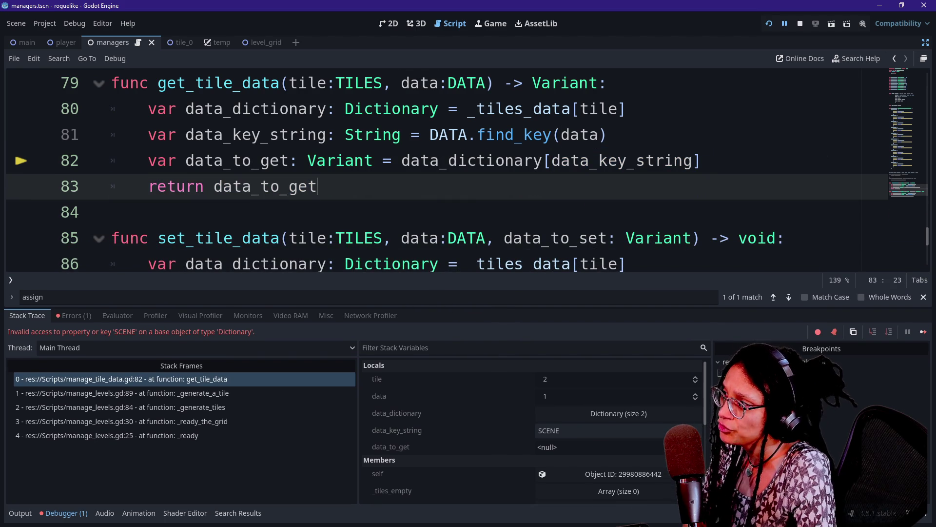
mouse_move(468, 161)
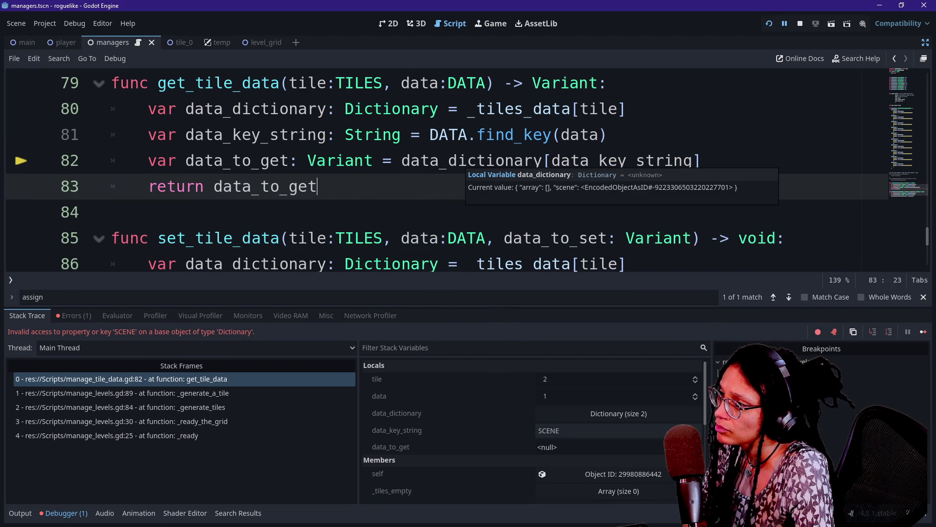
left_click(618, 414)
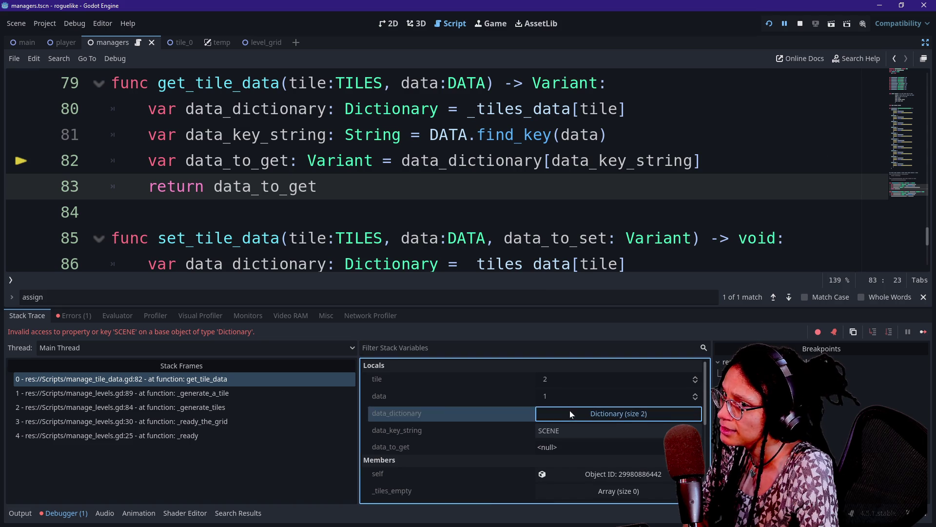
left_click_drag(551, 308, 541, 155)
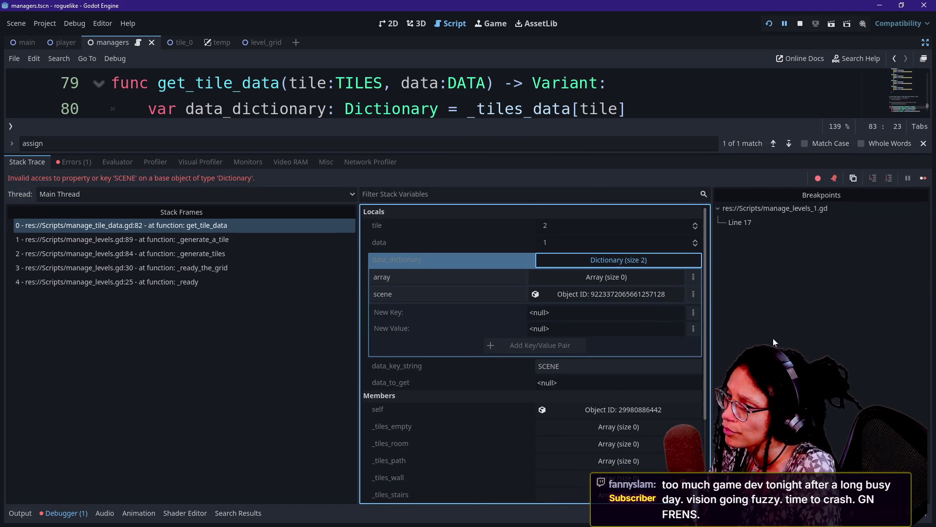
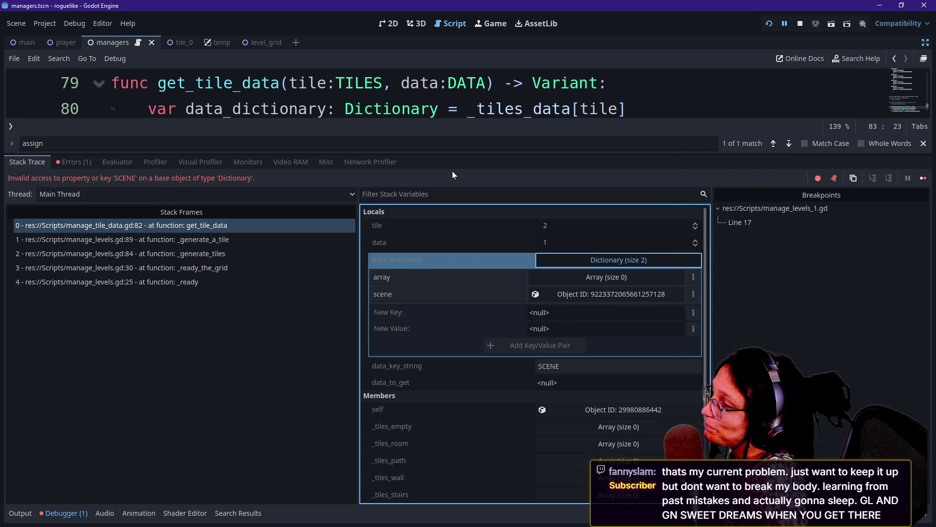
Enlarge the code pane to show get_tile_data and set_tile_data, and inspect the debugger's 'scene' key.
mouse_move(461, 154)
left_mouse_down()
mouse_move(467, 256)
mouse_move(453, 238)
left_mouse_up()
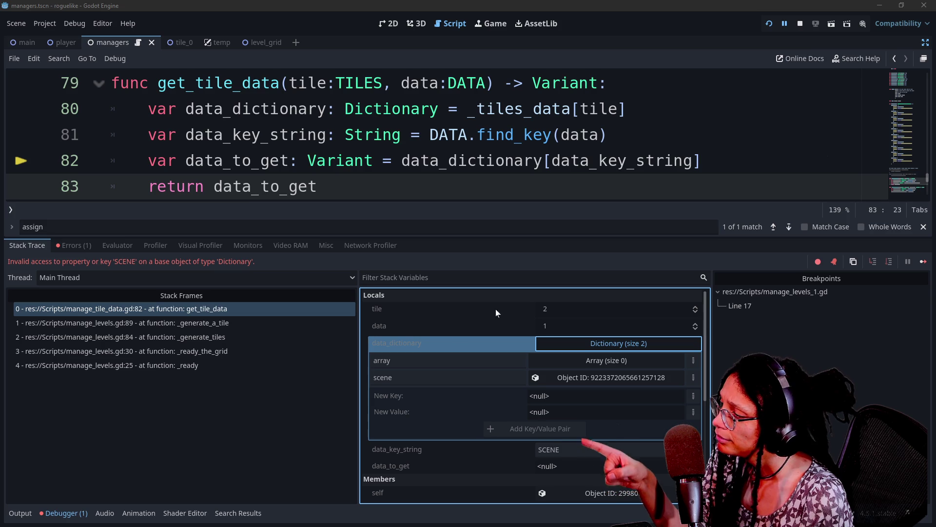
left_click(425, 373)
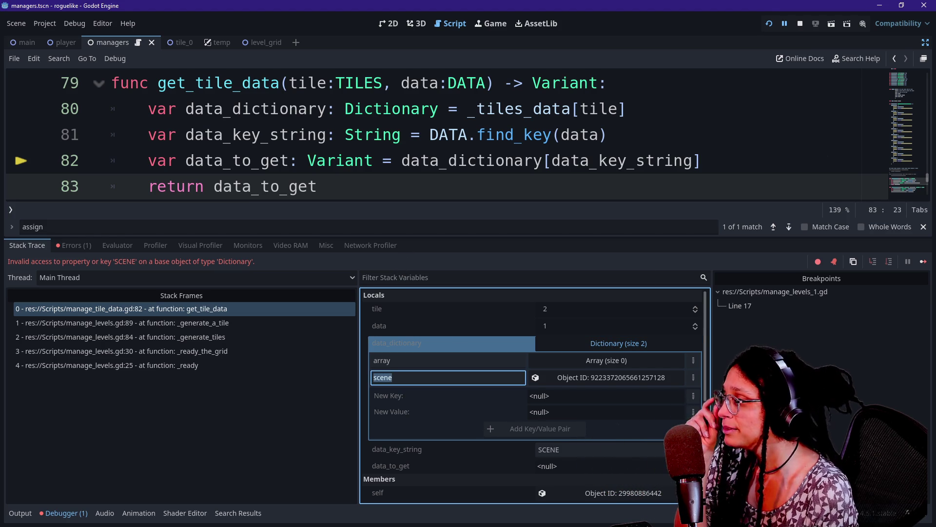
left_click_drag(402, 237, 402, 382)
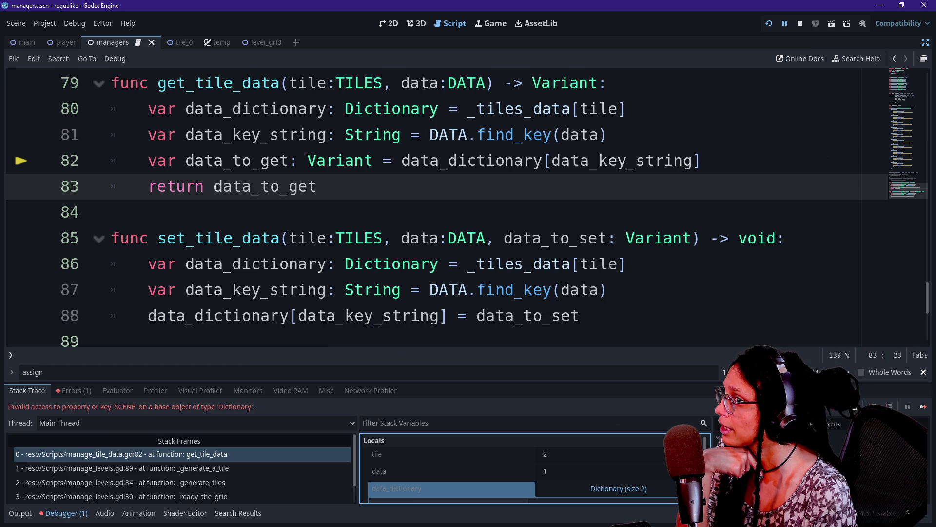
Copy the _tiles_data dictionary, with its lowercase 'array' and 'scene' keys, and go to the browser.
scroll(402, 210, "up", 6)
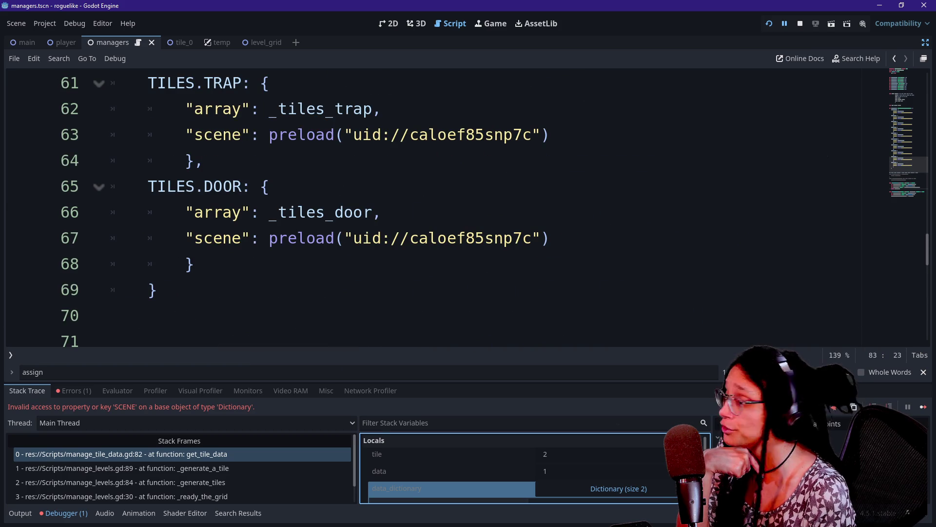
double_click(217, 212)
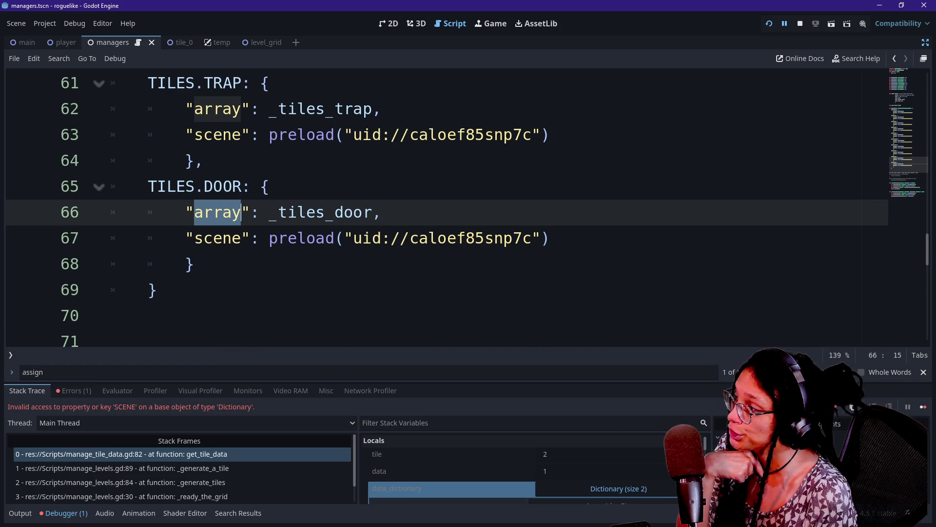
left_click(223, 238)
double_click(223, 238)
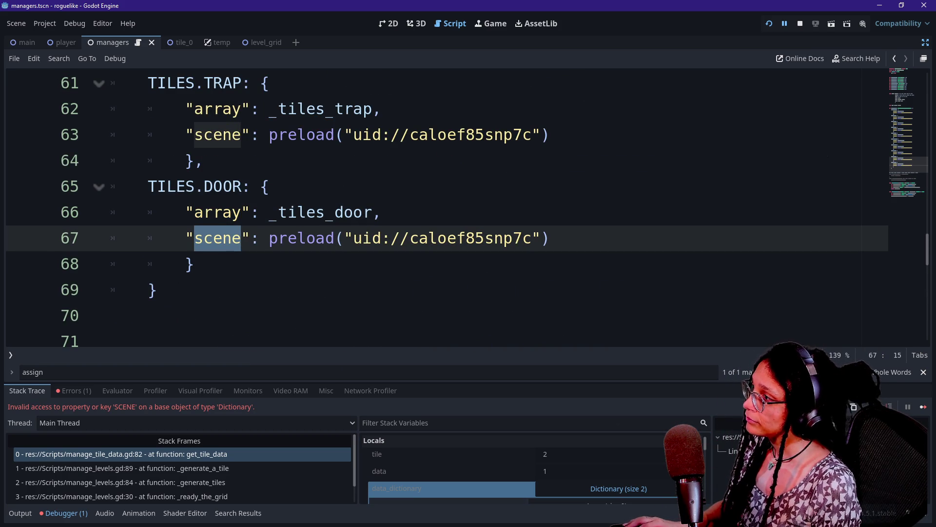
left_click_drag(161, 290, 269, 135)
scroll(330, 91, "up", 10)
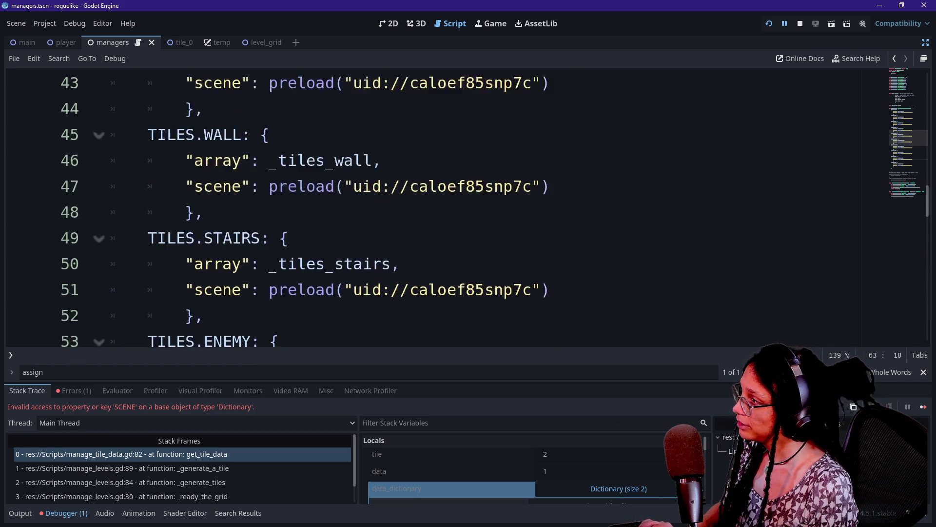
scroll(330, 90, "up", 2)
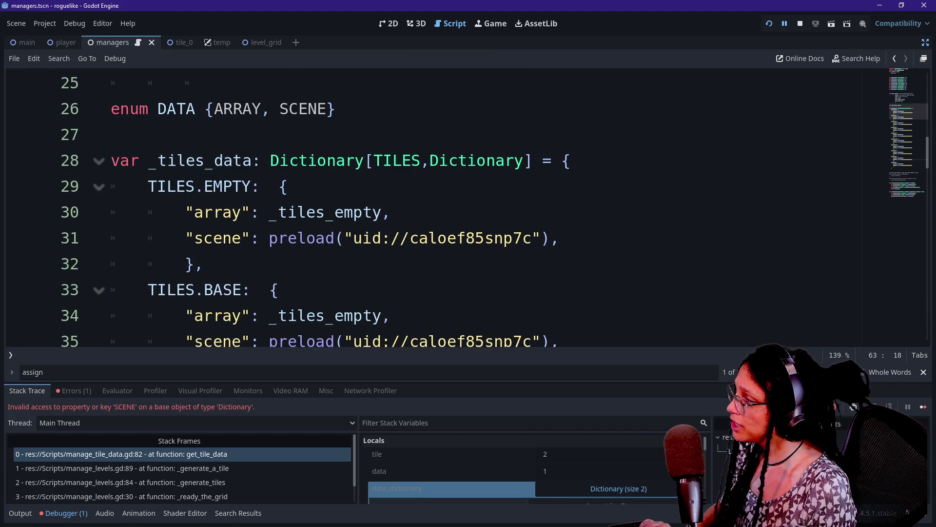
left_click(111, 160, "shift")
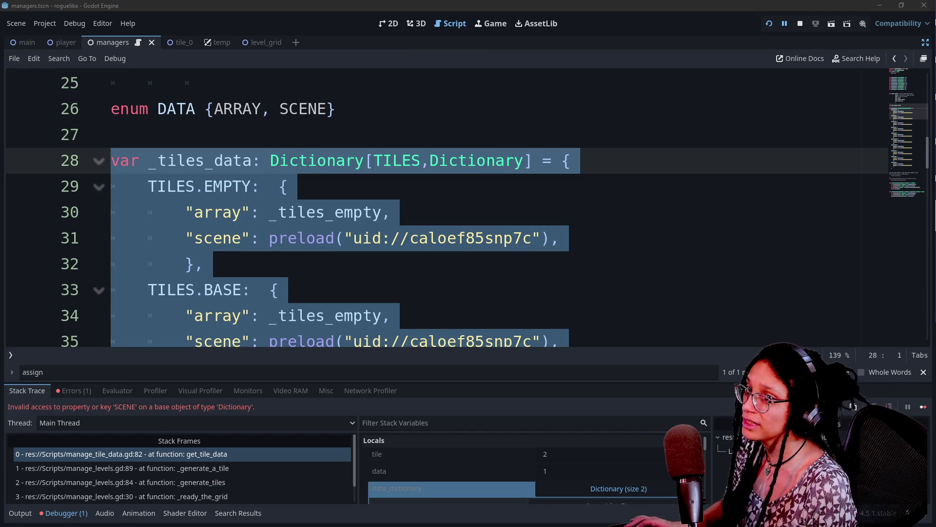
key("alt+Tab")
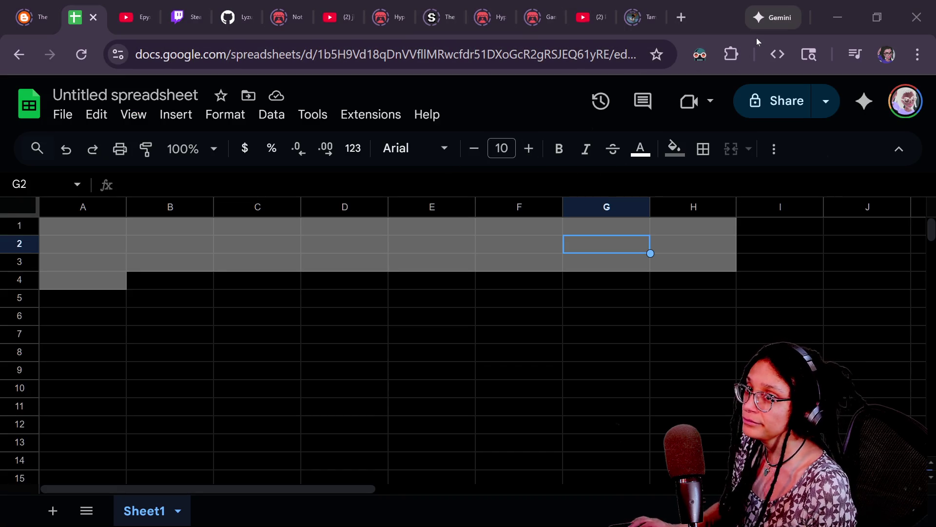
Ask DeepSeek to replace the dictionary's string keys with all-caps "ARRAY" and "SCENE", pasting the code.
key("alt+Tab")
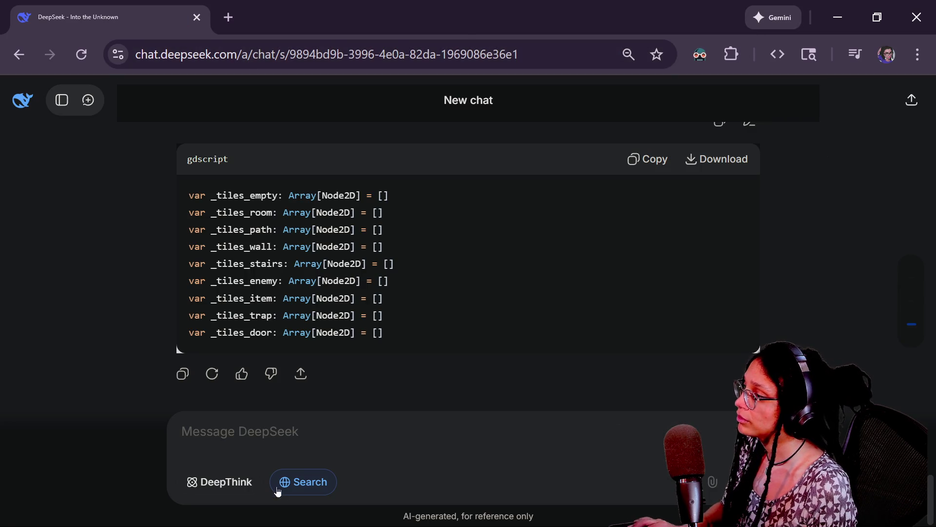
type("replace ")
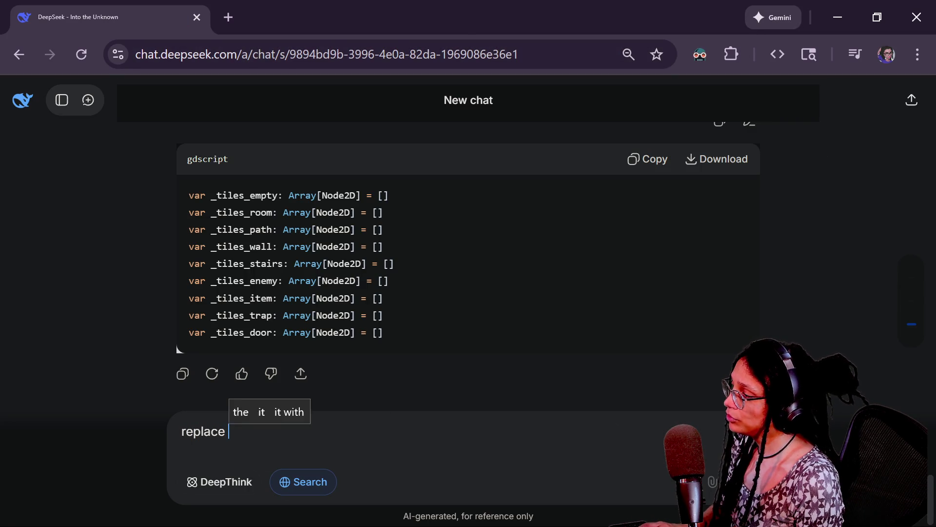
type("the string keys arr")
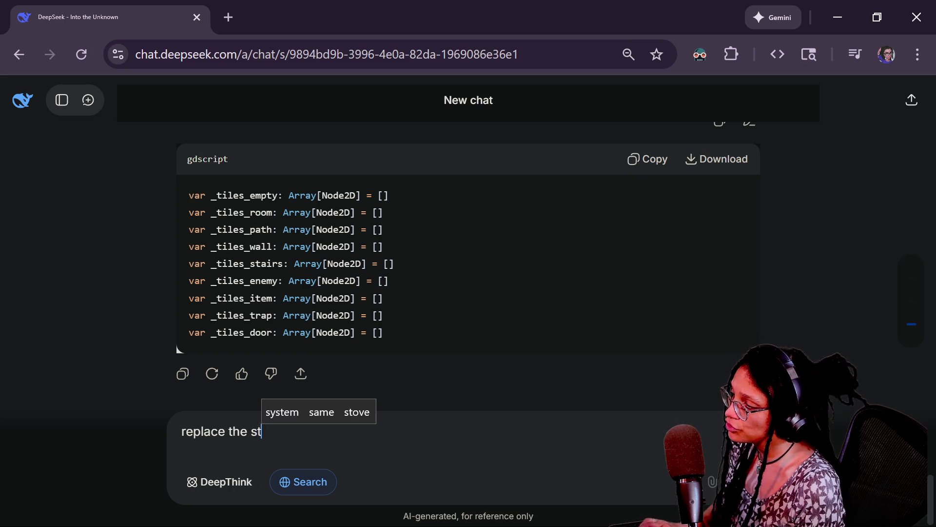
key("BackSpace")
key("BackSpace")
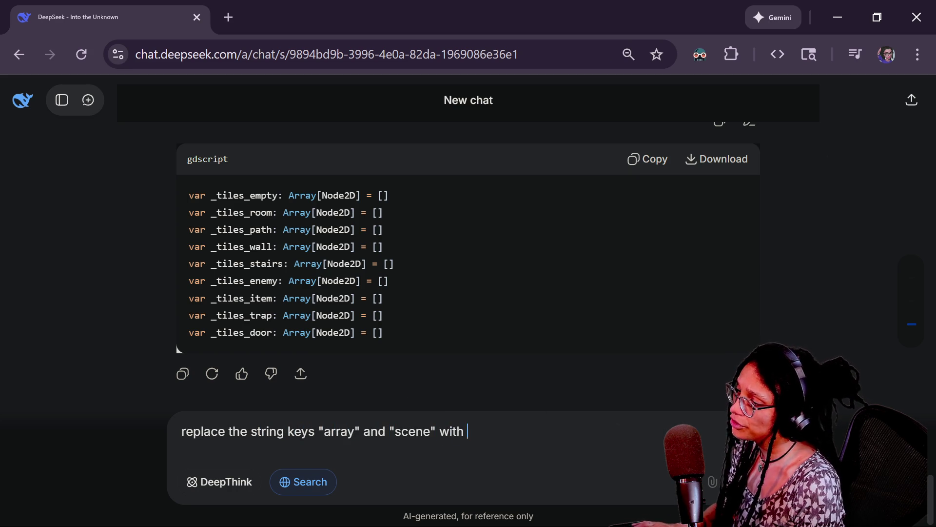
type("all caps counterpart")
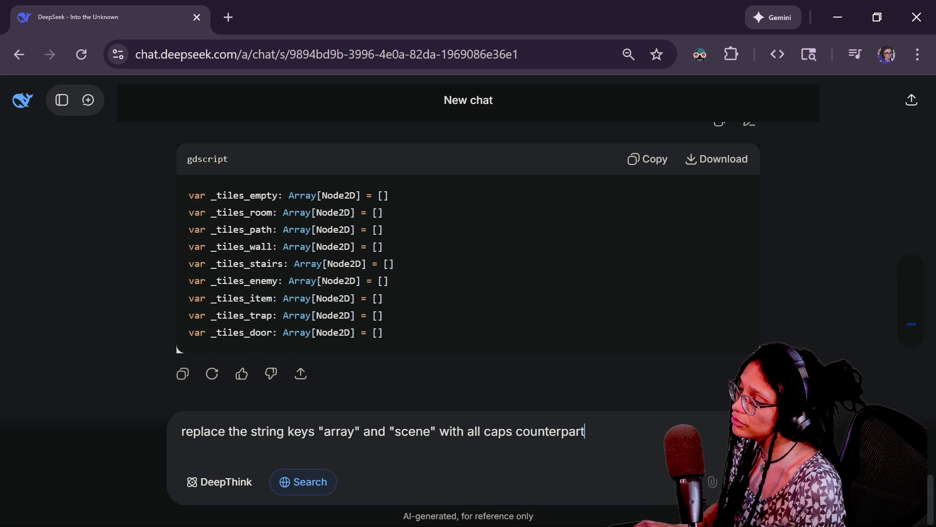
type("s \"ARRAY\" and \"SCENE")
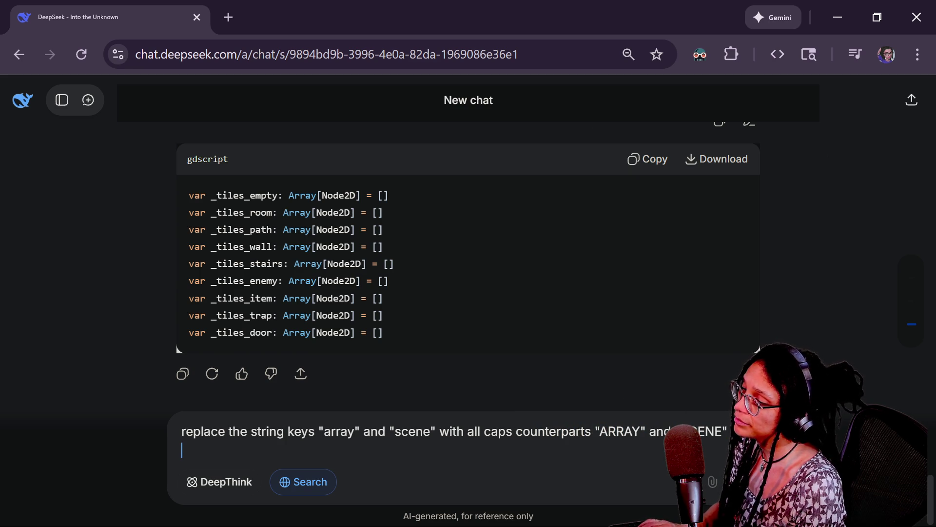
key("ctrl+v")
key("Return")
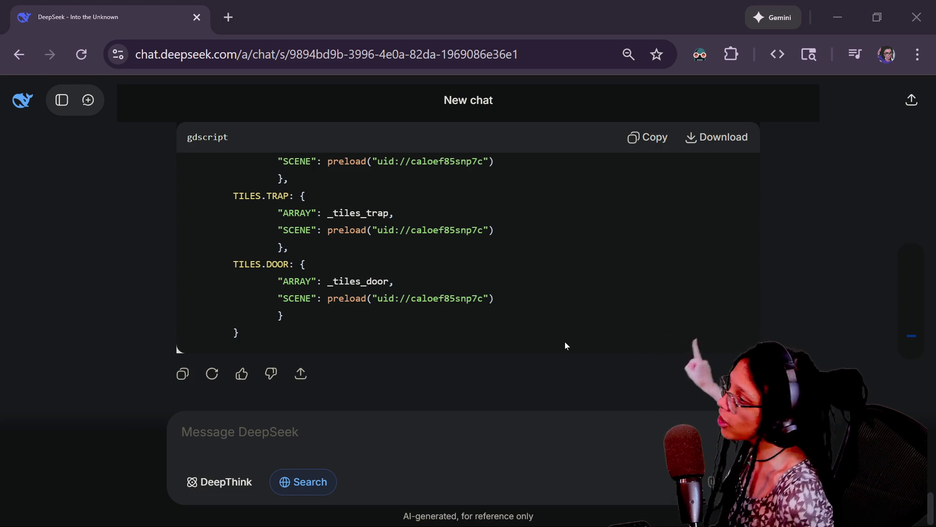
Paste DeepSeek's uppercase-keyed dictionary over the old one in the Godot script.
left_click(650, 155)
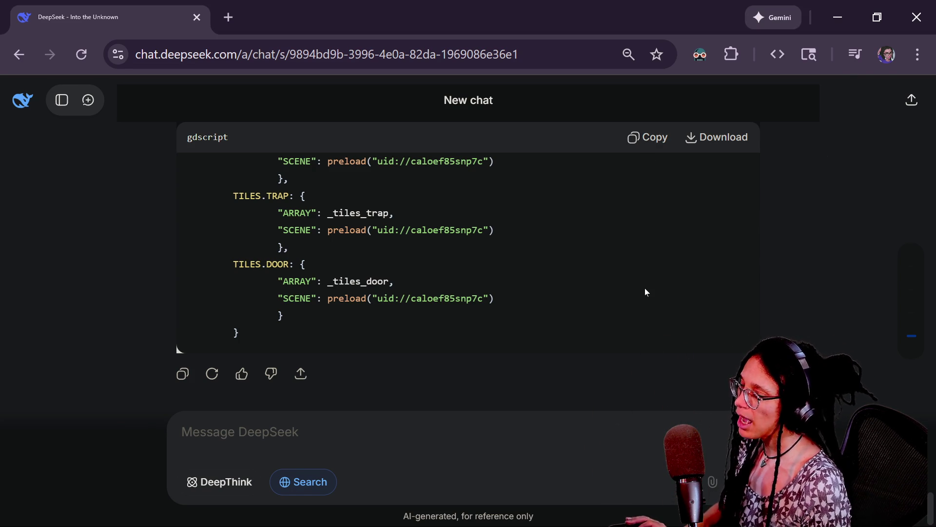
key("alt+Tab")
key("ctrl+v")
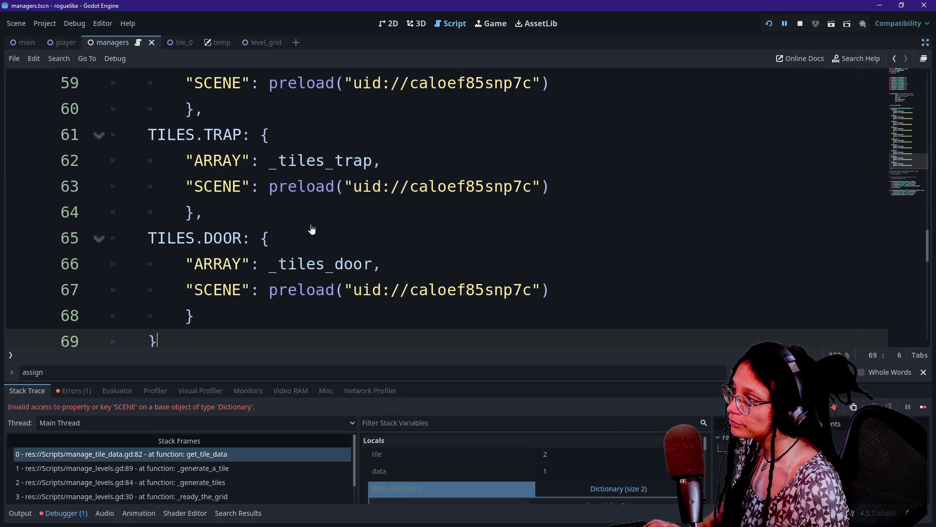
Restart the project with the uppercase-keyed dictionary, check the Output log, and return to the script.
scroll(469, 207, "up", 5)
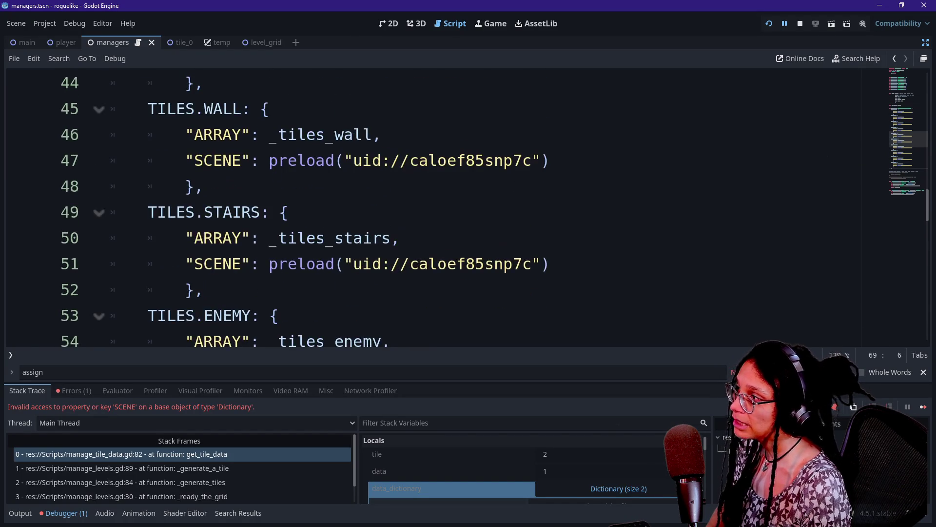
left_click(766, 25)
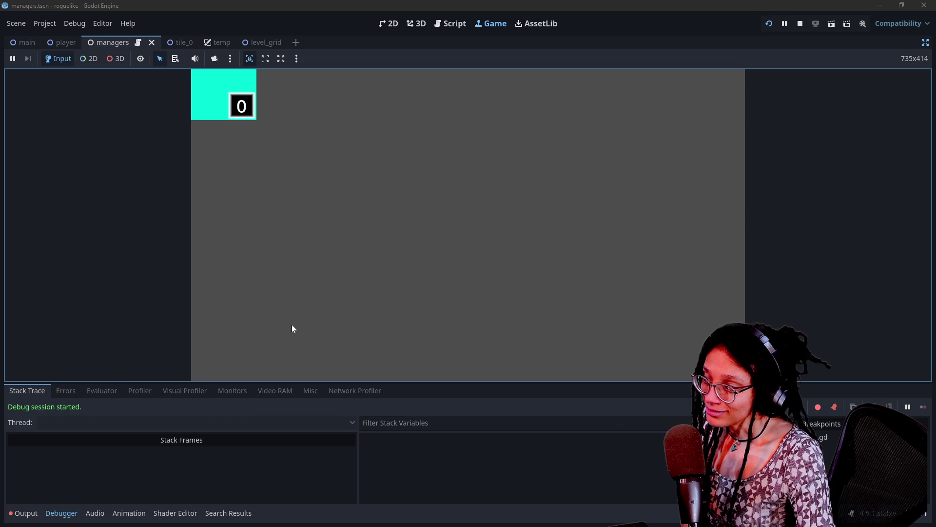
left_click(22, 513)
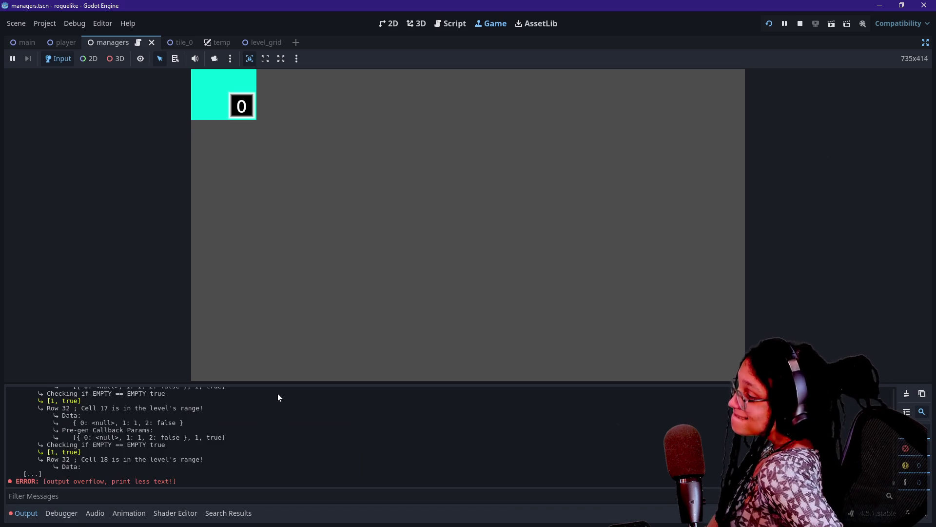
left_click(452, 24)
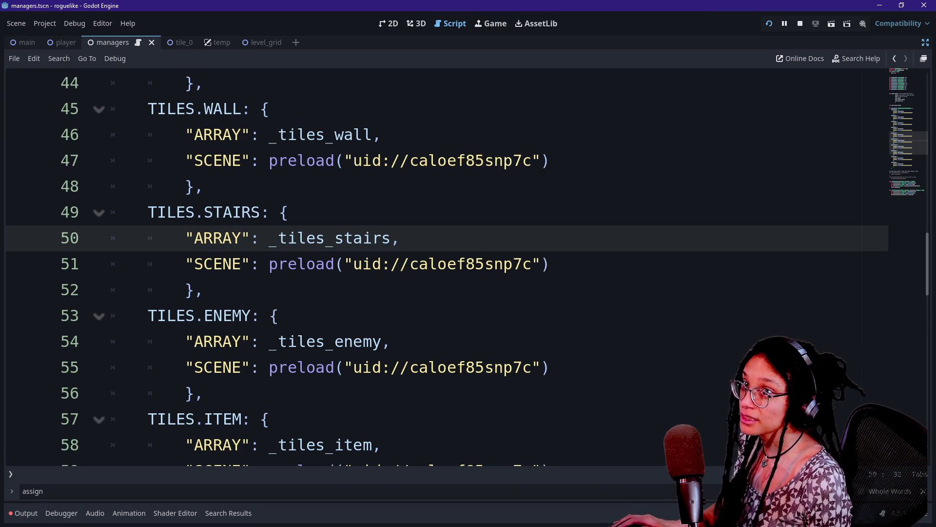
Open manage_levels.gd through the quick file search.
left_click(270, 108)
scroll(439, 268, "up", 10)
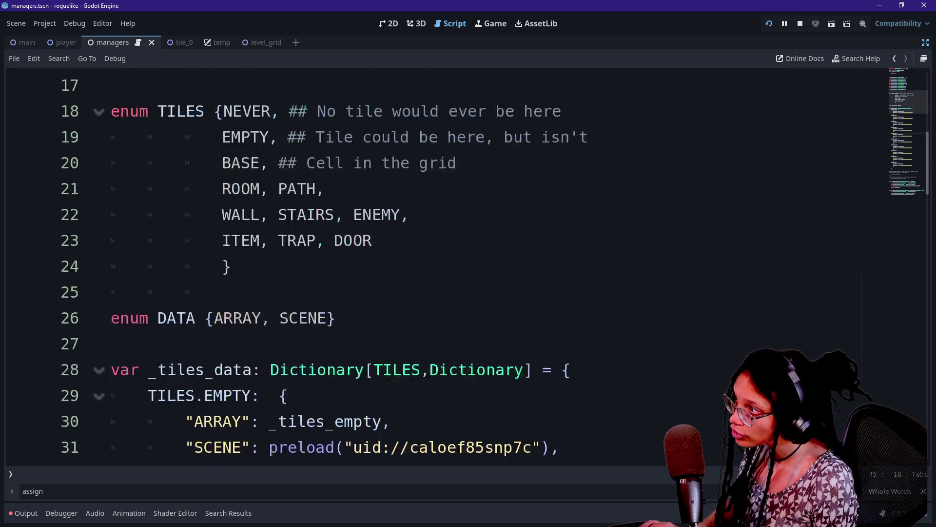
key("shift+alt+o")
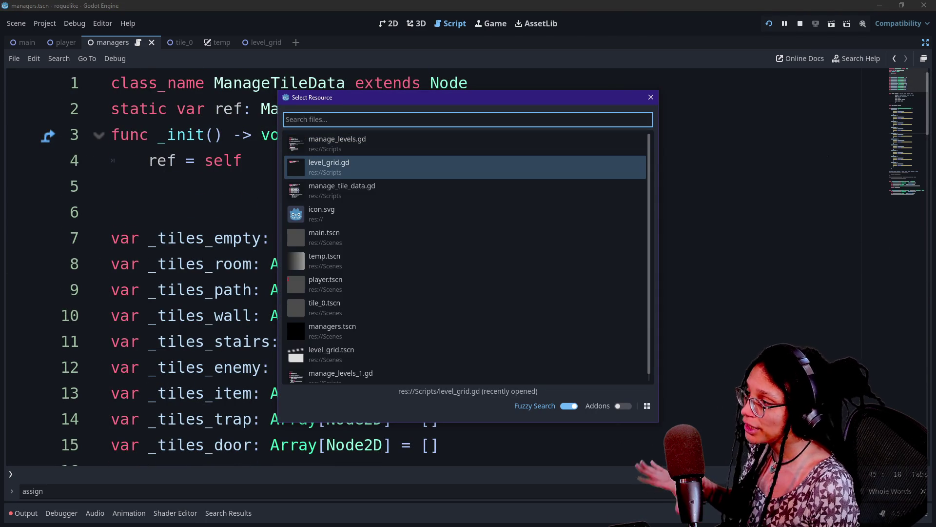
key("Up")
key("Down")
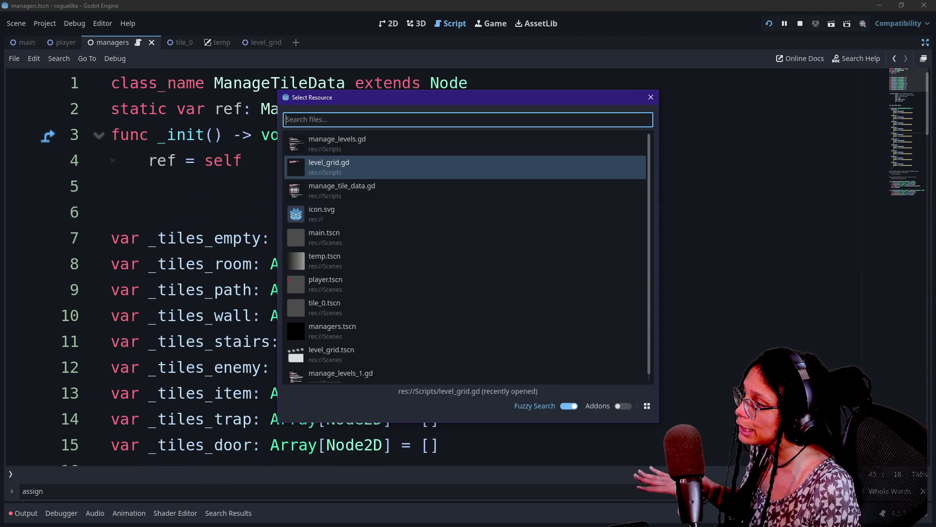
key("Up")
key("Return")
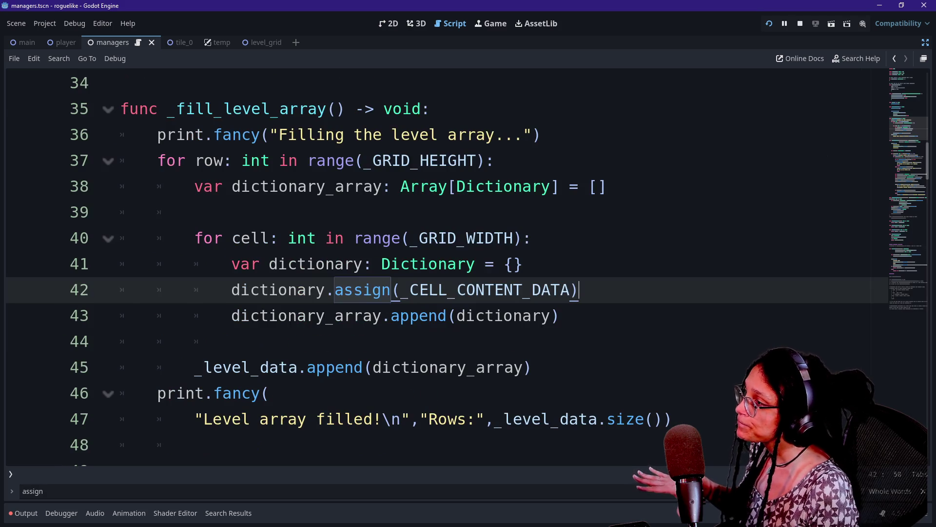
Browse manage_levels.gd and shrink the code font so long lines fit.
left_click(195, 212)
right_click(483, 220)
key("Escape")
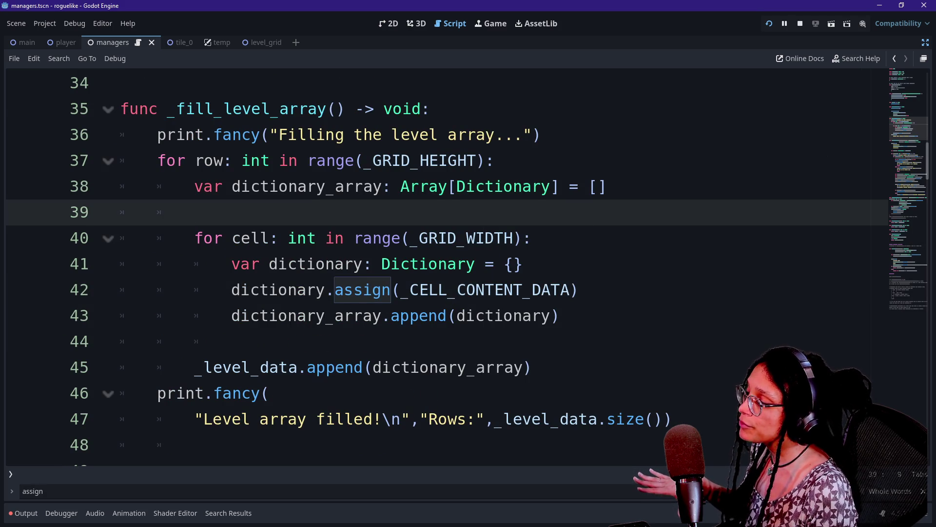
scroll(483, 220, "down", 3)
scroll(439, 264, "up", 2)
scroll(438, 264, "down", 9)
scroll(439, 264, "up", 2)
scroll(439, 263, "up", 2)
scroll(438, 263, "down", 1)
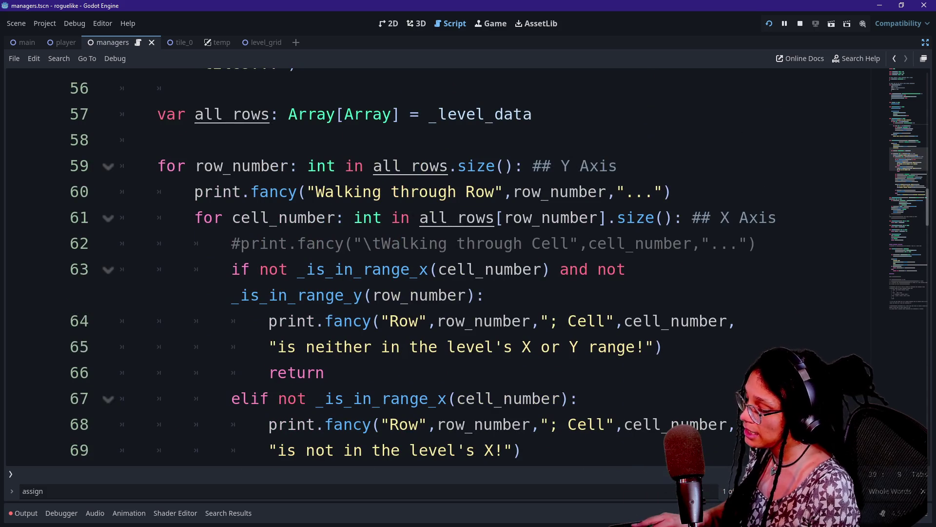
key("ctrl+minus")
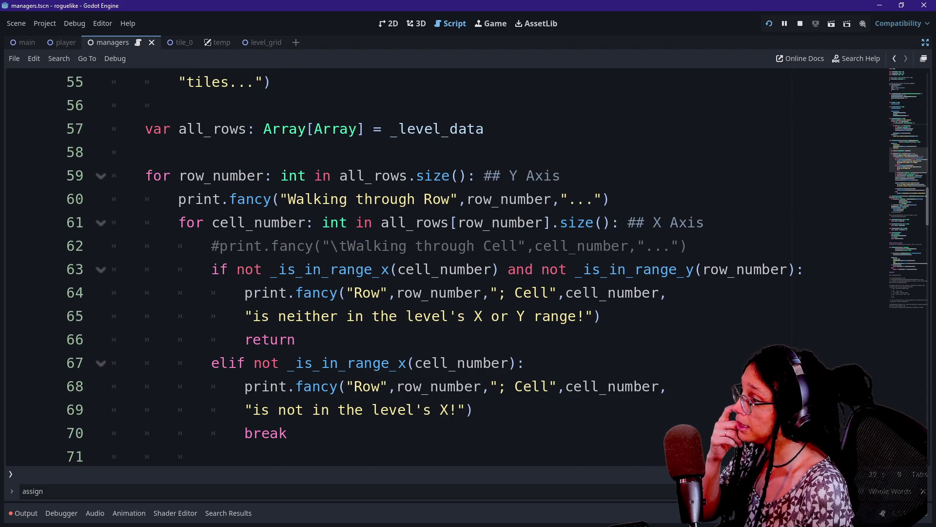
Comment out the Row/Cell range print on lines 79–81 and run the project.
left_click(338, 269)
left_click(338, 292)
scroll(338, 292, "down", 1)
scroll(439, 264, "down", 5)
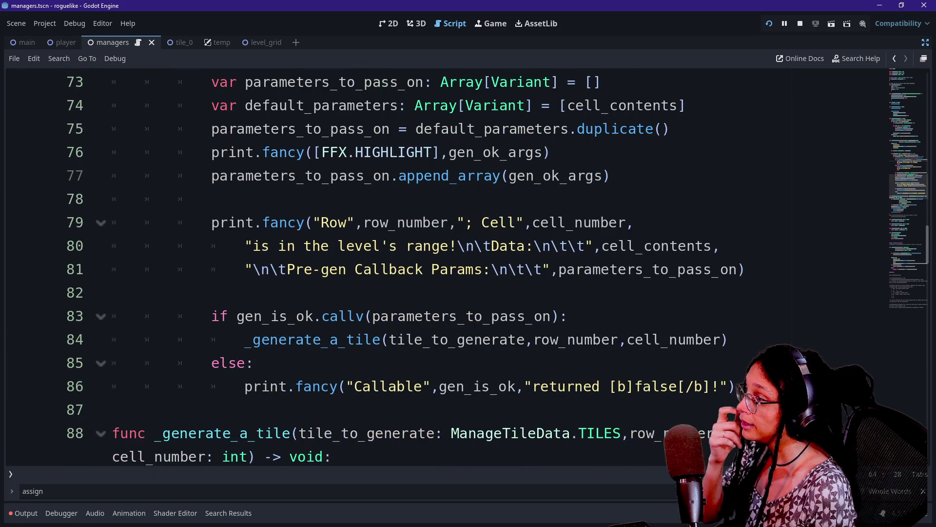
mouse_move(320, 223)
left_mouse_down()
mouse_move(488, 246)
mouse_move(347, 269)
left_mouse_up()
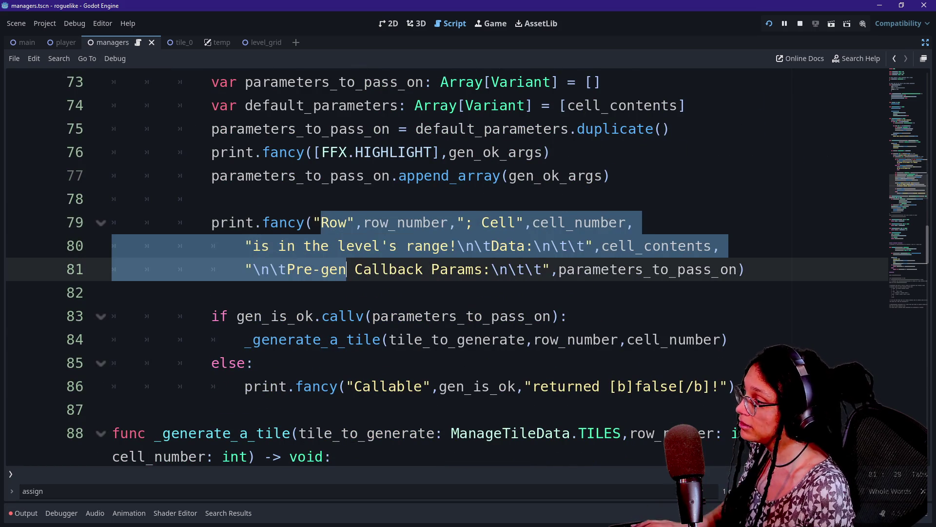
key("ctrl+k")
scroll(439, 264, "up", 3)
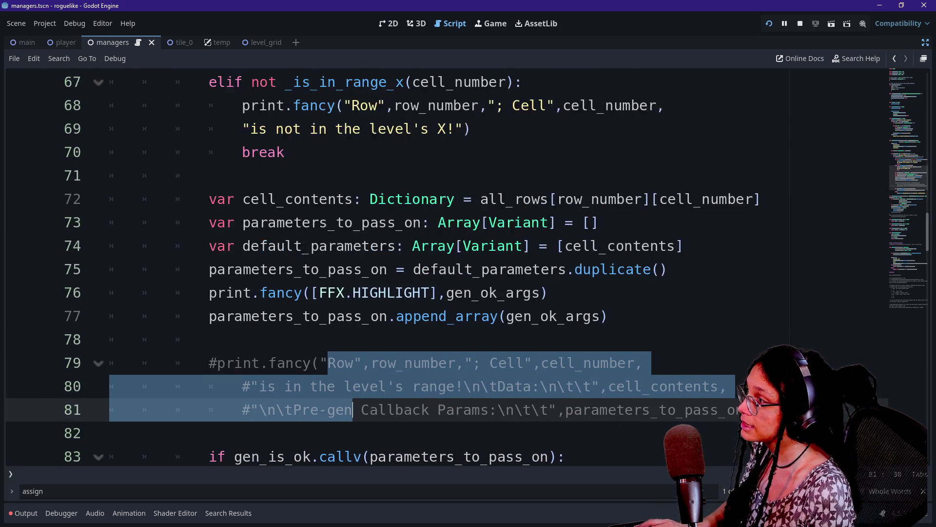
left_click(769, 23)
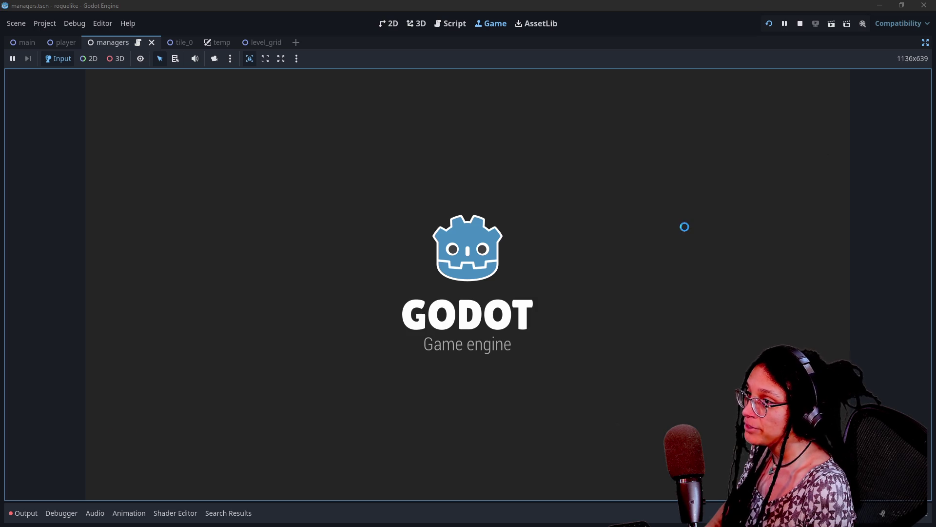
Stop the game and briefly toggle the 'Walking through Row' print's comment off and back on.
left_click(805, 22)
scroll(439, 264, "up", 4)
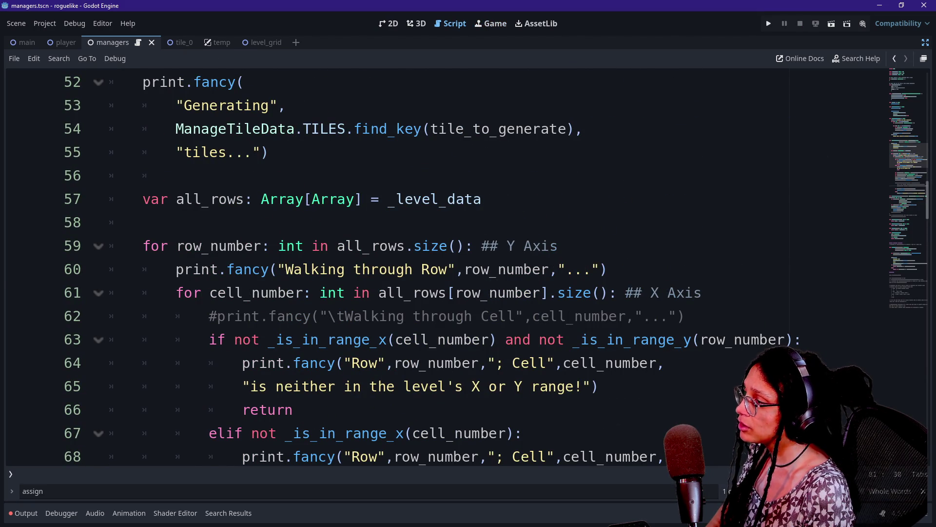
left_click(302, 269)
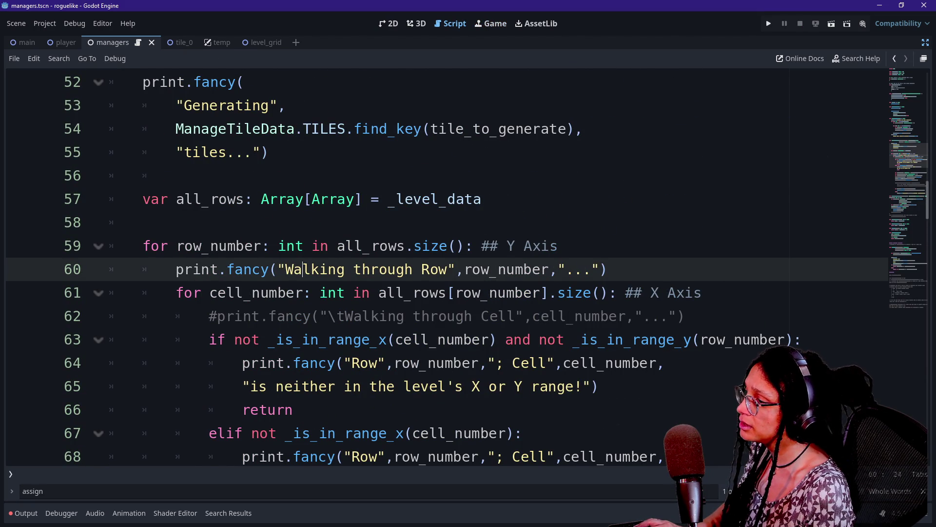
key("ctrl+k")
scroll(439, 263, "down", 2)
key("ctrl+k")
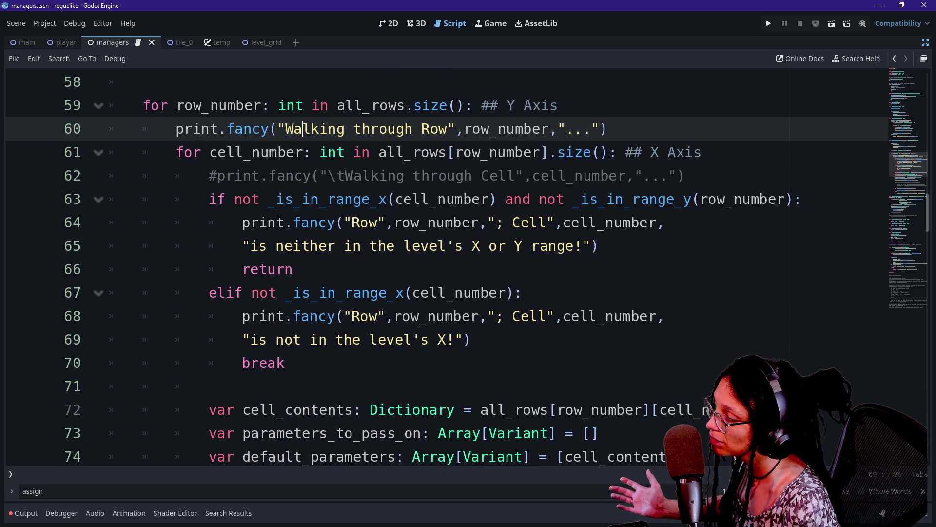
Point out the out-of-range print and the commented cell print around lines 62–64.
left_click_drag(420, 222, 429, 245)
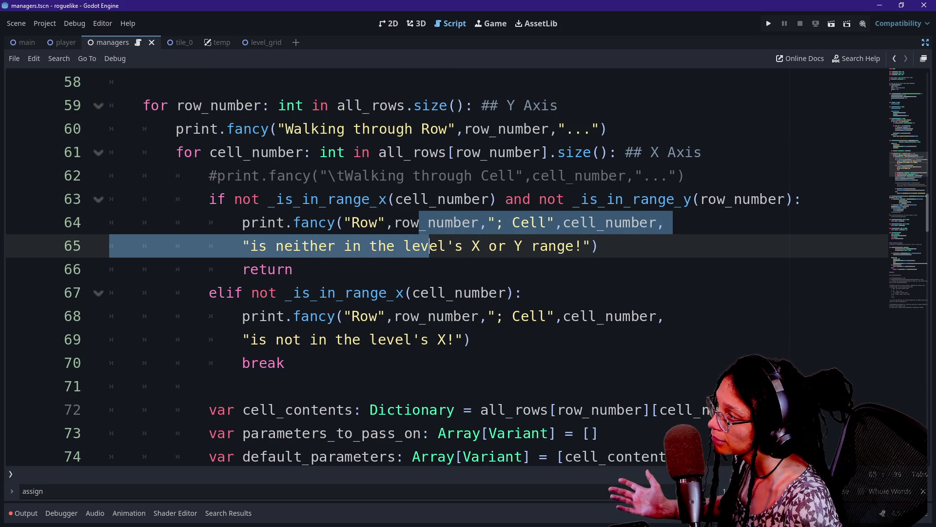
left_click_drag(332, 176, 447, 176)
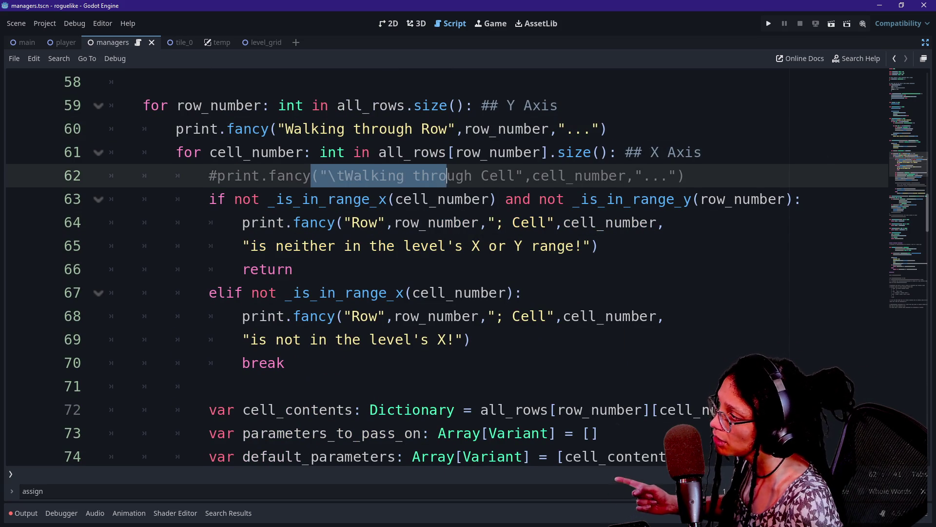
left_click(336, 245)
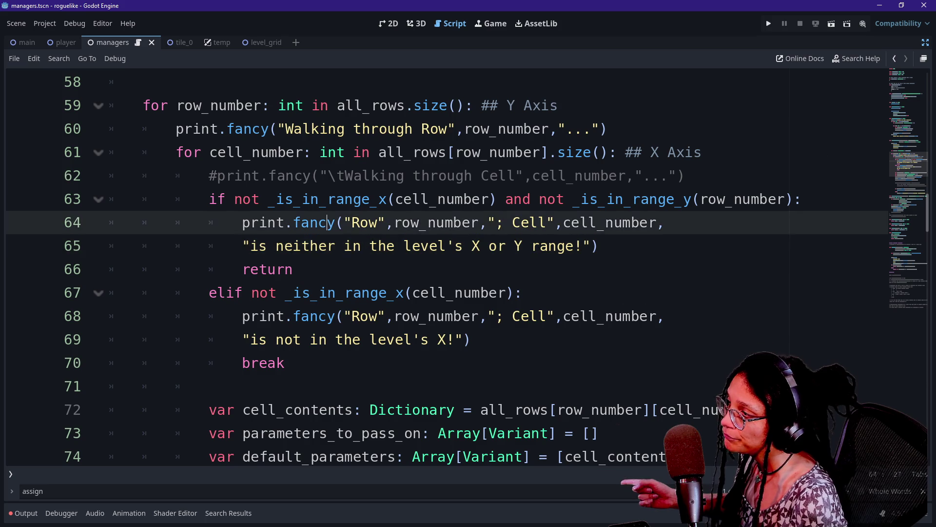
left_click_drag(378, 222, 378, 246)
left_click_drag(378, 316, 378, 340)
scroll(378, 339, "down", 2)
scroll(468, 273, "down", 4)
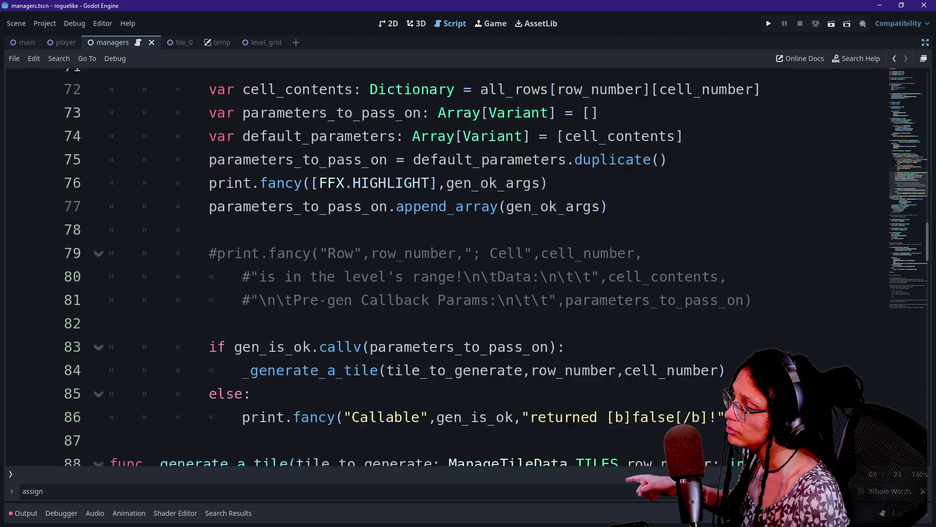
Comment out the Callable false print, add 'pass' to the else branch, and rerun with F5.
left_click(412, 386)
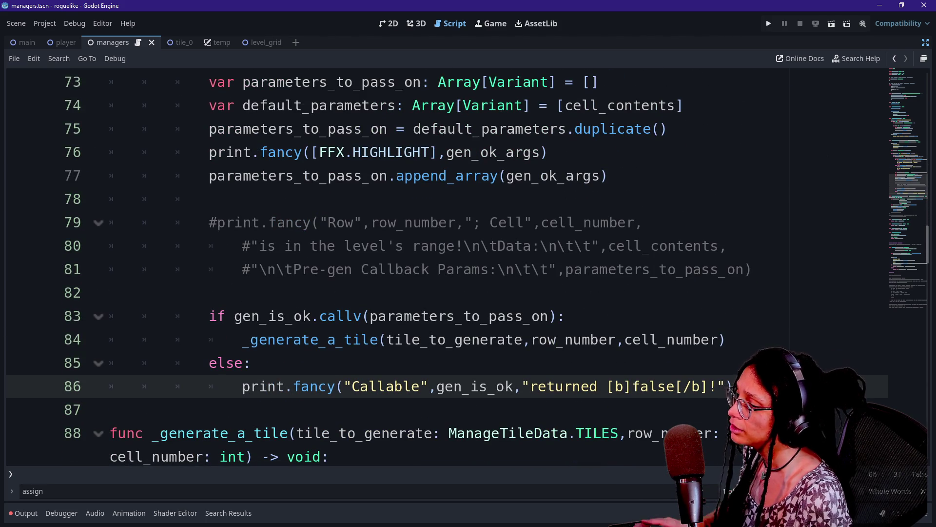
key("ctrl+k")
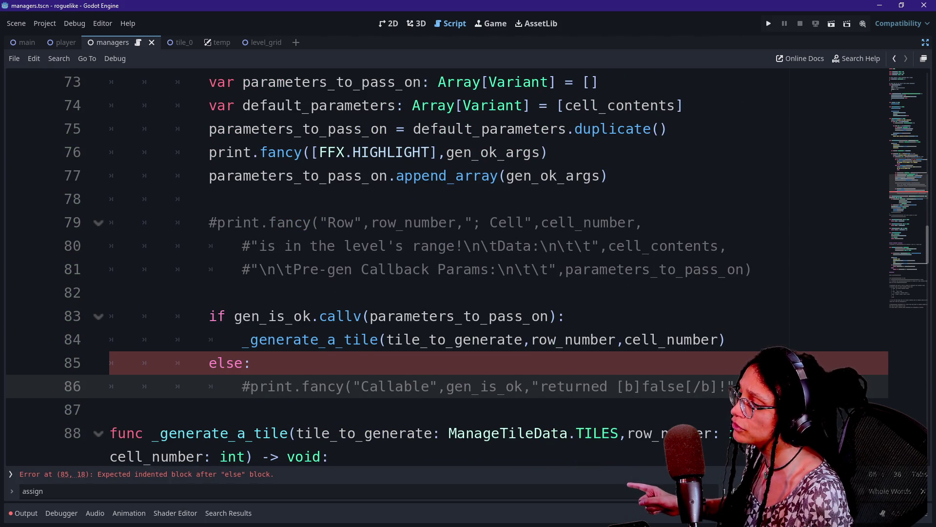
key("Up")
key("End")
key("Return")
type("pass")
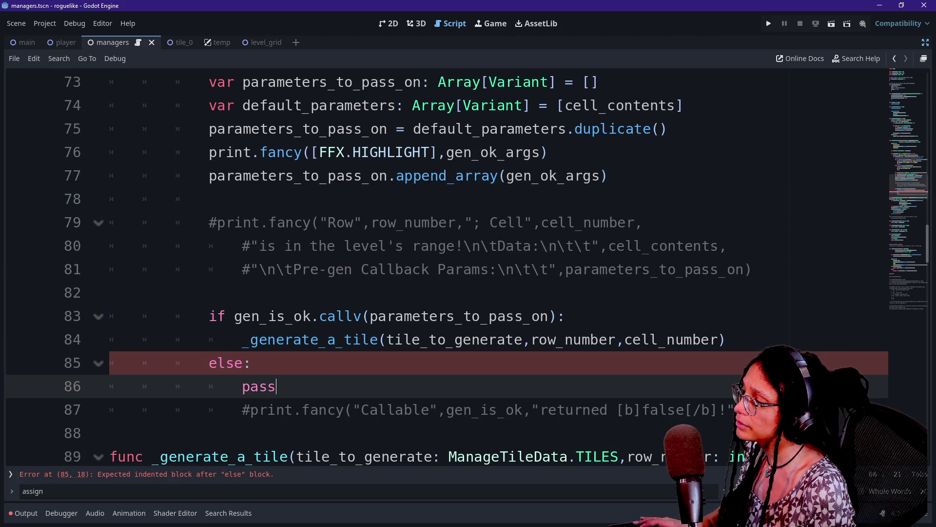
key("F5")
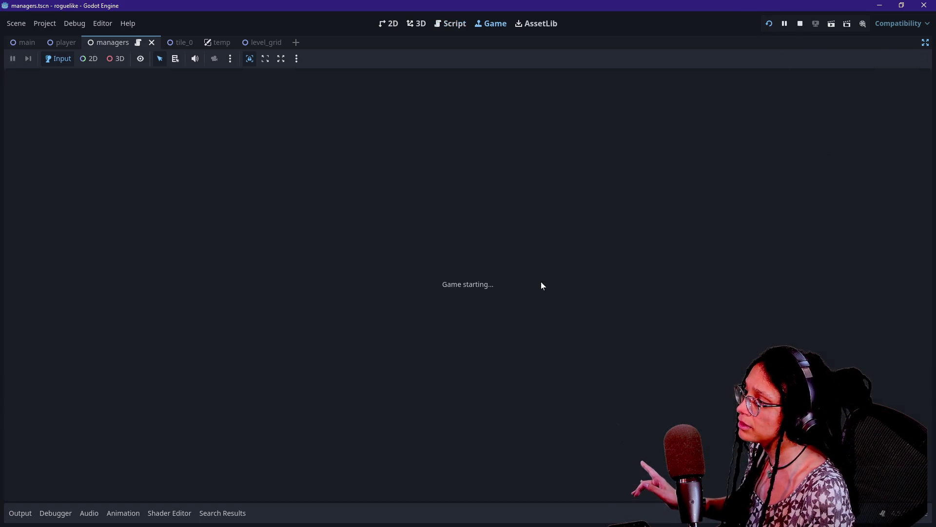
Stop the game, add ',gen_is_ok', uncomment the Callable false print, and remove the pass line.
left_click(800, 27)
type(",gen_is_ok")
key("ctrl+k")
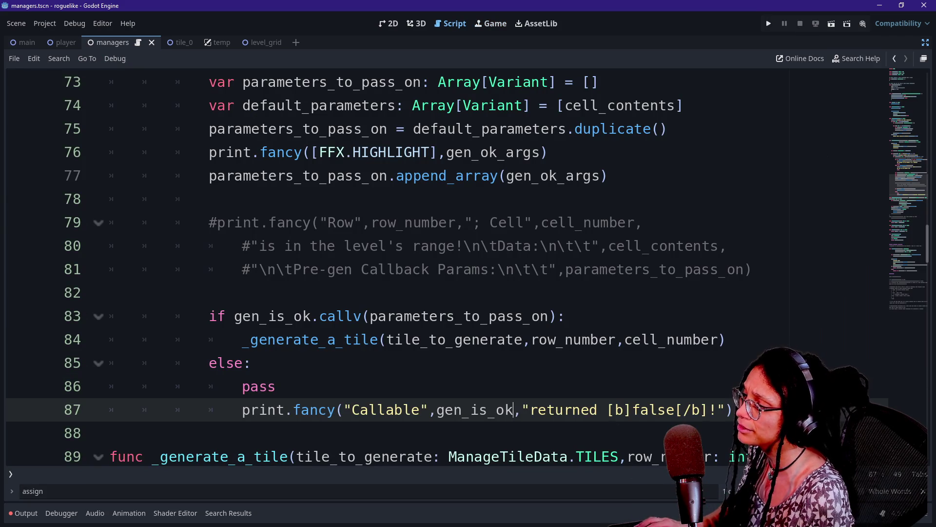
left_click(276, 387)
key("BackSpace")
key("BackSpace")
key("BackSpace")
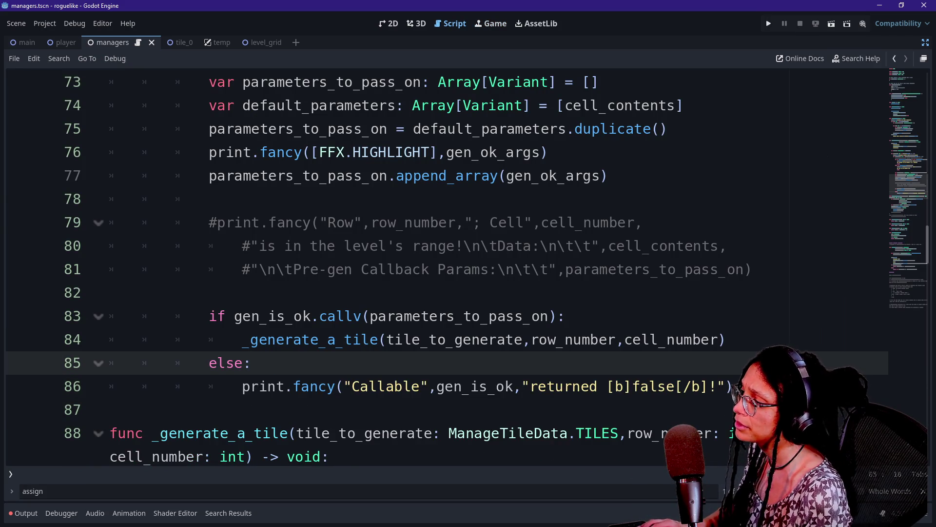
Comment out the 'Checking if' print block on lines 129–133 and run the project.
scroll(312, 316, "down", 4)
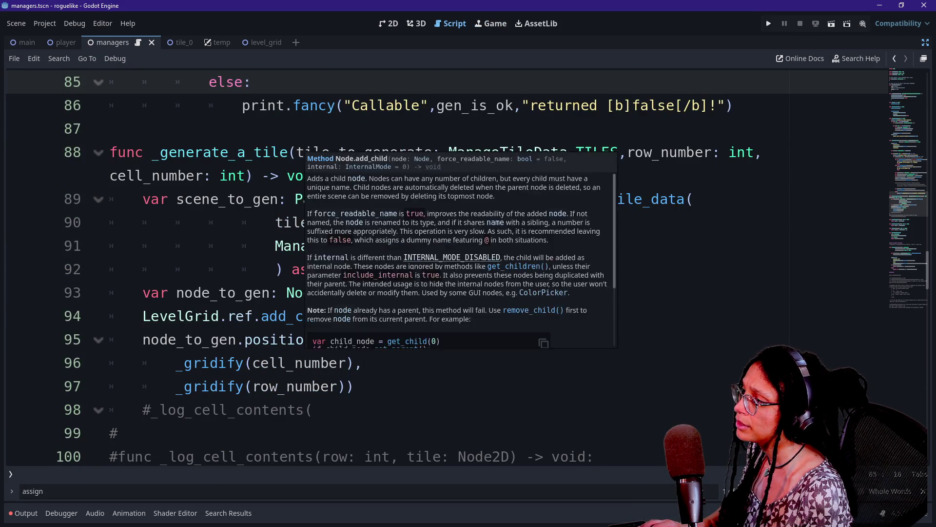
scroll(312, 316, "down", 15)
scroll(493, 267, "up", 2)
mouse_move(228, 223)
left_mouse_down()
mouse_move(299, 246)
mouse_move(252, 269)
left_mouse_up()
key("shift+Down")
key("shift+Down")
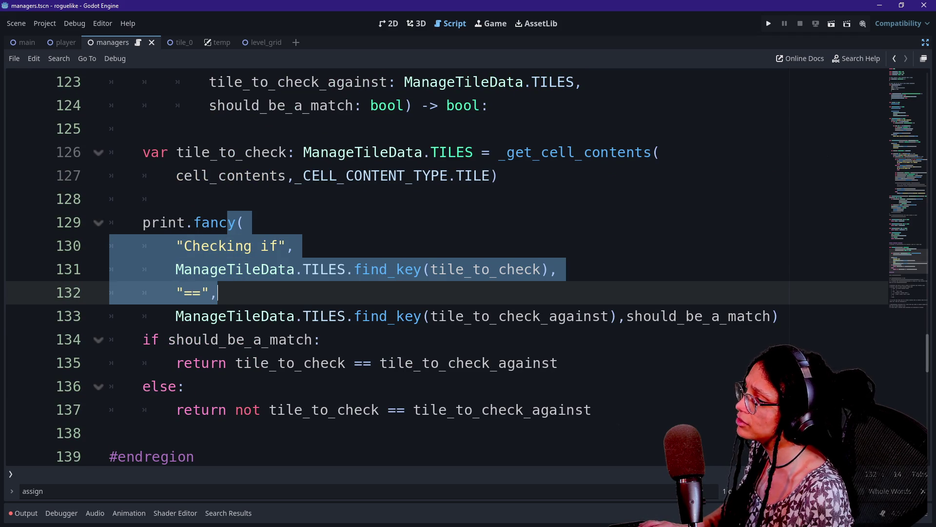
key("ctrl+k")
left_click(143, 129)
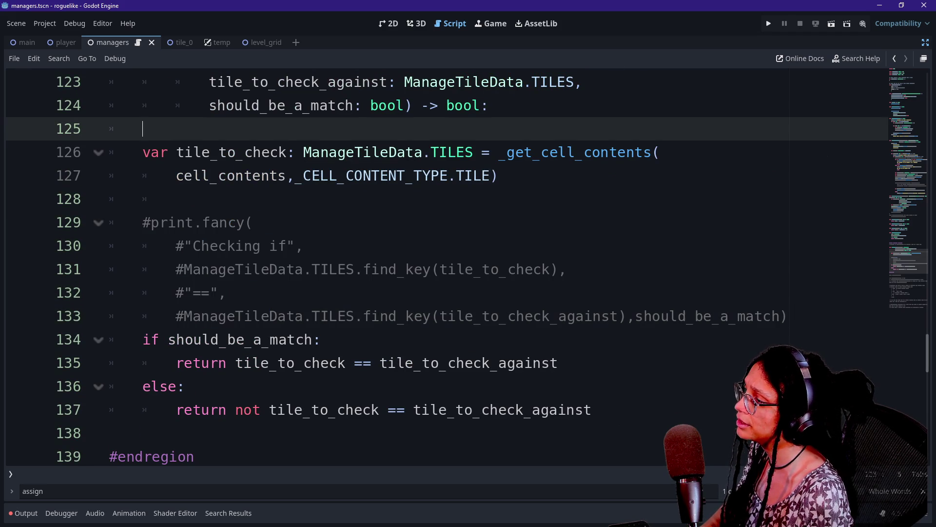
left_click(774, 23)
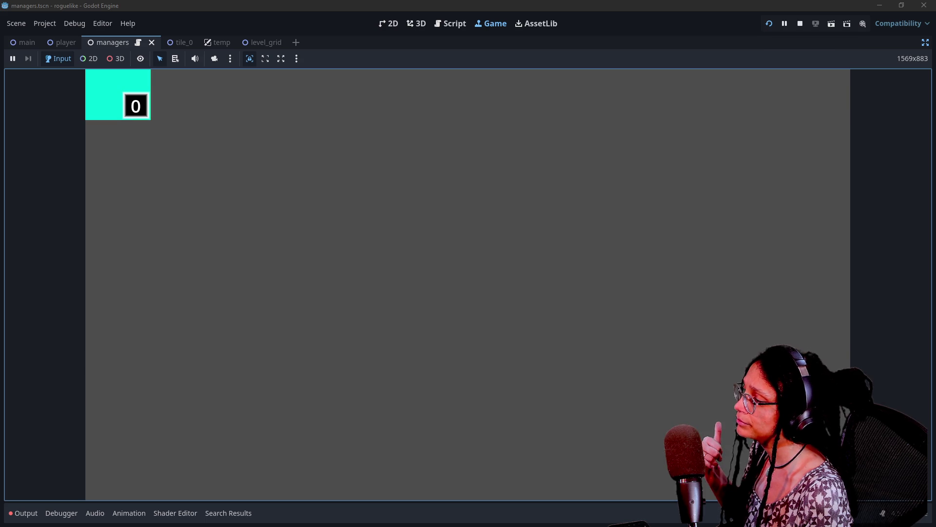
Review a [1, true] line in the Output log, then return to the script.
left_click(22, 513)
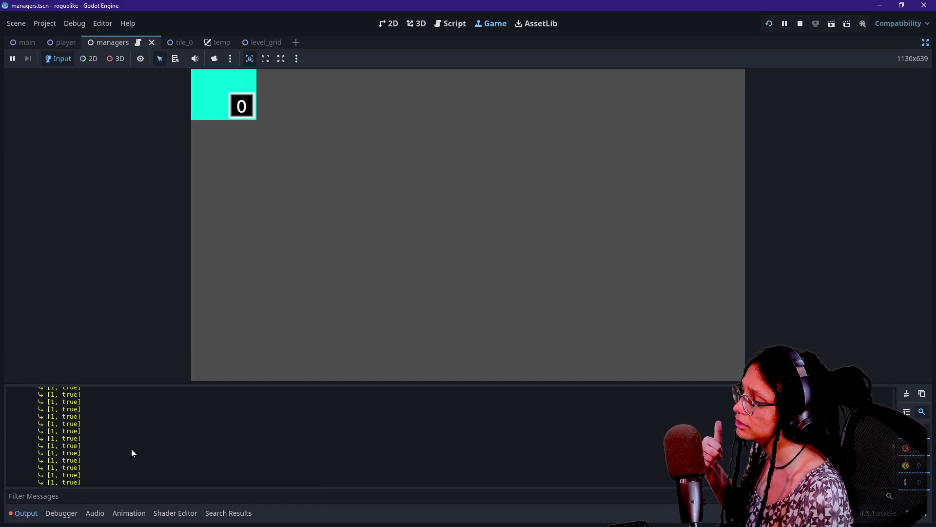
triple_click(95, 414)
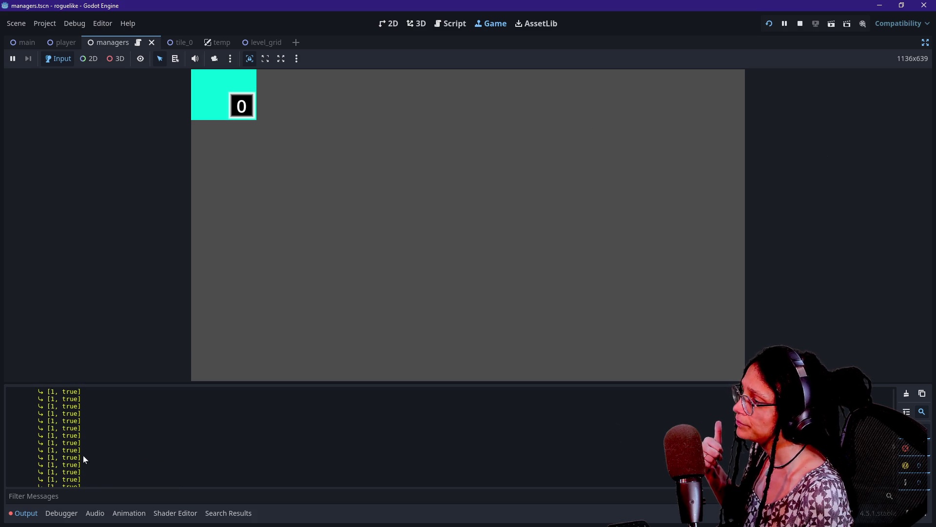
left_click(450, 24)
left_click(253, 223)
scroll(439, 210, "down", 10)
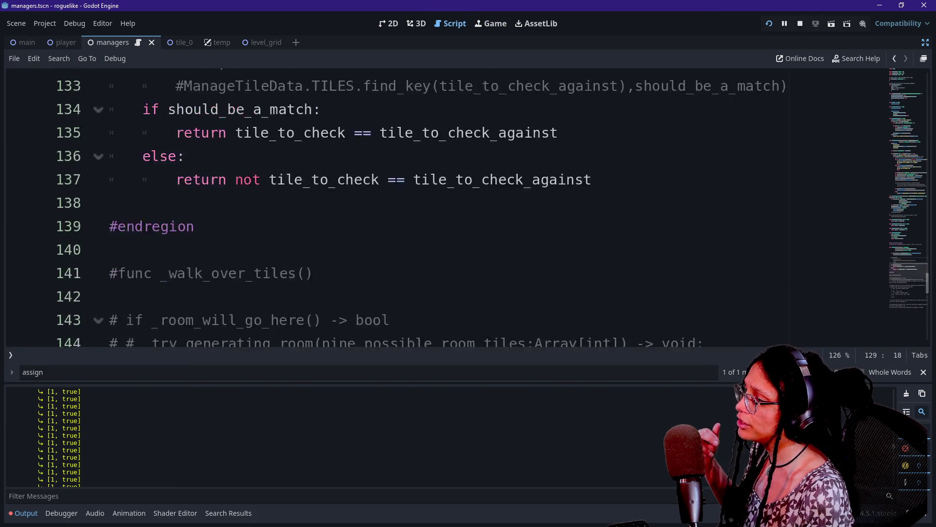
Find 'high', comment out the FFX.HIGHLIGHT print on line 76, then save and rerun.
key("ctrl+f")
type("high")
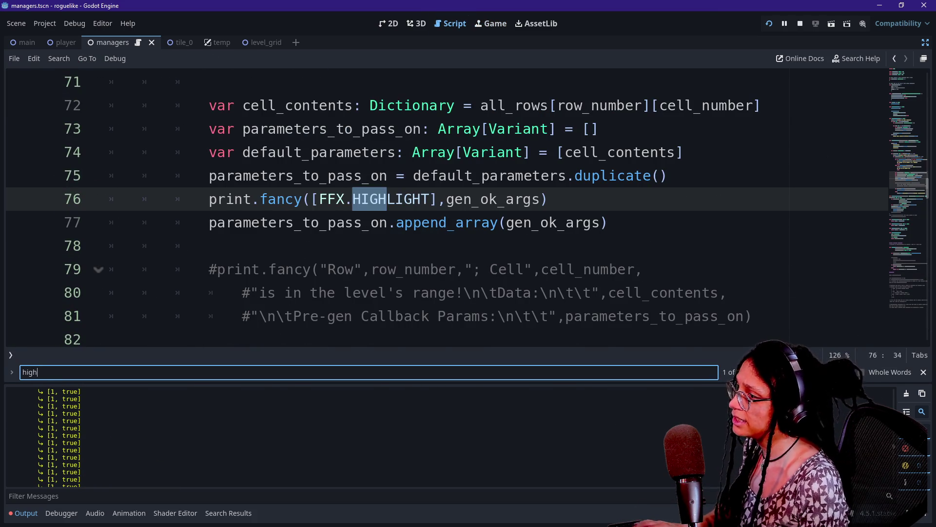
left_click(549, 199)
key("shift+Up")
key("shift+End")
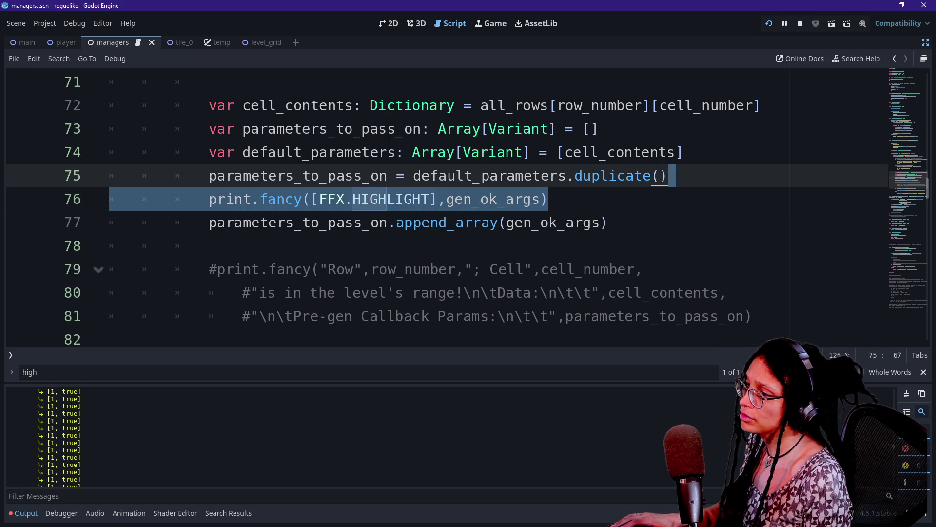
left_click(548, 199)
key("ctrl+k")
key("ctrl+s")
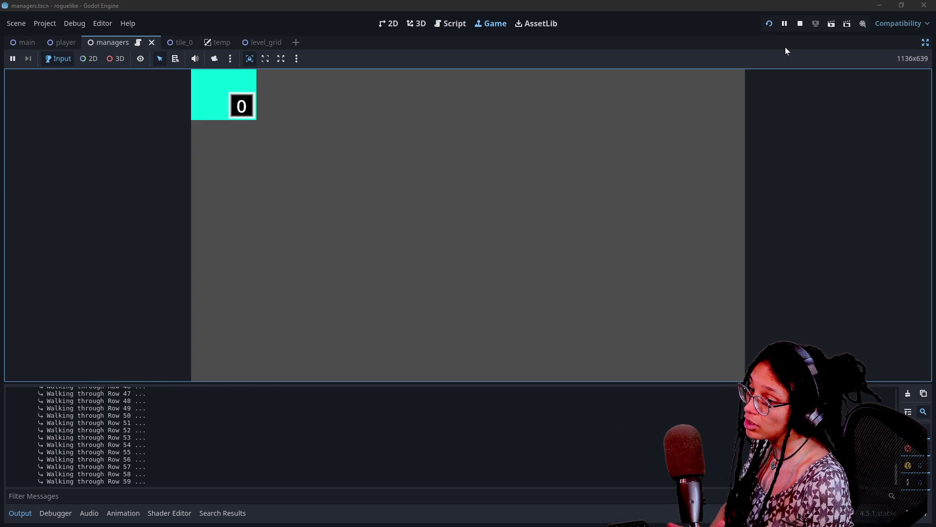
Check the 'Walking through Row' log lines and restore the scene, files and inspector docks.
left_click_drag(141, 426, 131, 388)
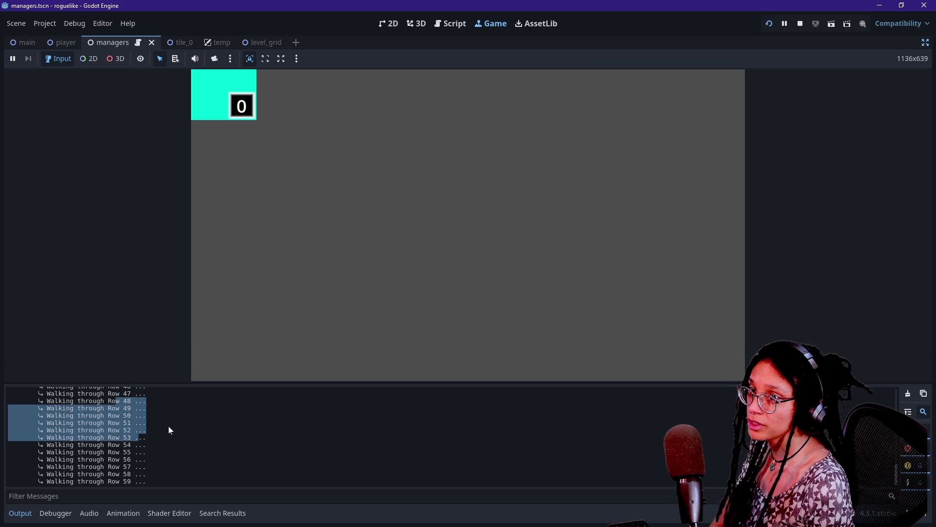
left_click(68, 262)
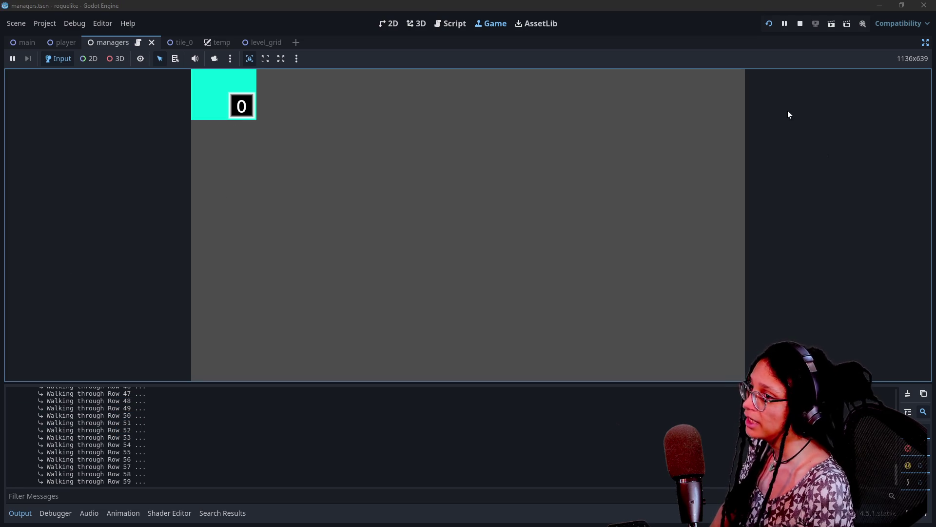
left_click(925, 42)
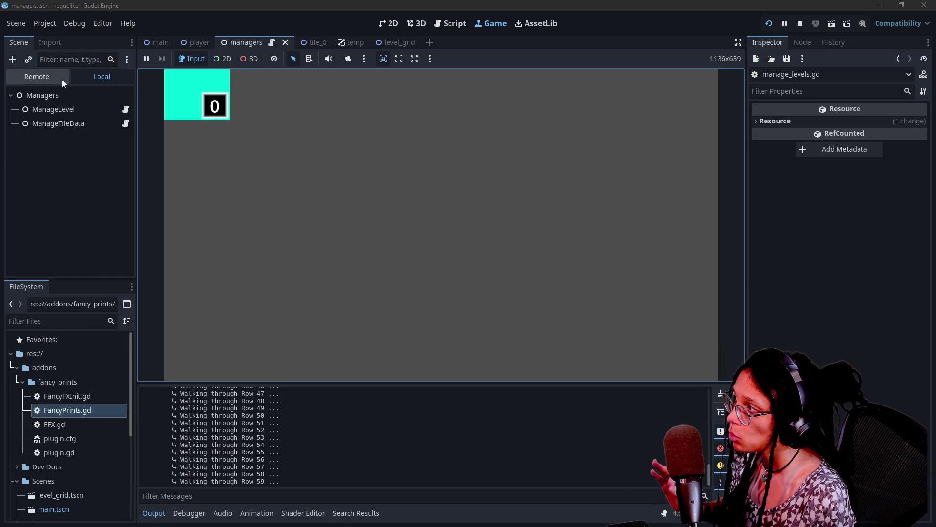
Expand Node2D and LevelGrid in the remote tree, scroll to the end, and widen the Scene dock.
left_click(17, 124)
left_click(22, 181)
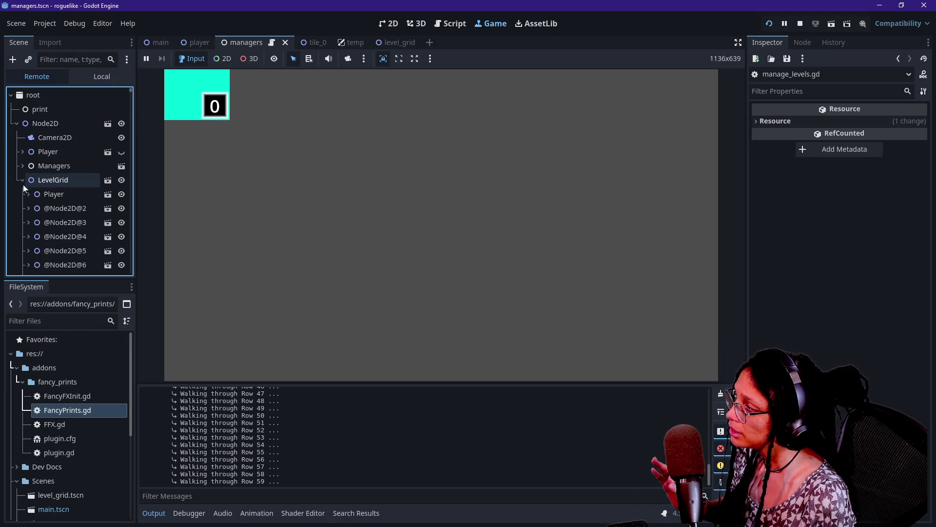
scroll(42, 207, "down", 10)
scroll(42, 207, "down", 15)
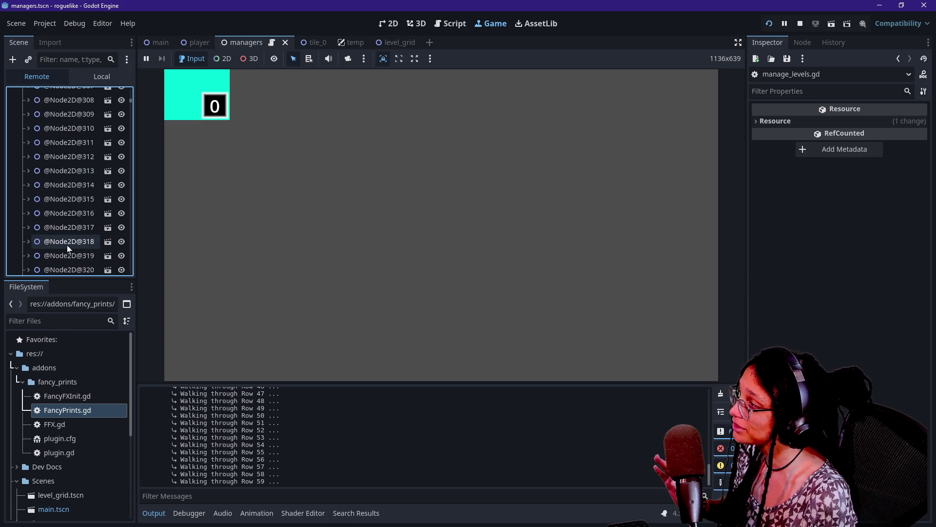
left_click_drag(131, 101, 126, 299)
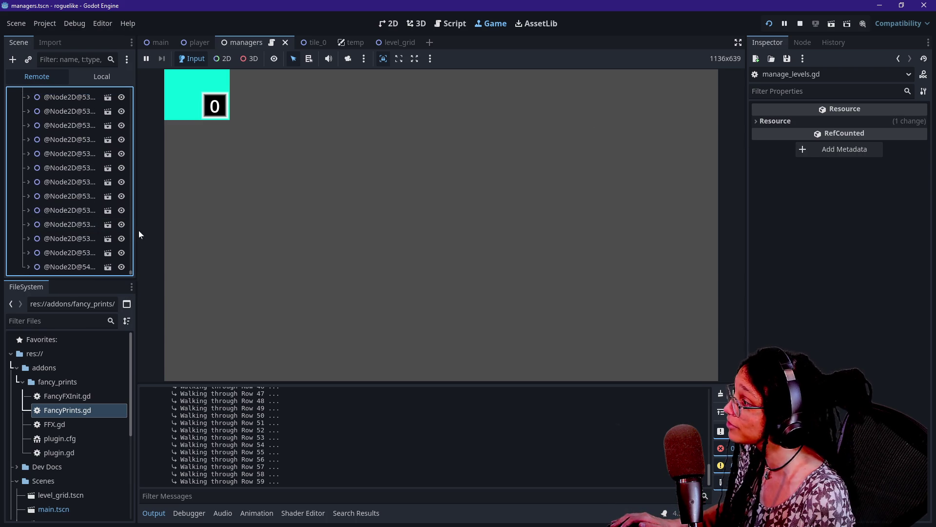
left_click_drag(135, 232, 190, 235)
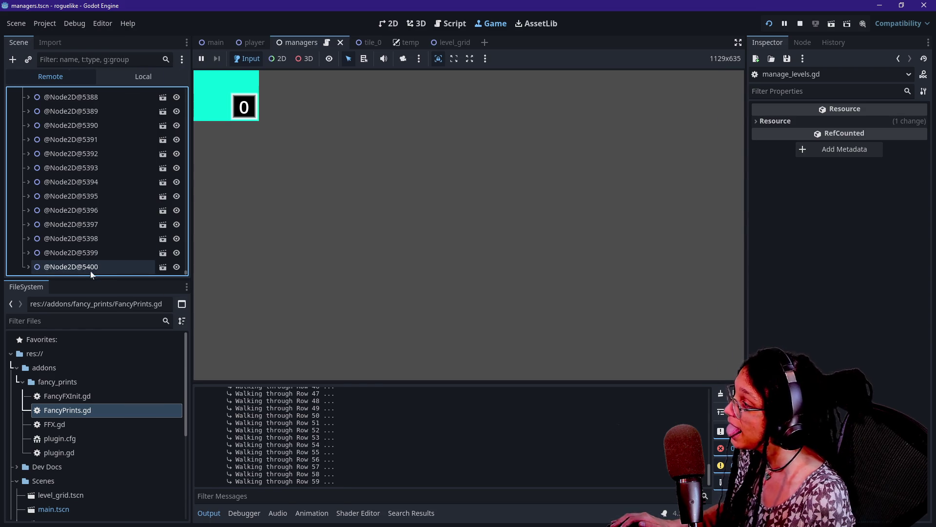
mouse_move(84, 266)
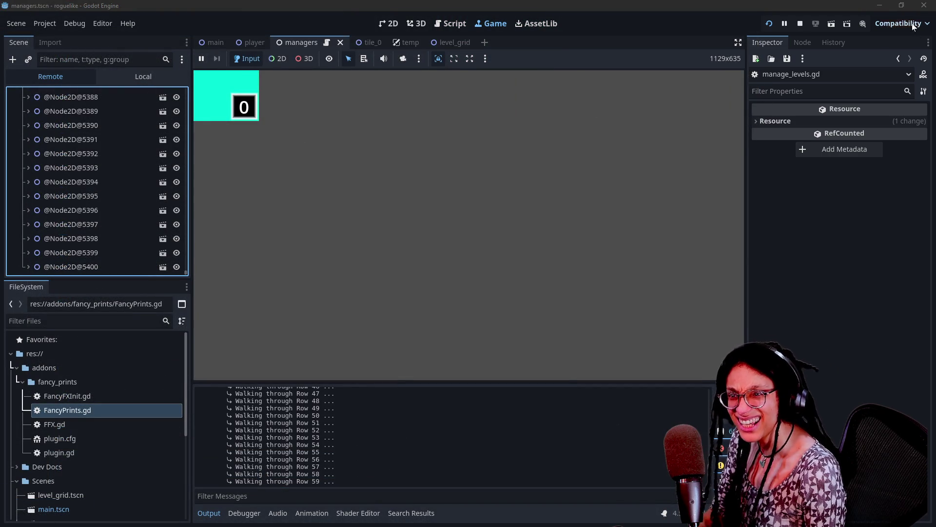
Compute 60 × 90 = 5,400 in Calculator to confirm the tile count, then return to Godot.
key("XF86Calculator")
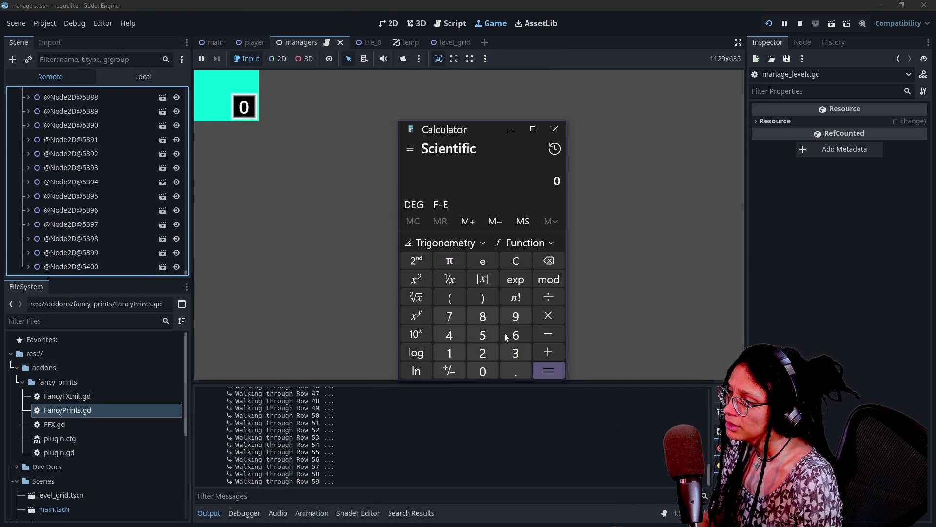
type("6")
left_click(549, 316)
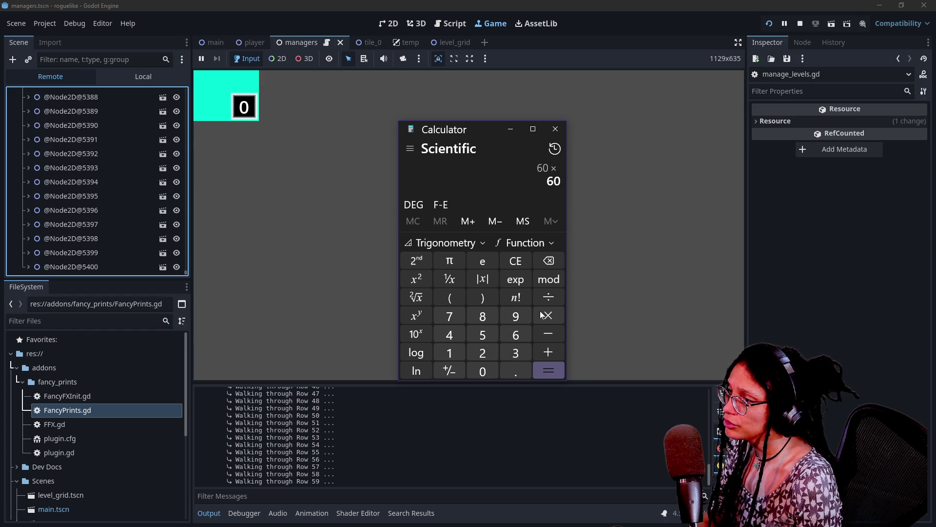
left_click(518, 312)
left_click(478, 373)
left_click(558, 366)
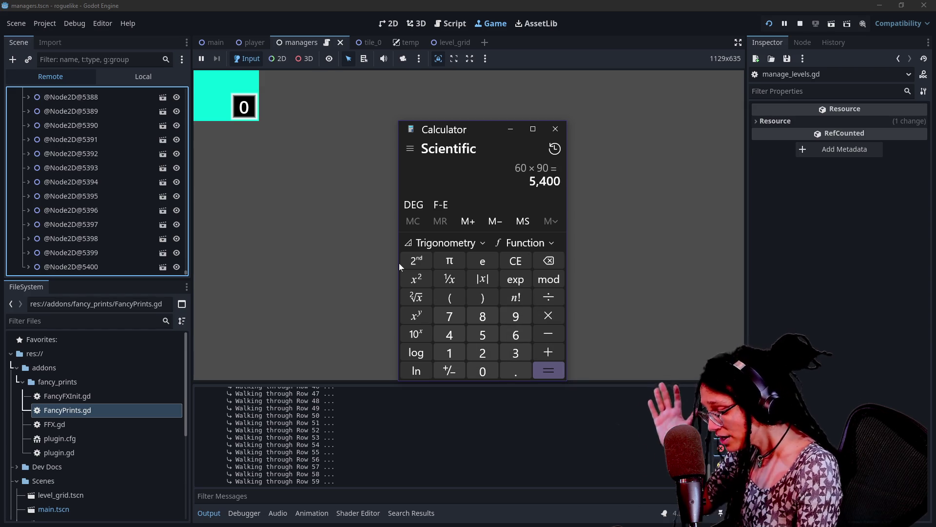
left_click(194, 378)
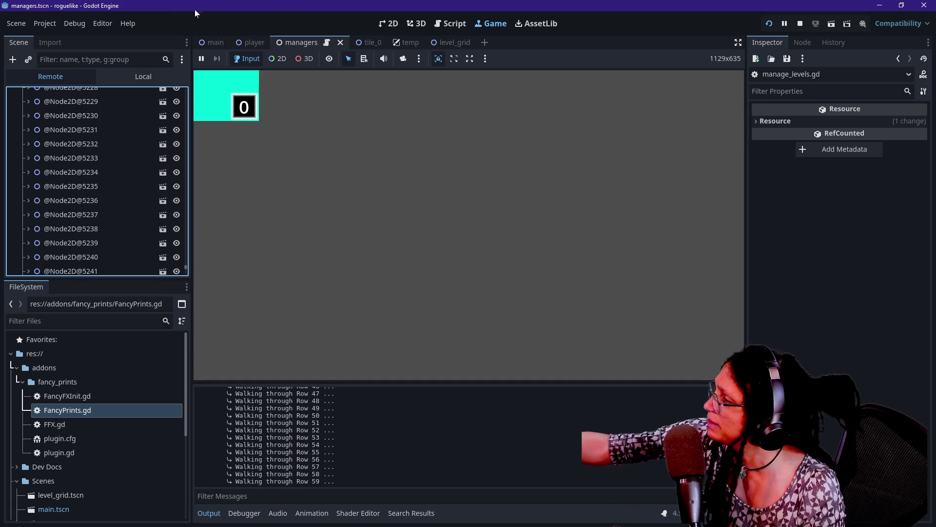
left_click(227, 179)
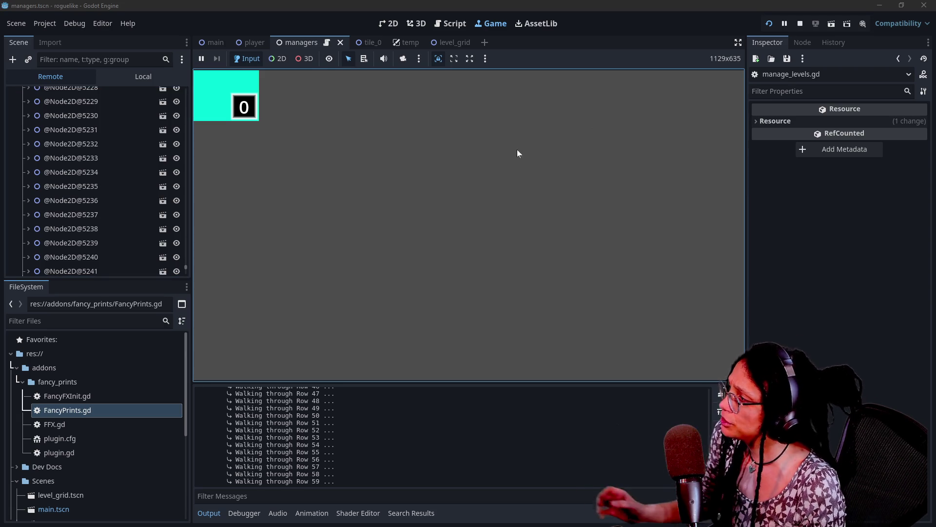
scroll(77, 105, "up", 10)
left_click(77, 105)
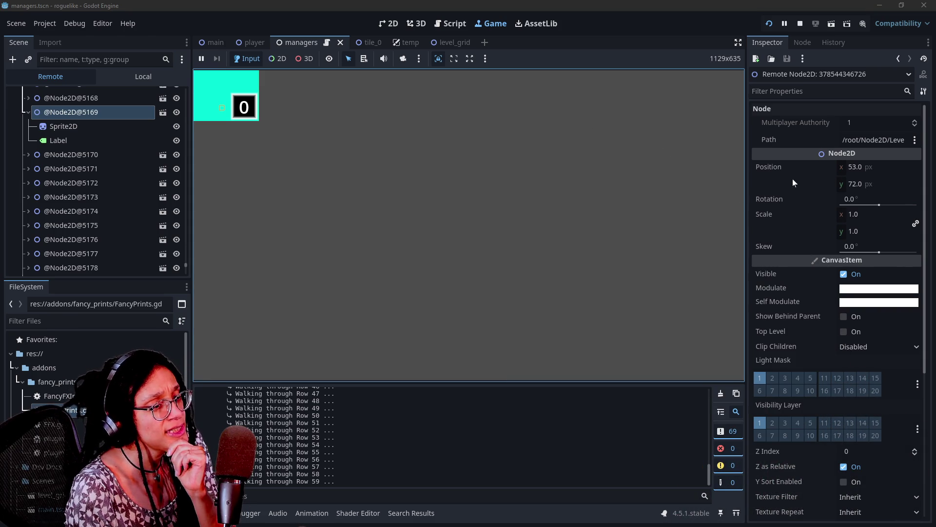
left_click(106, 169)
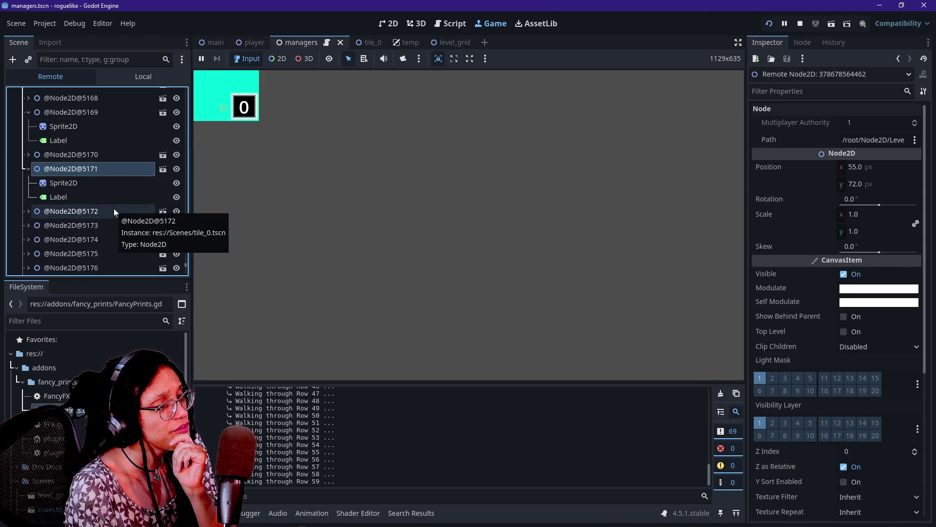
scroll(111, 160, "up", 10)
scroll(111, 163, "up", 10)
left_click(108, 151)
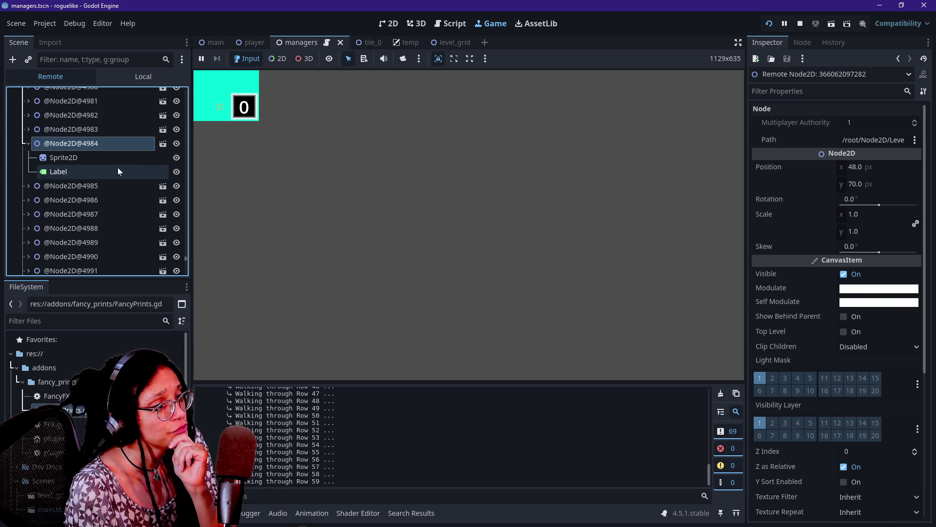
scroll(118, 168, "up", 10)
left_click(112, 139)
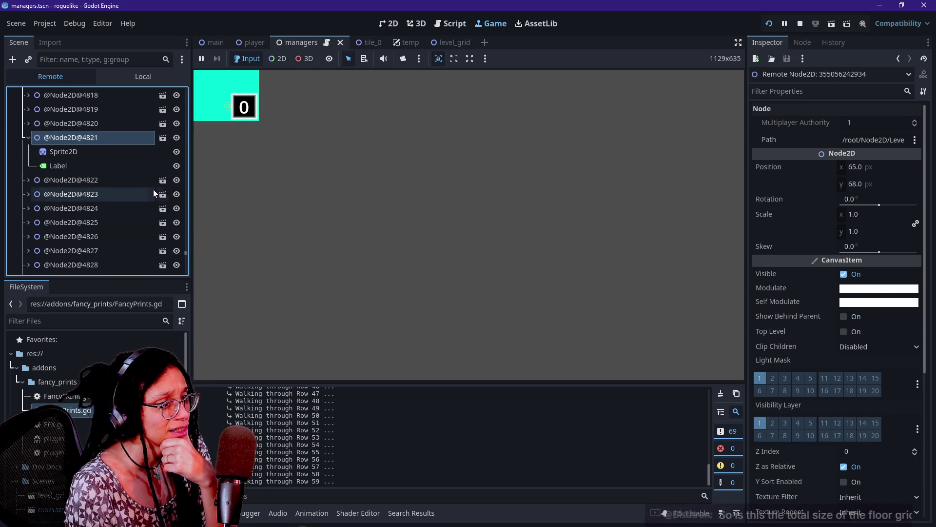
scroll(154, 192, "up", 10)
scroll(153, 189, "up", 8)
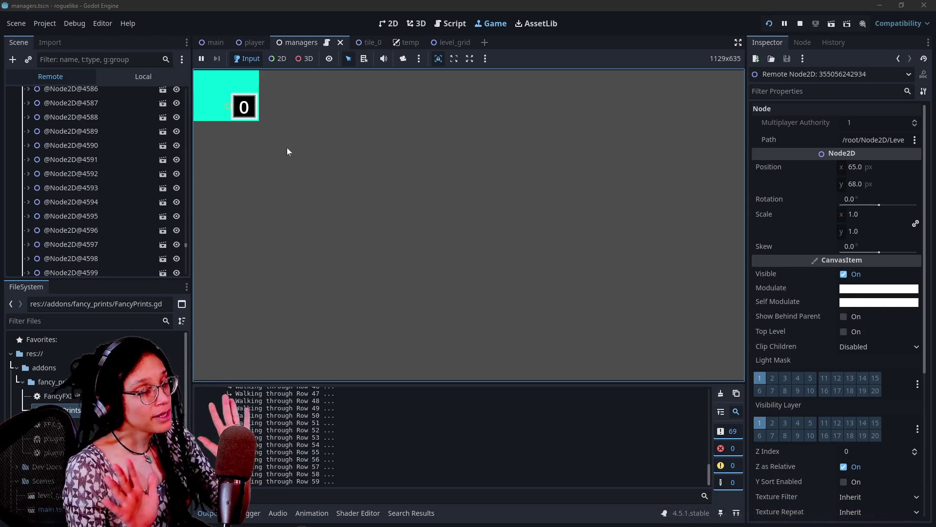
left_click(450, 23)
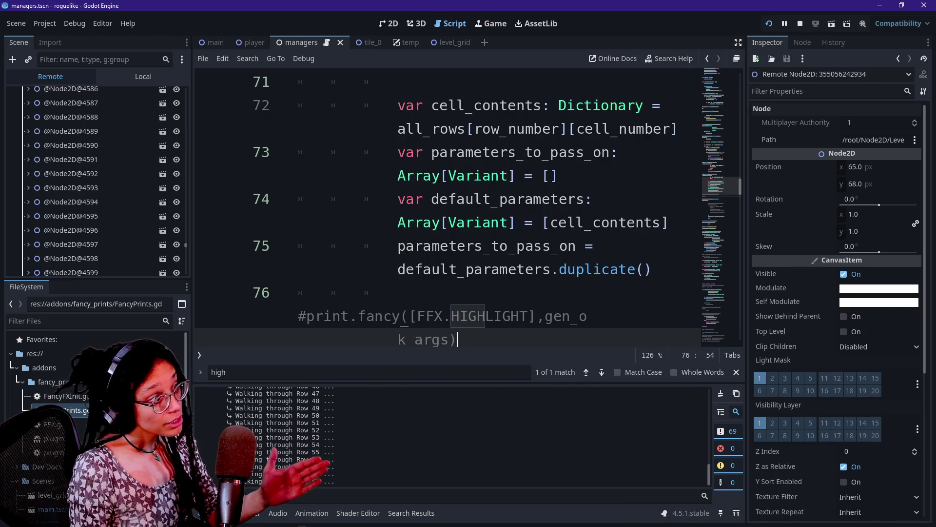
Shrink _GRID_WIDTH from 90. to 9. and _GRID_HEIGHT to 6., then run the project.
scroll(725, 116, "up", 12)
scroll(725, 116, "up", 10)
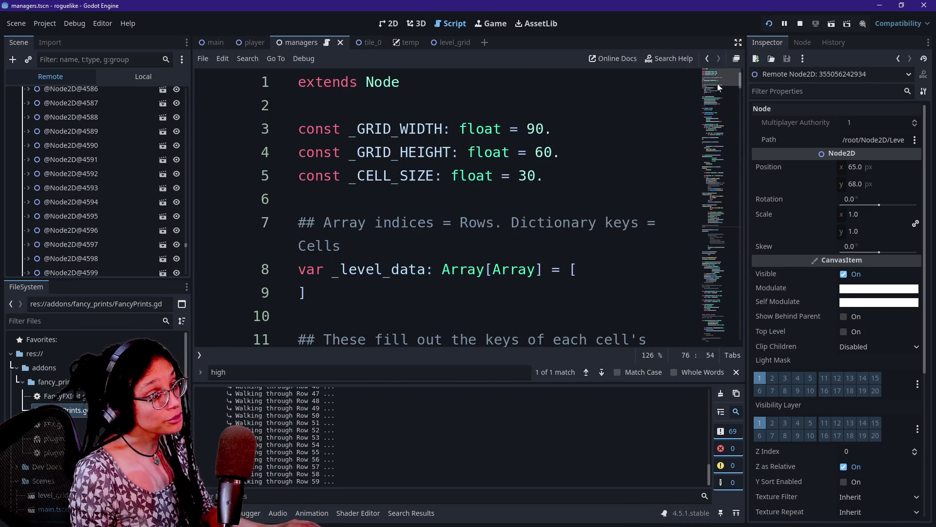
left_click(576, 128)
left_click_drag(528, 129, 544, 175)
left_click(545, 176)
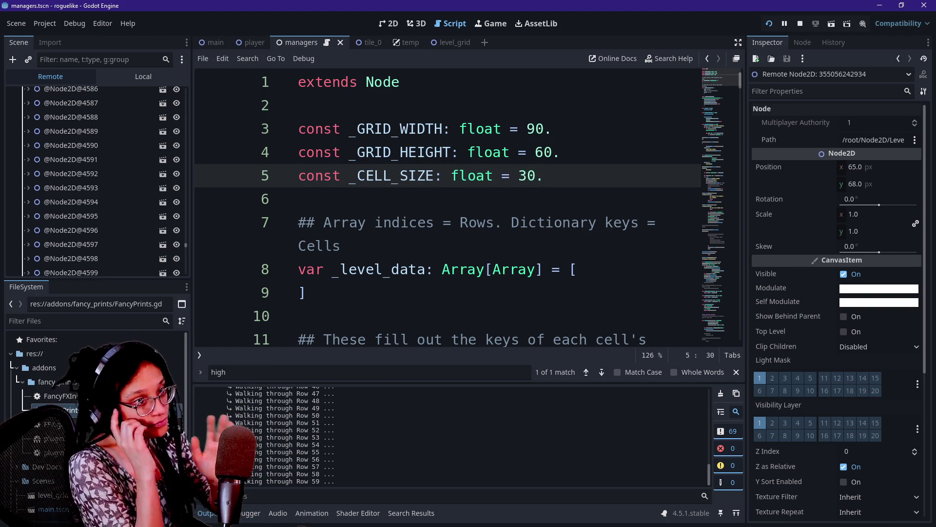
key("Up")
key("Up")
key("BackSpace")
key("Down")
key("Delete")
key("Delete")
type("6")
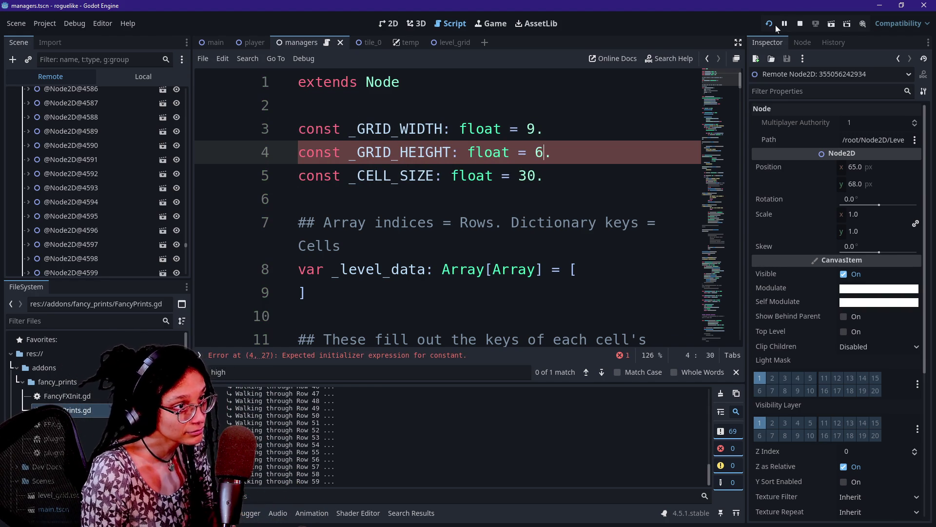
left_click(773, 25)
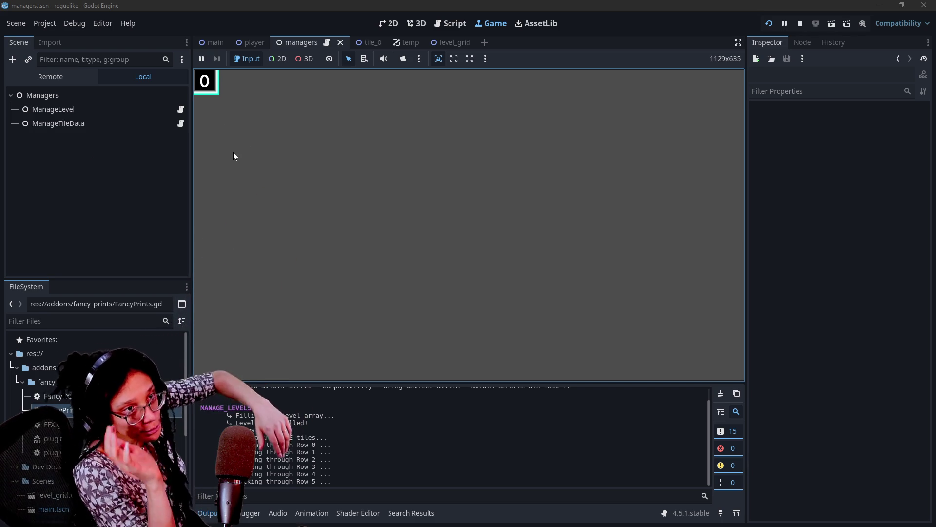
Restore _GRID_WIDTH to 90. and _GRID_HEIGHT to 60., then rerun the game.
left_click(477, 25)
left_click(450, 24)
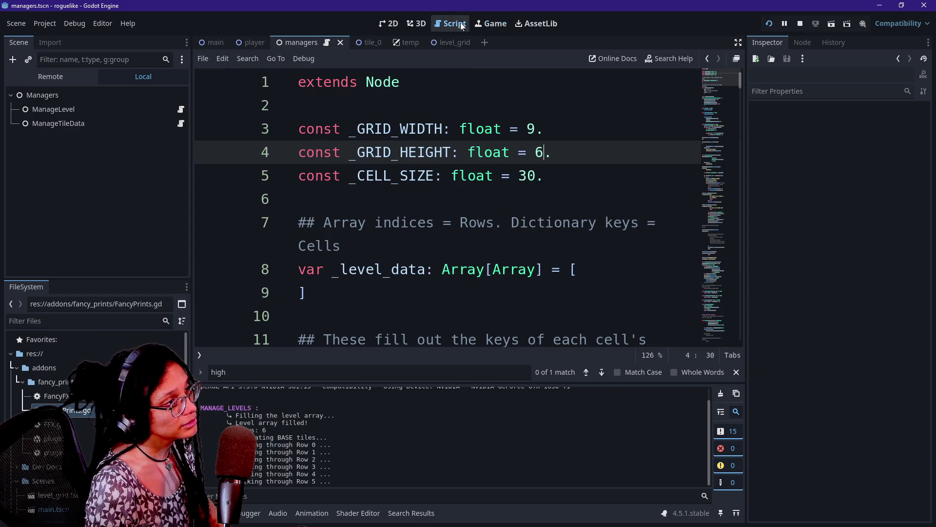
type("0")
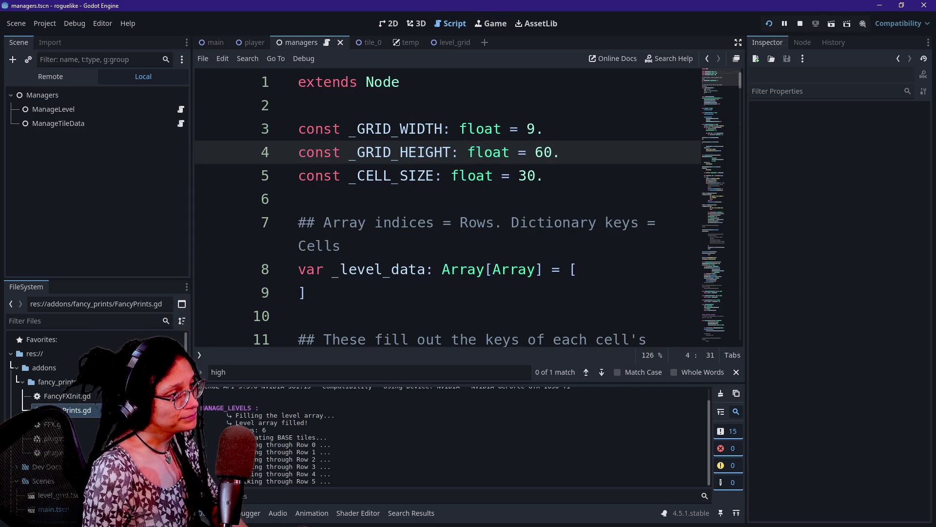
left_click(535, 129)
type("-")
left_click(770, 24)
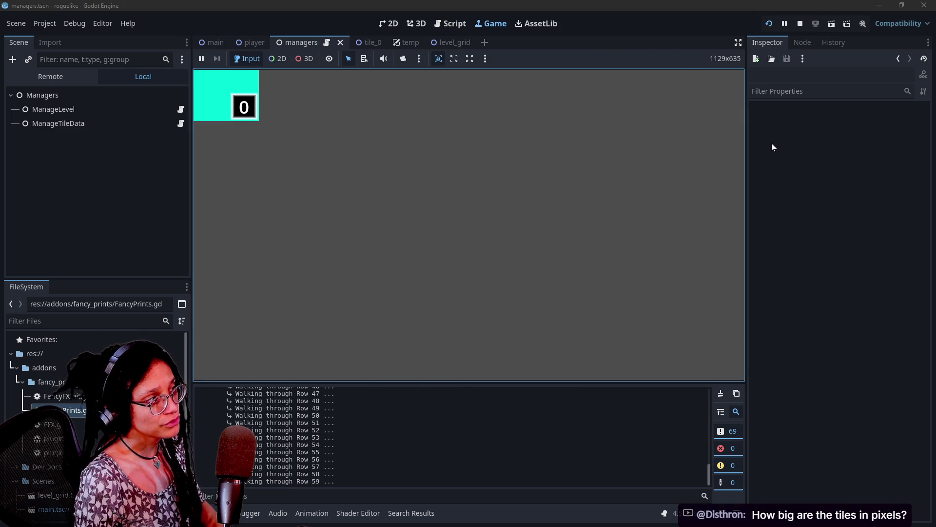
Review the _CELL_SIZE constant in the script against the running game.
left_click(451, 24)
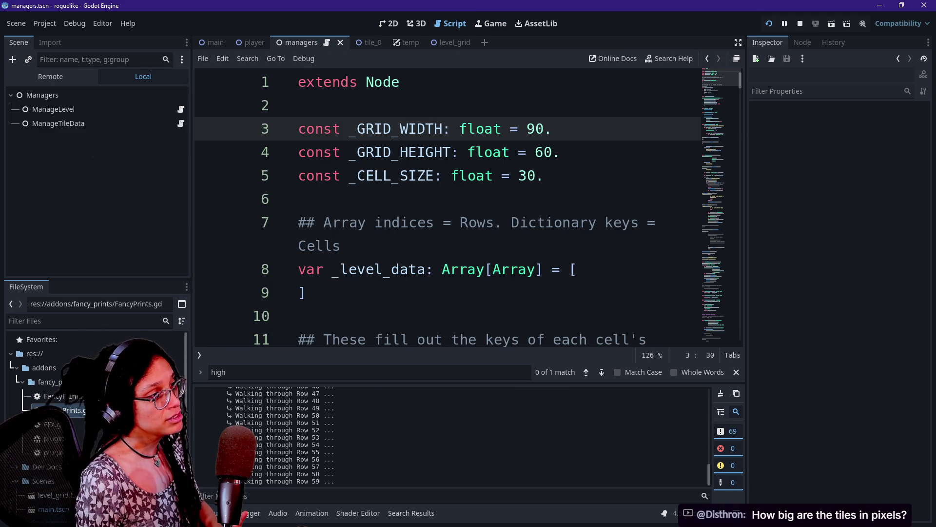
left_click(537, 175)
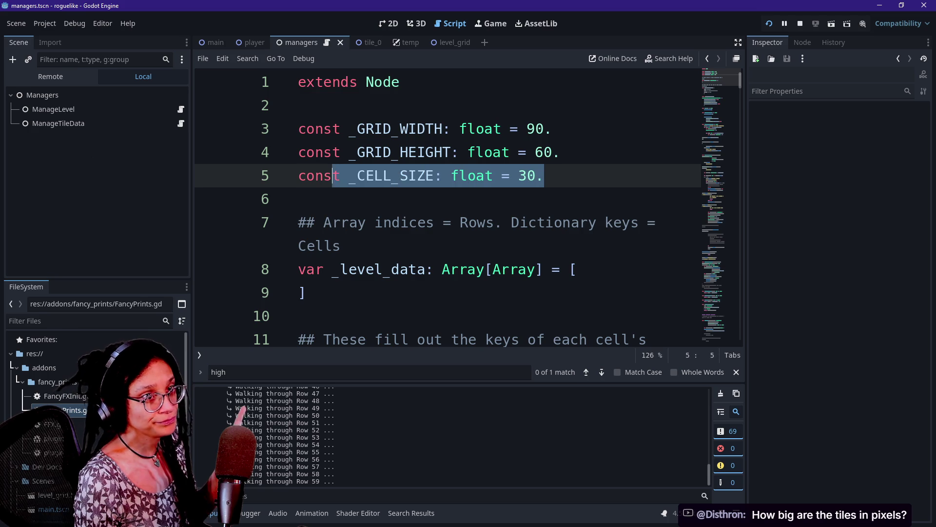
left_click(391, 176)
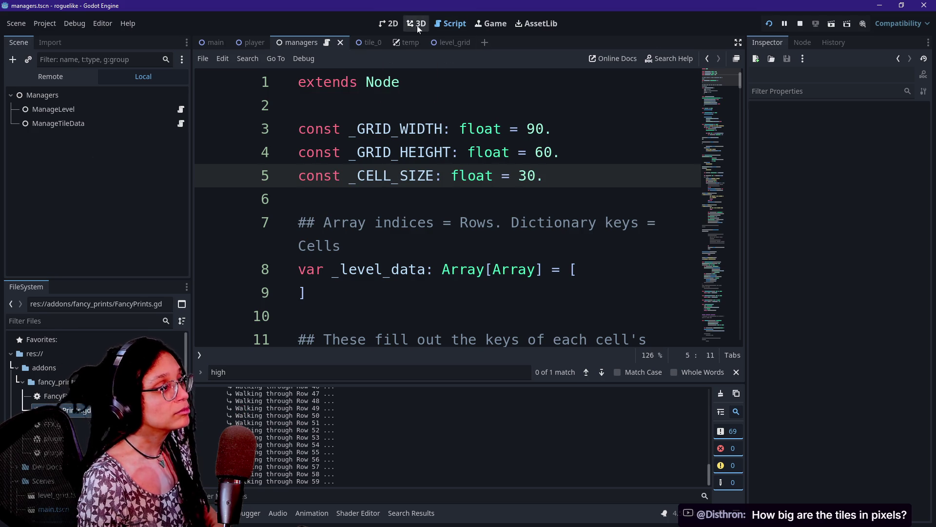
left_click(390, 23)
left_click(451, 23)
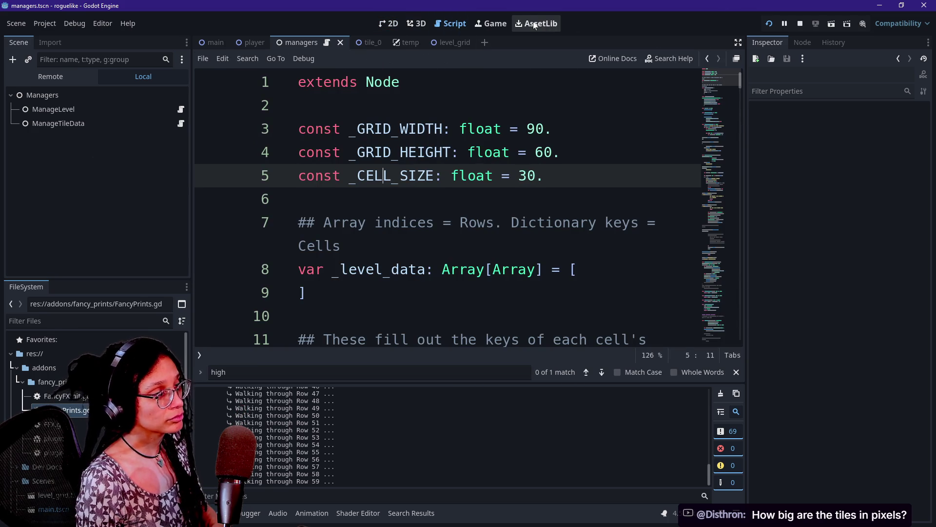
left_click(493, 23)
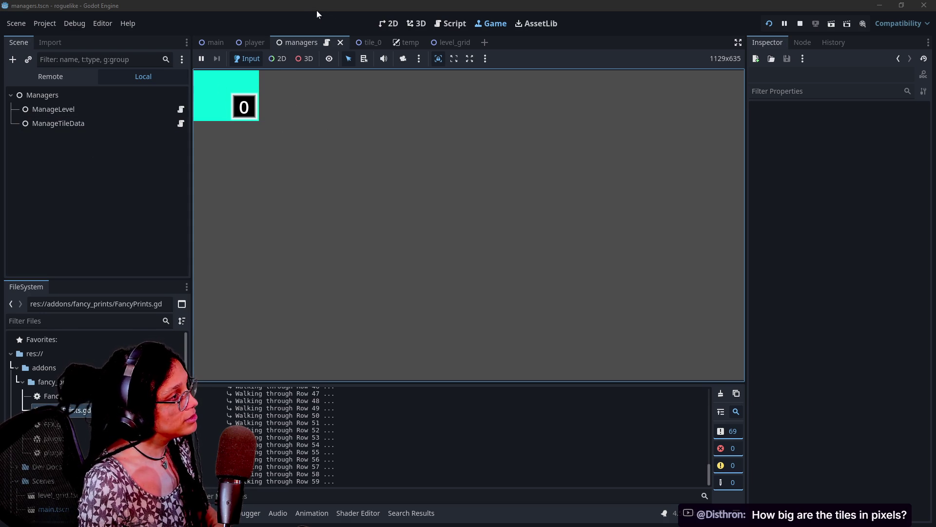
Make the code editor distraction-free, hide the output panel, and switch to GitHub Desktop.
left_click(444, 23)
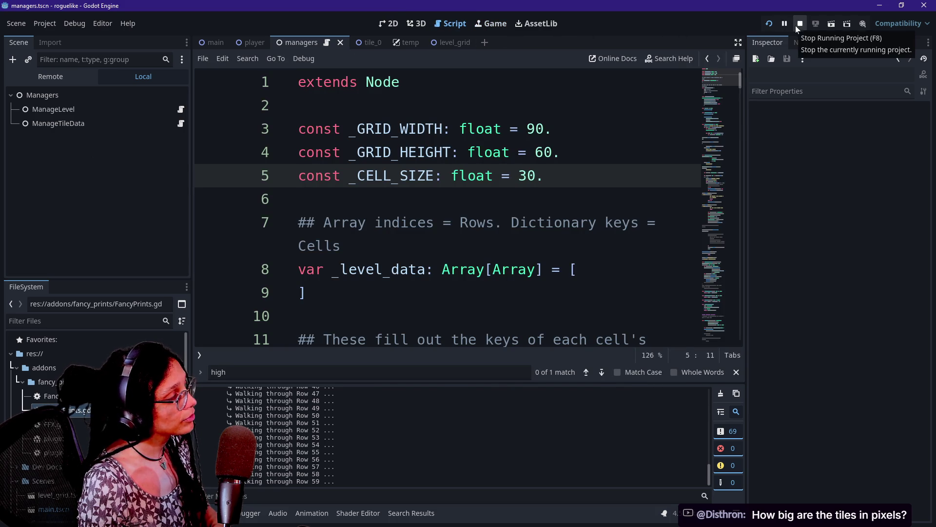
left_click(634, 128)
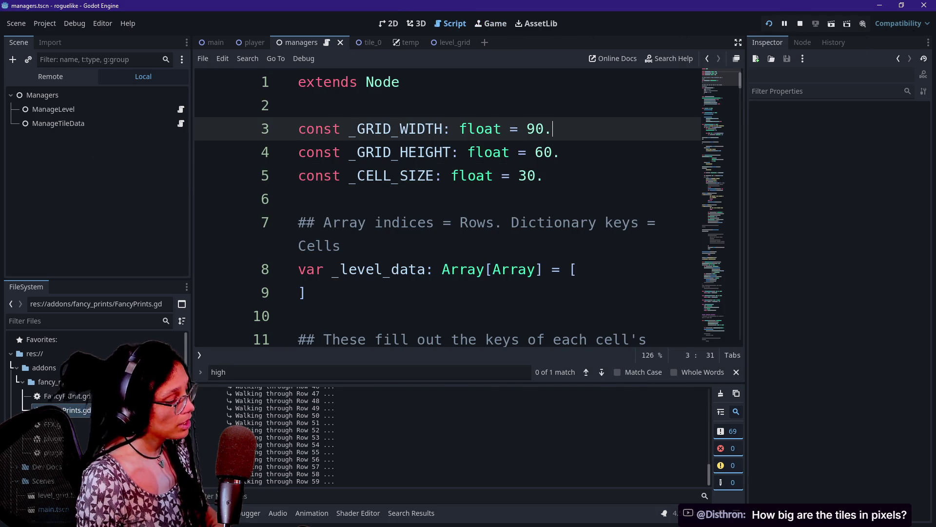
key("ctrl+shift+F11")
key("ctrl+j")
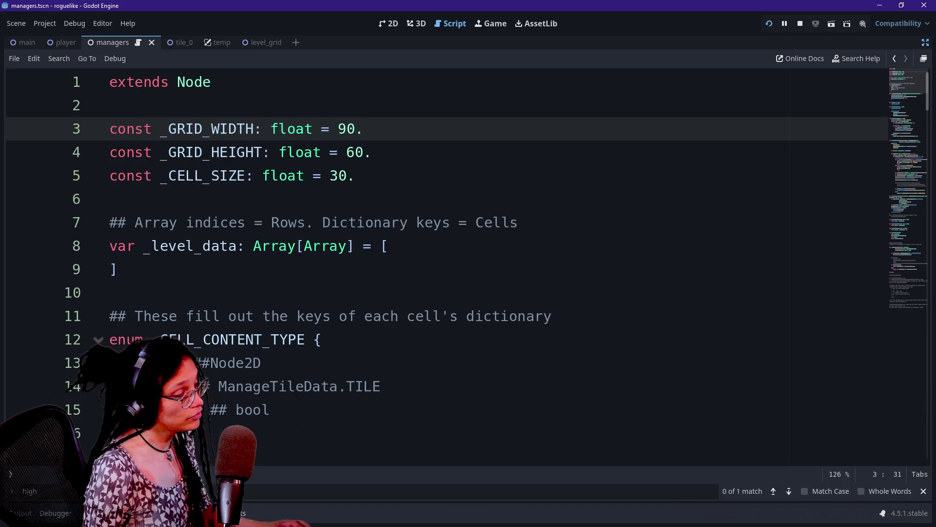
key("alt+Tab")
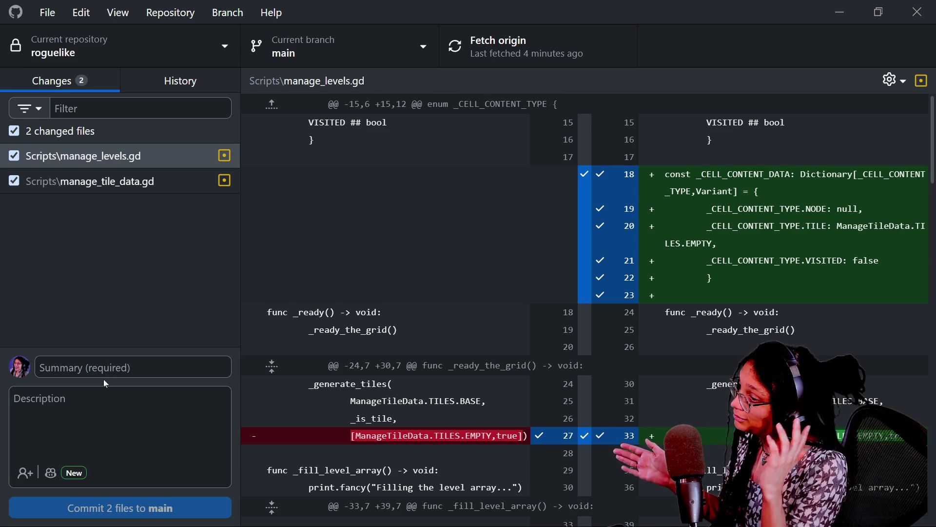
Commit both scripts to main as 'grid spawns but not in the right spots' and push to origin.
left_click(104, 373)
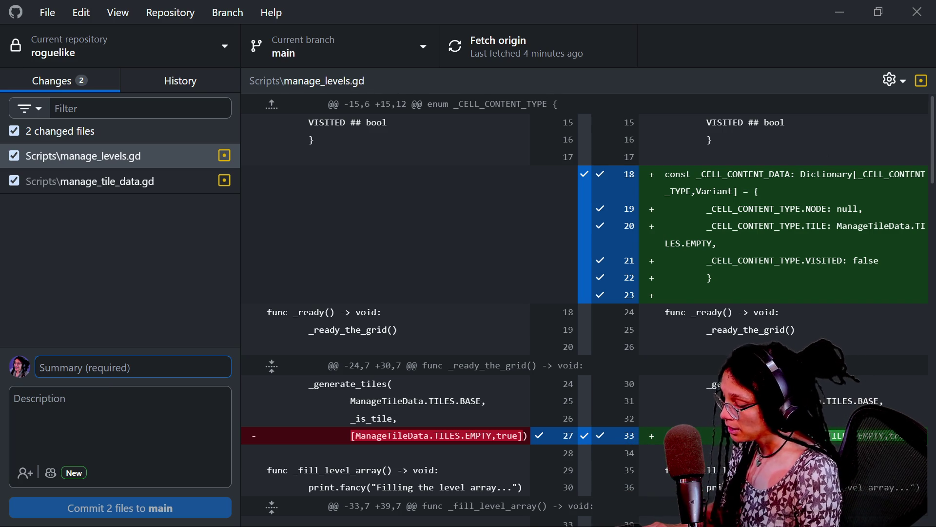
type("grid spawns but not in the right spots")
left_click(129, 509)
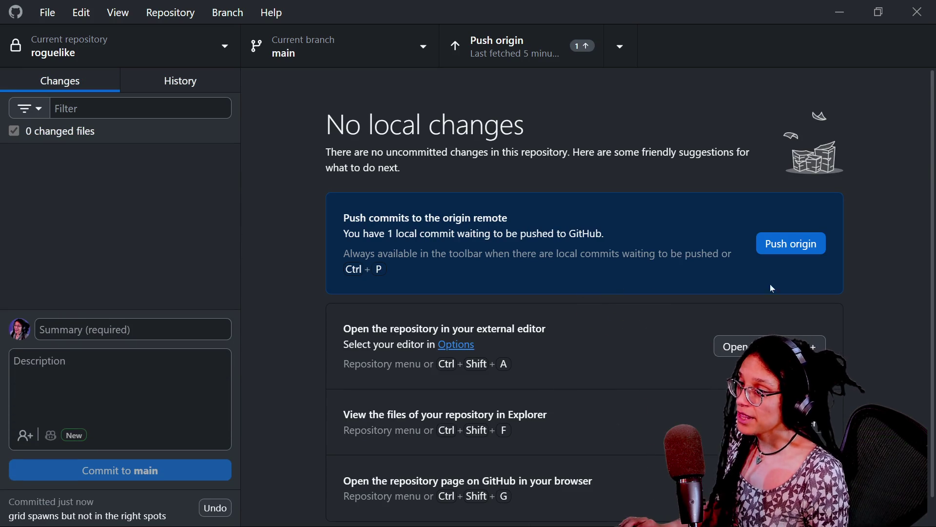
left_click(780, 247)
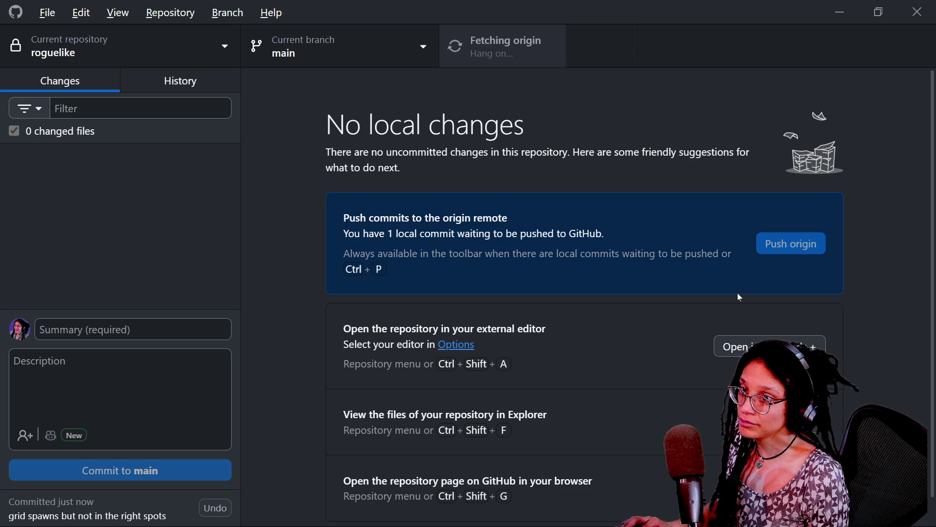
key("alt+Tab")
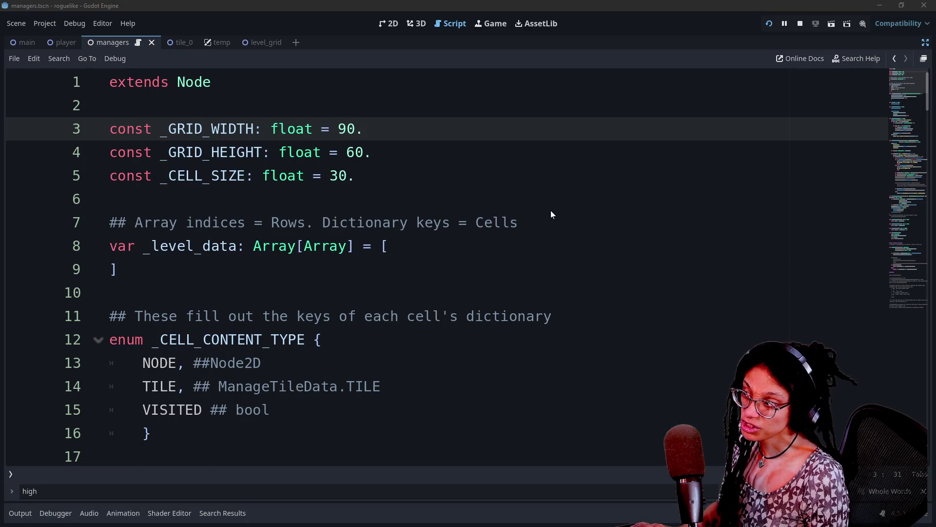
Stop the running game and browse the managers script's row-walking loop.
left_click(795, 25)
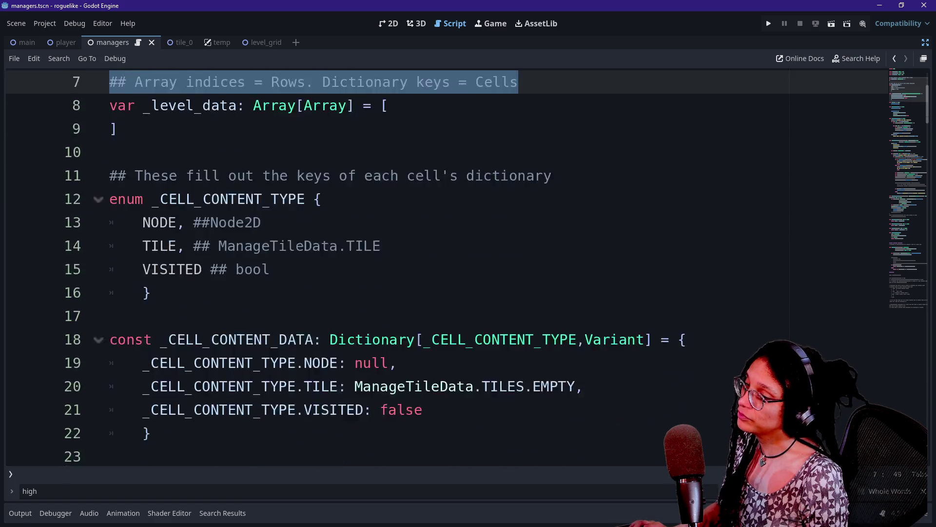
scroll(438, 268, "down", 20)
scroll(439, 268, "down", 9)
left_click(109, 81)
scroll(439, 268, "up", 13)
mouse_move(907, 229)
left_mouse_down()
mouse_move(896, 131)
mouse_move(895, 172)
left_mouse_up()
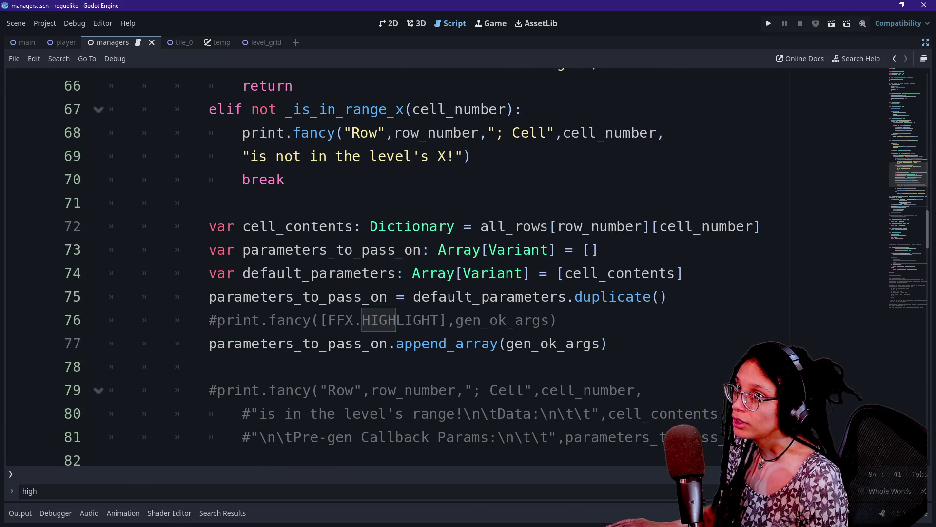
left_click(215, 203)
scroll(439, 268, "down", 7)
scroll(439, 268, "up", 2)
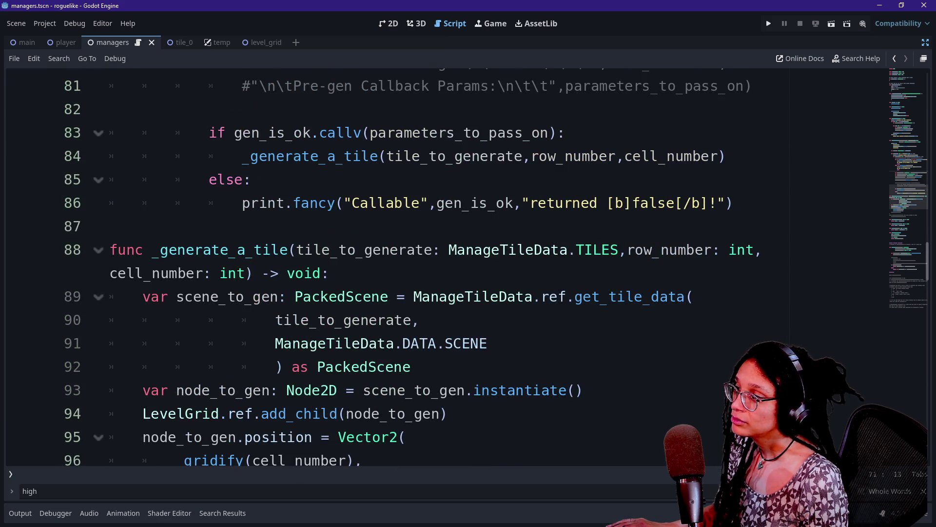
scroll(439, 268, "up", 9)
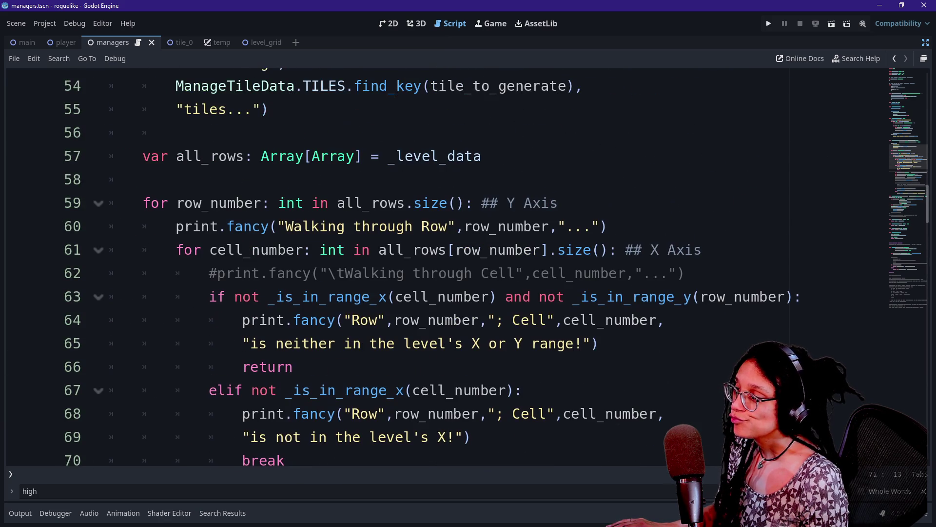
left_click(341, 203)
Search for '/ 2' to locate _gridify's return line 110 and place the cursor after the plus sign.
key("ctrl+f")
type(".")
key("BackSpace")
key("BackSpace")
type("/ 2")
left_click(313, 269)
left_click(372, 269)
left_click(390, 270)
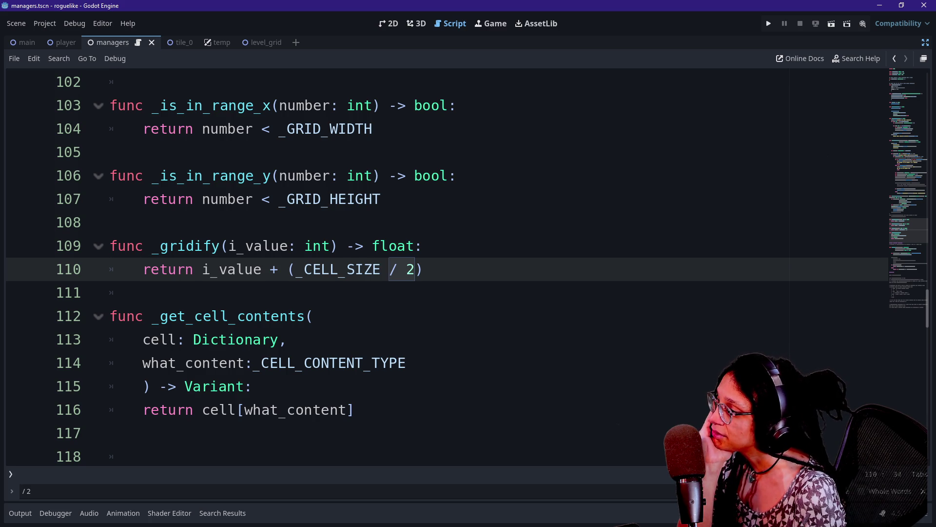
left_click_drag(228, 246, 297, 246)
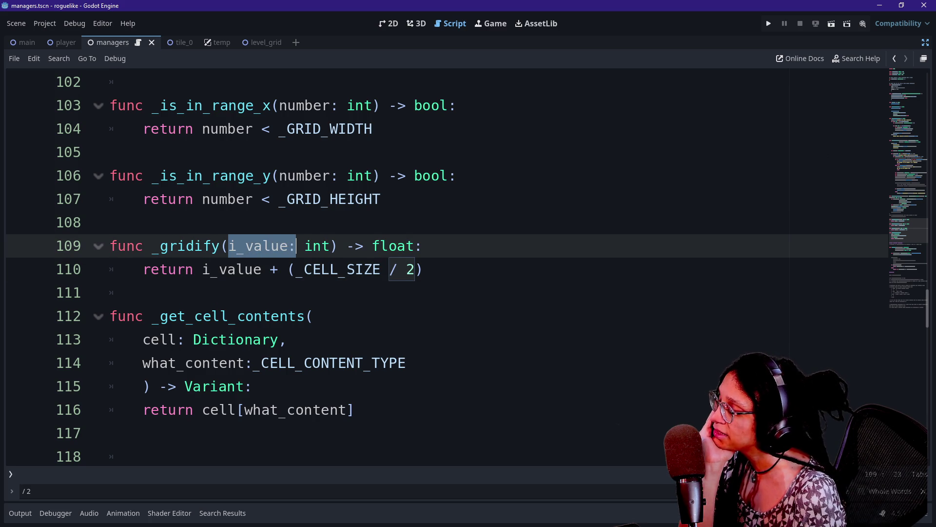
left_click(296, 246)
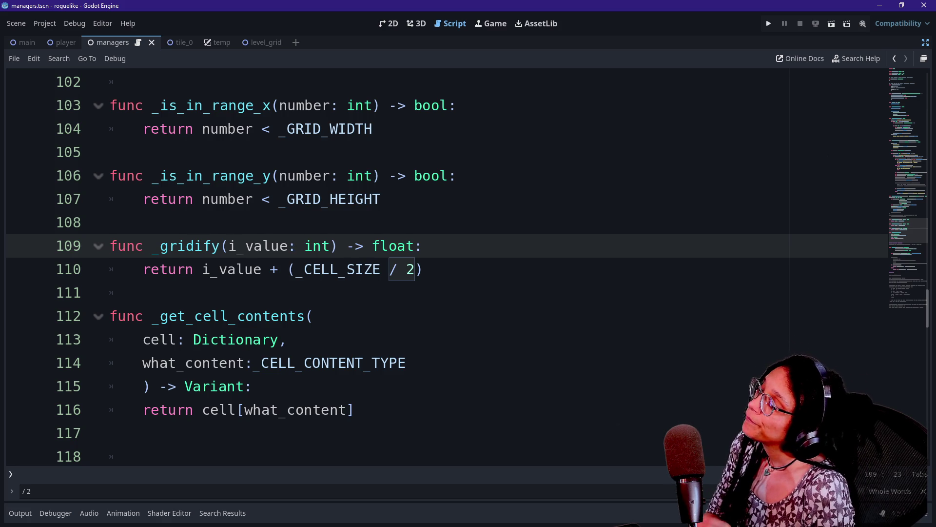
left_click(278, 269)
Change _gridify to return i_value * (_CELL_SIZE / 2) and run the project to inspect the dense grid.
key("BackSpace")
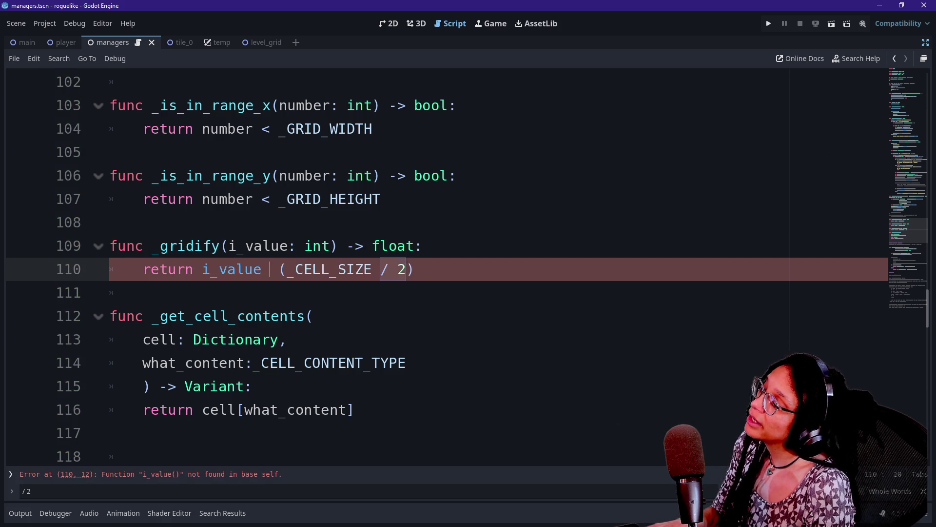
type("*")
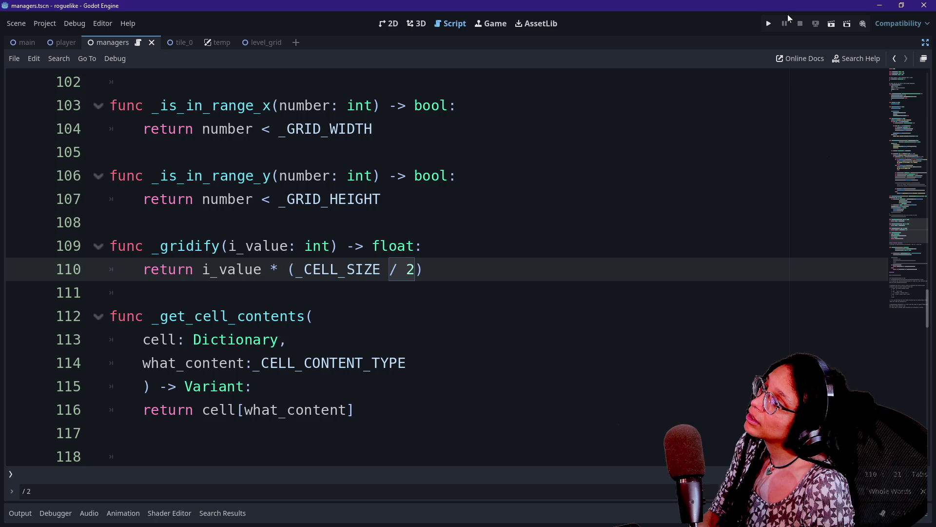
left_click(771, 24)
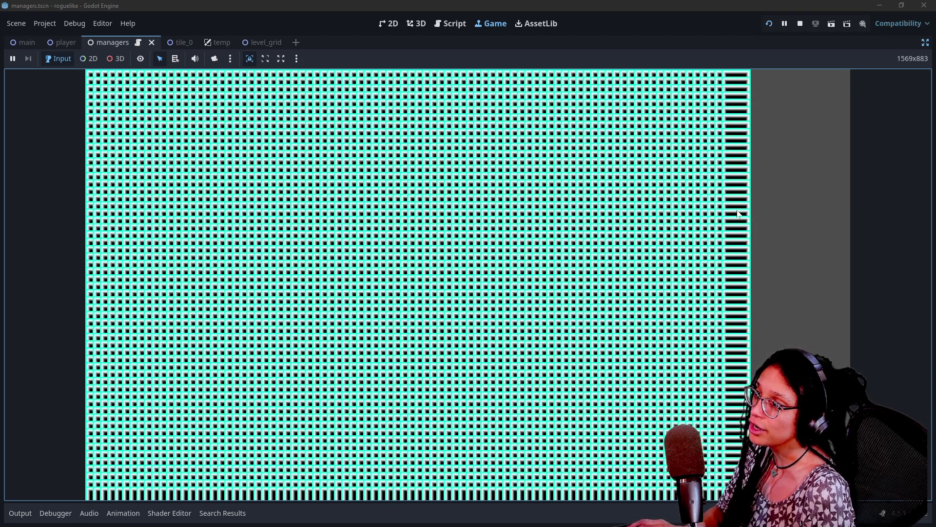
left_click(276, 61)
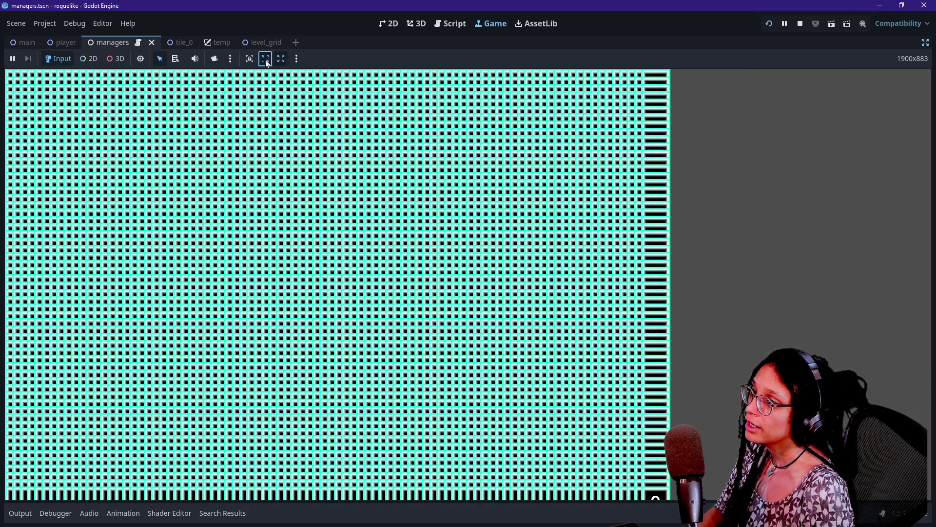
left_click(250, 58)
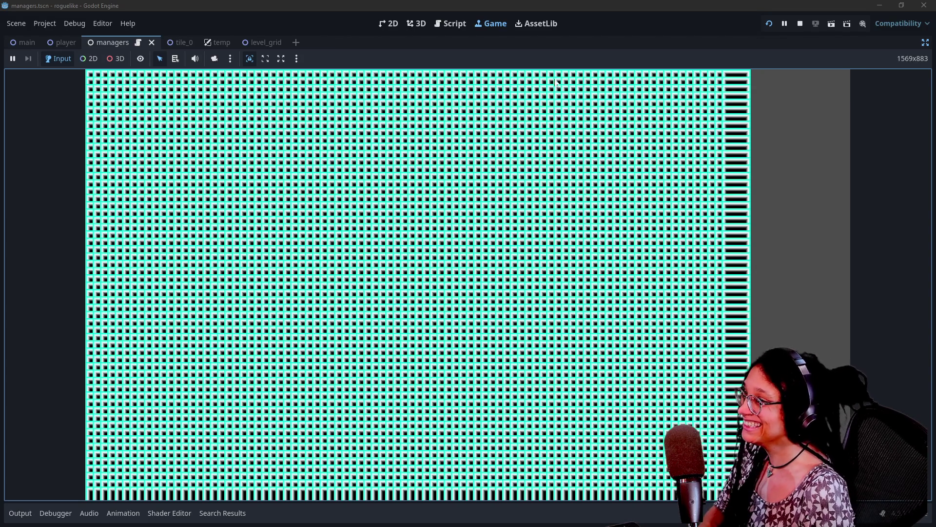
left_click(451, 23)
left_click(383, 199)
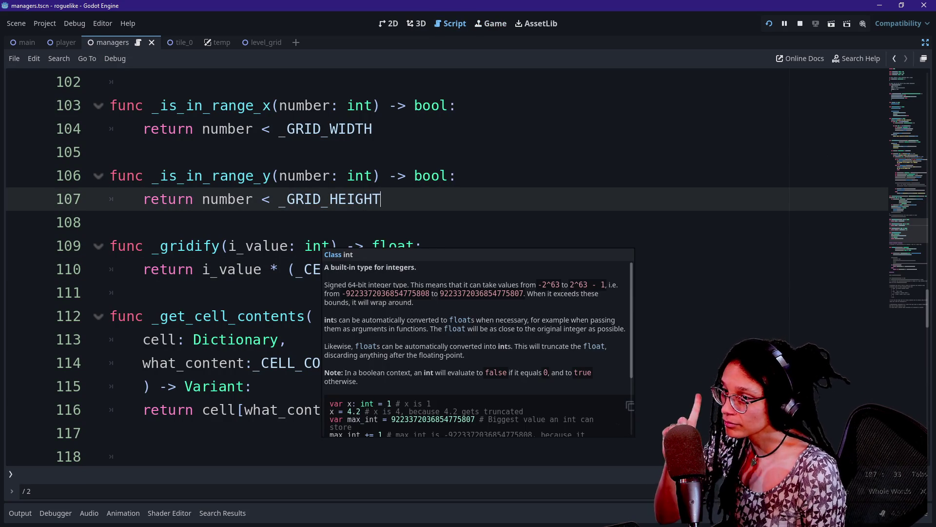
Cut the grid to width 9. and height 6., save the script, and run it.
left_click(899, 117)
scroll(899, 117, "up", 10)
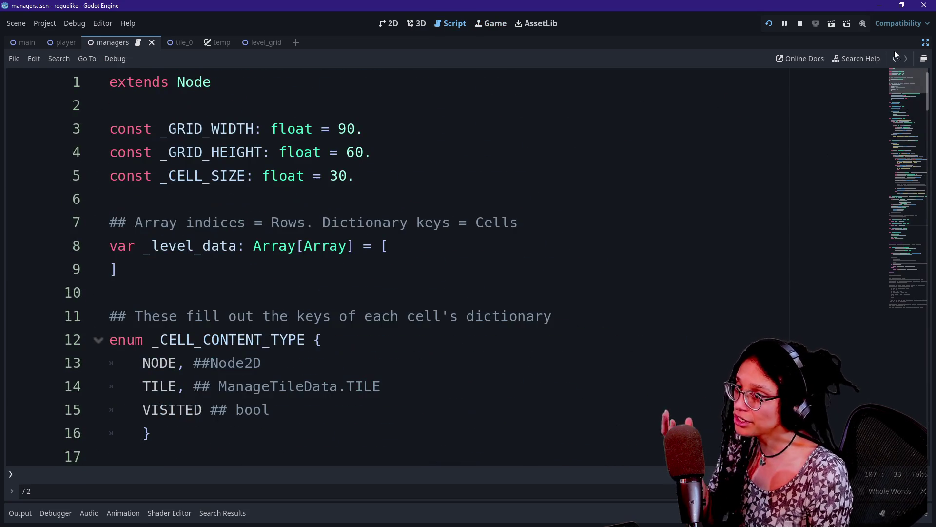
left_click(356, 129)
key("BackSpace")
left_click(364, 152)
key("BackSpace")
key("ctrl+s")
left_click(767, 25)
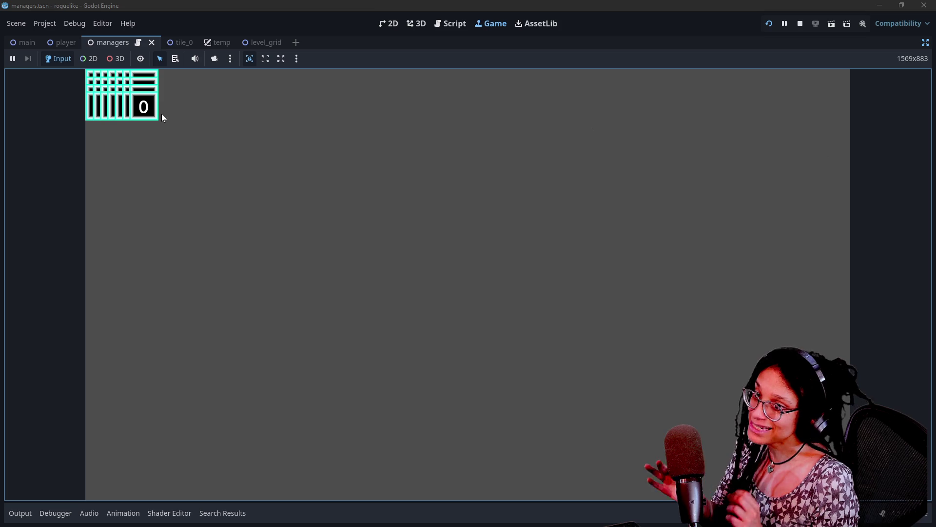
Remove the '/ 2' from _gridify's cell size term and rerun the project.
left_click(441, 23)
scroll(438, 268, "down", 20)
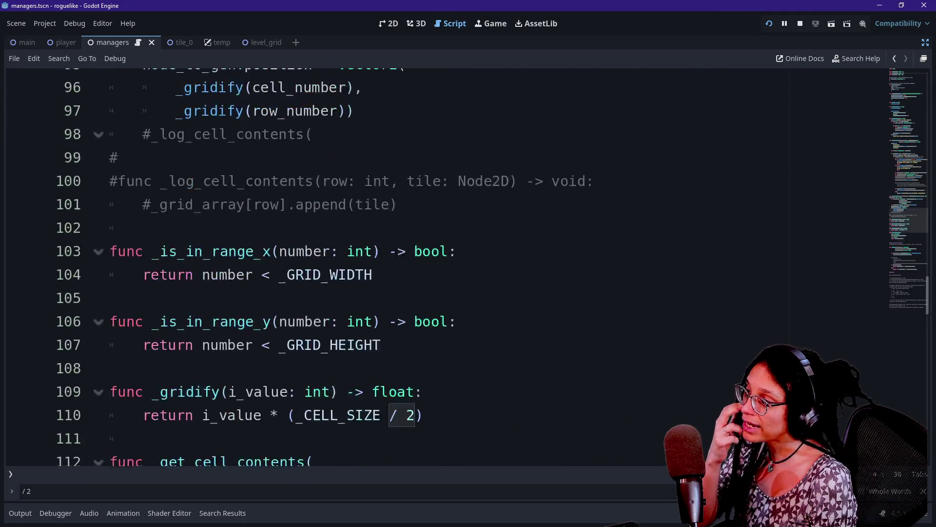
scroll(439, 268, "up", 8)
scroll(439, 268, "up", 3)
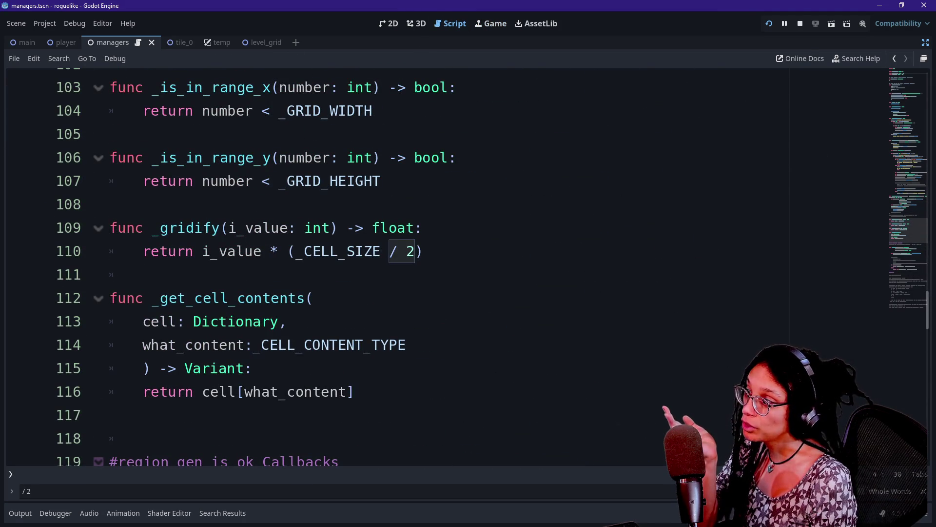
left_click(415, 251)
key("BackSpace")
key("BackSpace")
key("BackSpace")
left_click(770, 25)
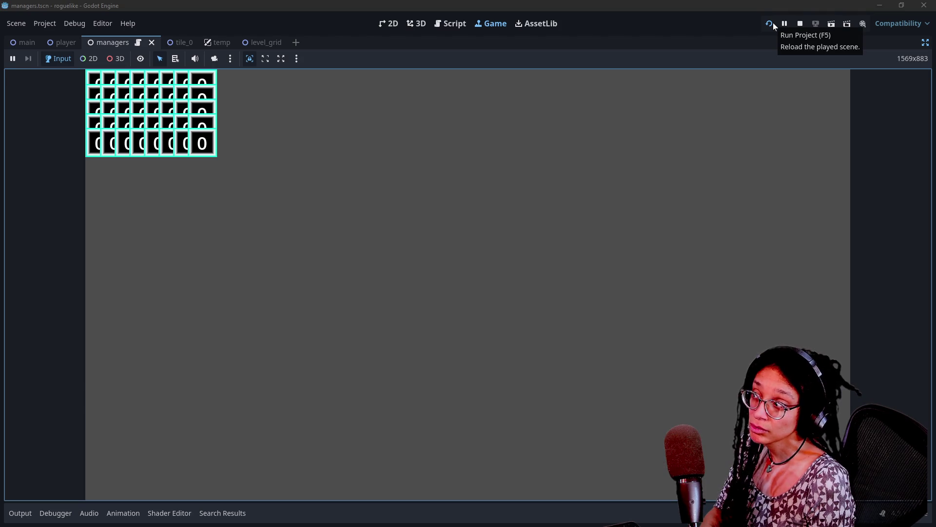
Make _gridify return i_value * (_CELL_SIZE * 2) and run the project again.
left_click(451, 23)
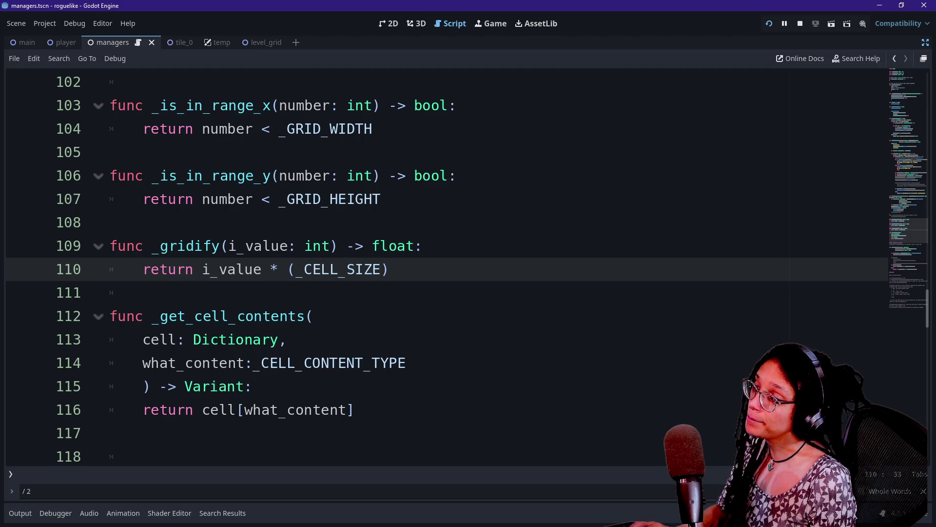
type("* 3")
key("BackSpace")
type("2")
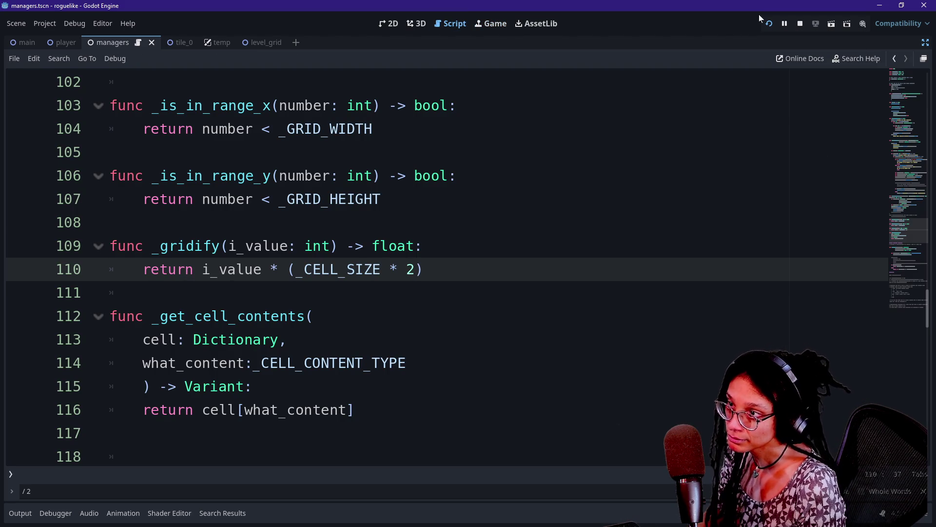
left_click(769, 23)
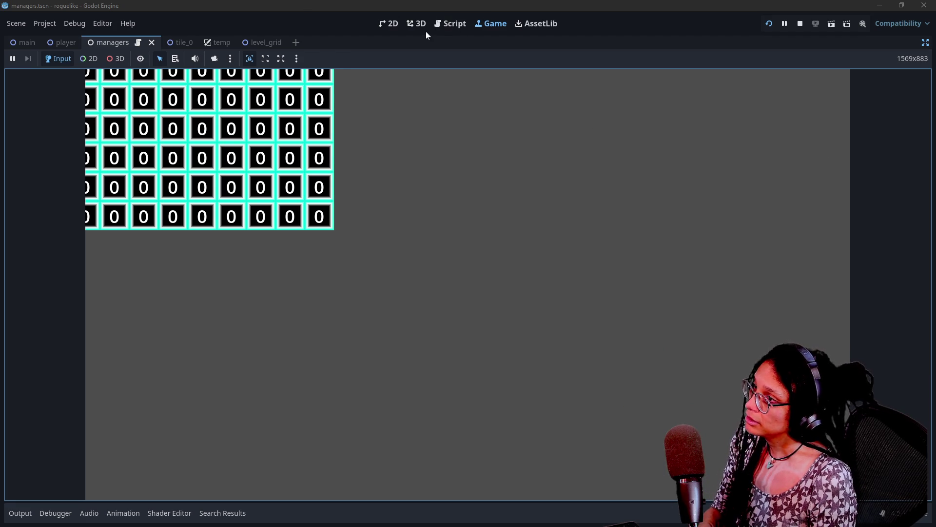
left_click(389, 23)
left_click(450, 24)
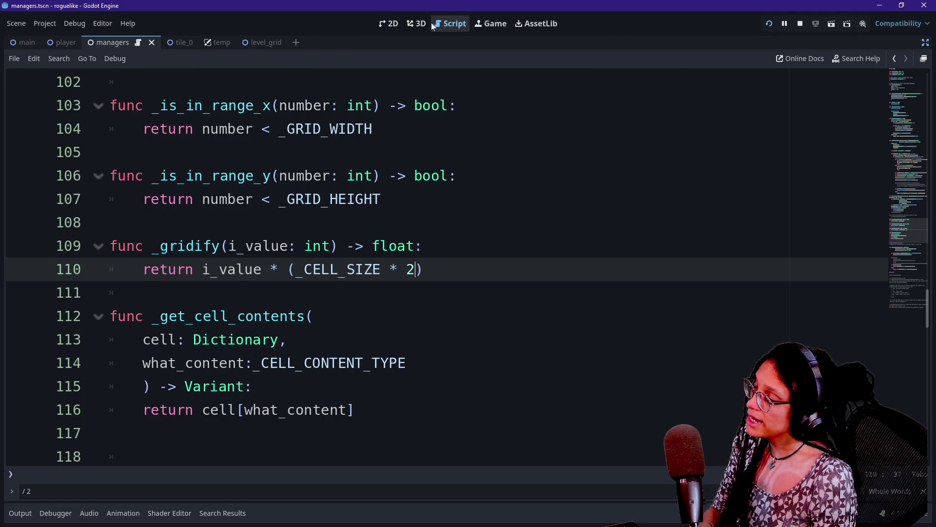
left_click(389, 23)
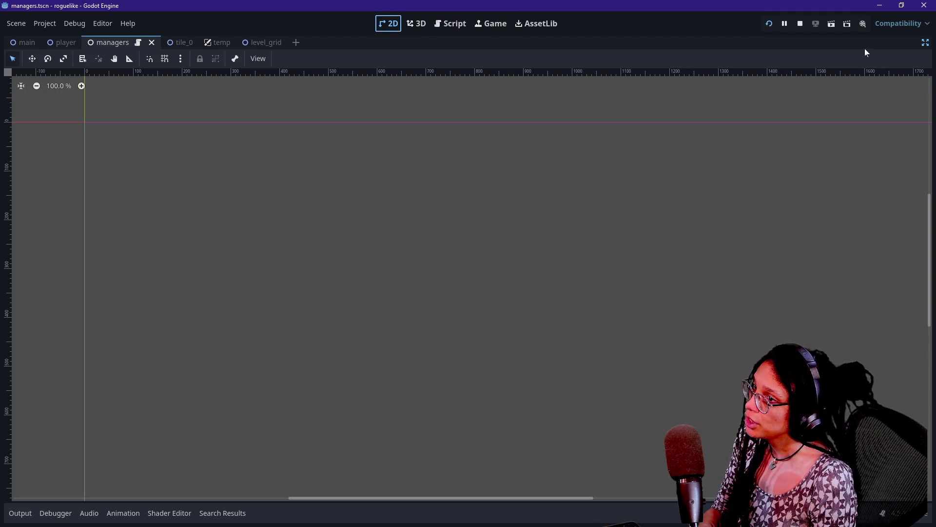
Restore the Scene, FileSystem and Inspector docks, then look over the main and managers scenes.
left_click(925, 43)
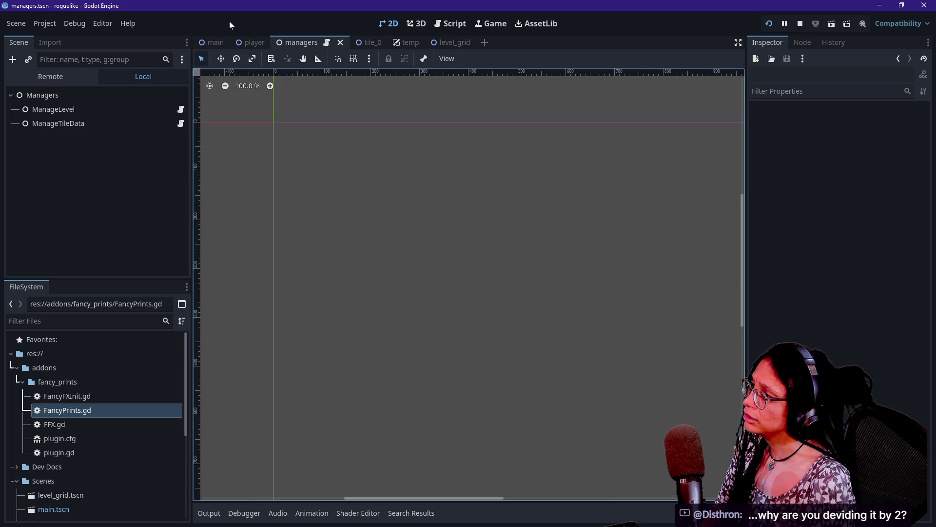
left_click(210, 42)
left_click(112, 95)
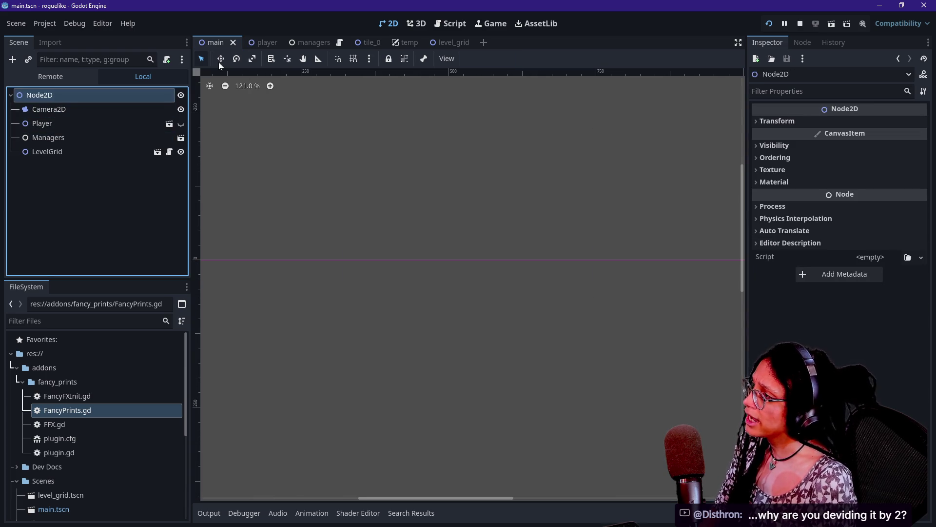
left_click(287, 44)
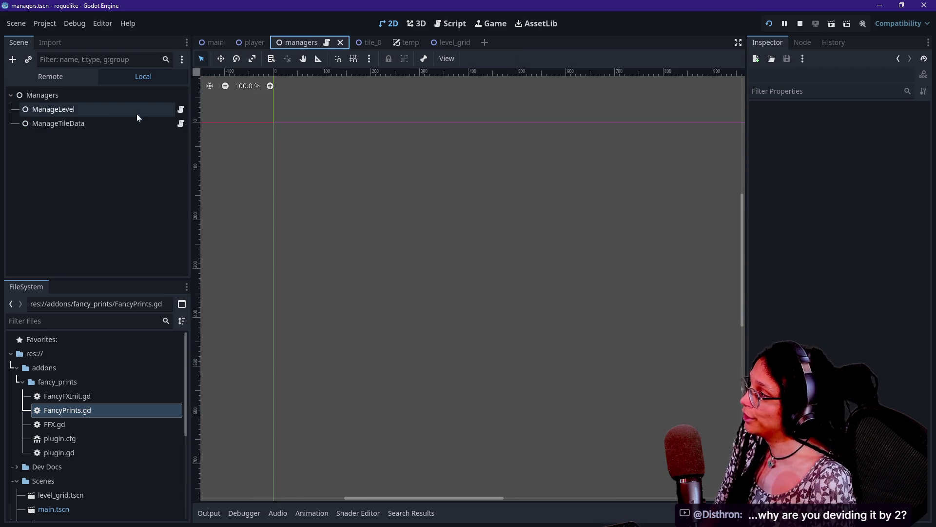
left_click(50, 231)
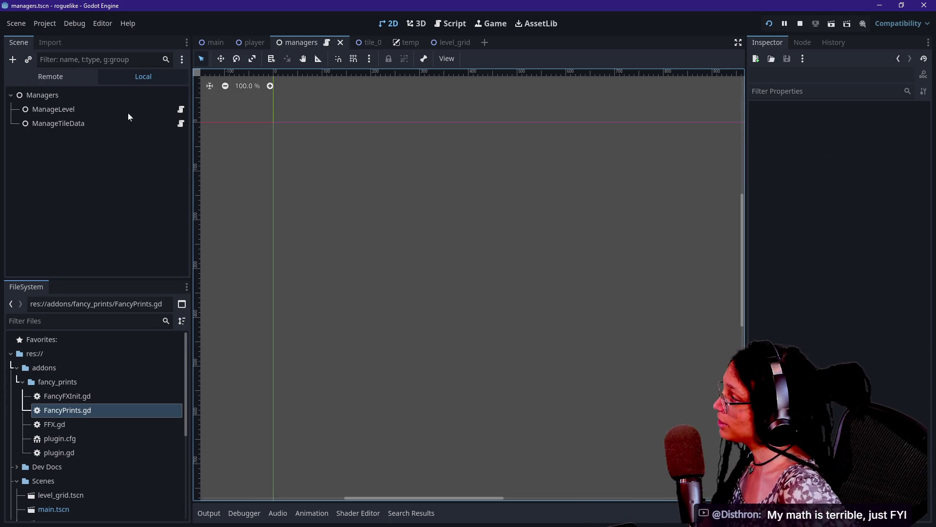
Select LevelGrid in the main scene and start, then cancel, adding a Node2D child.
left_click(206, 43)
left_click(72, 150)
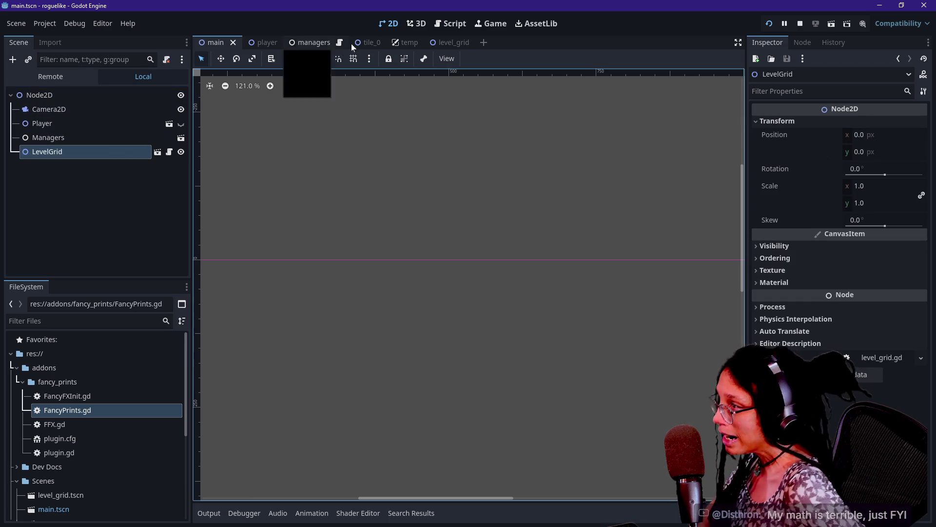
scroll(599, 216, "down", 5)
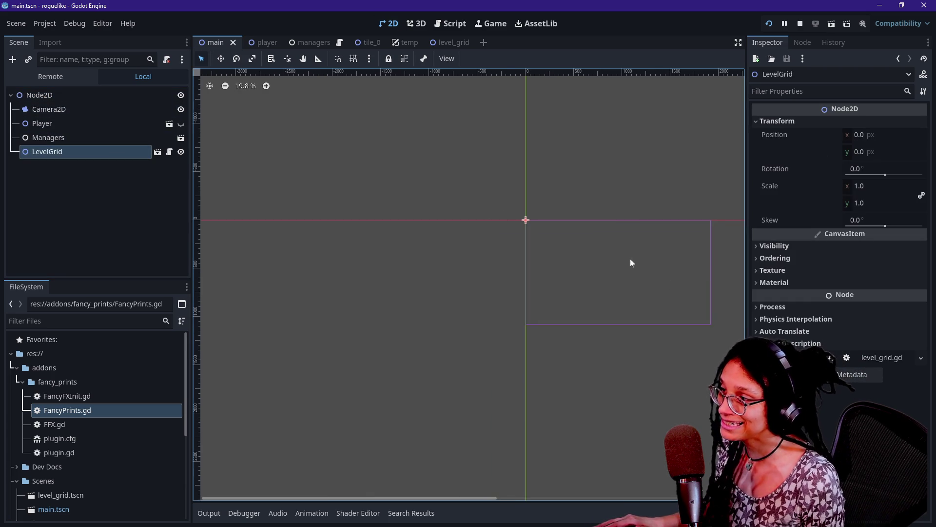
scroll(504, 213, "up", 3)
scroll(510, 335, "down", 3)
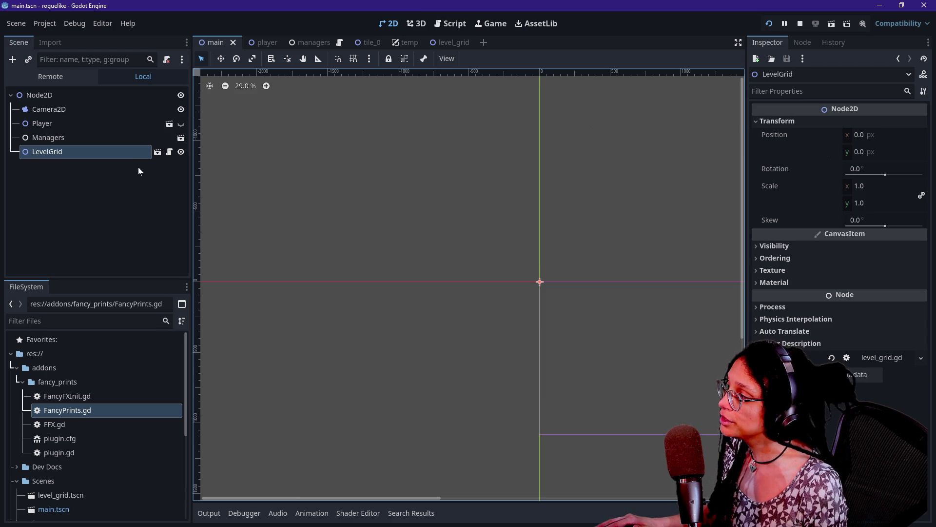
right_click(128, 152)
left_click(163, 118)
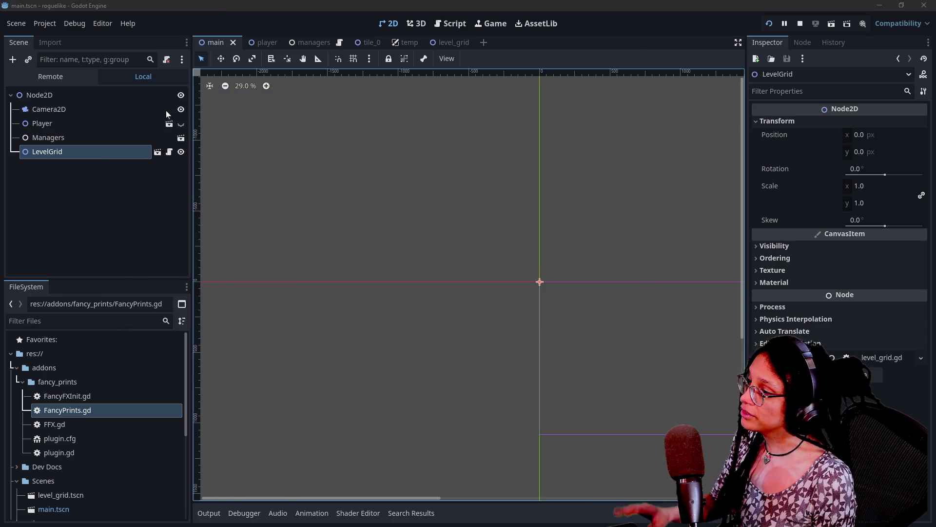
type("node2d")
key("Escape")
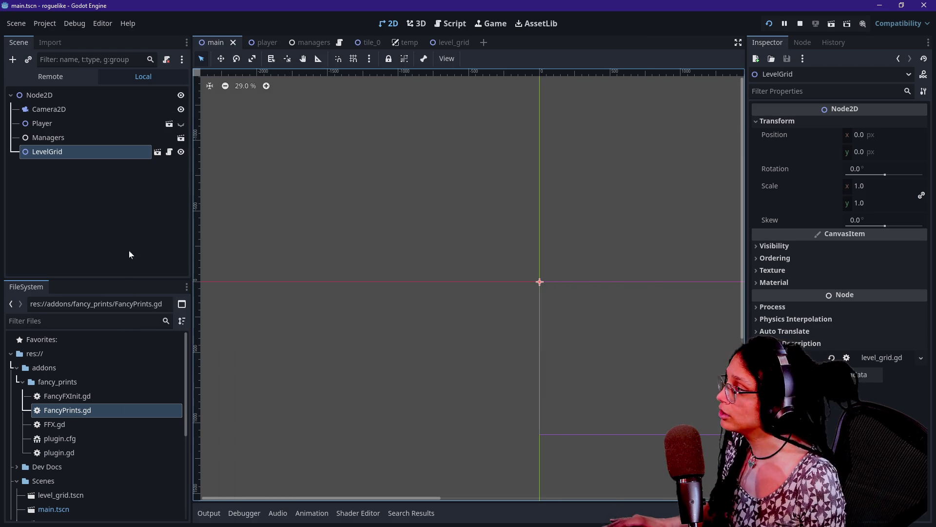
Drag tile_0.tscn from the FileSystem dock into the main scene tree.
scroll(83, 440, "down", 3)
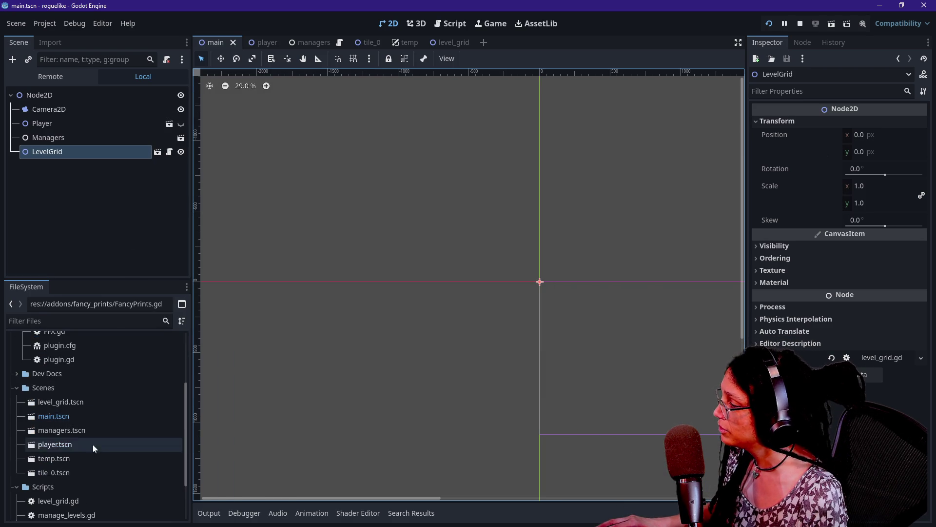
mouse_move(186, 401)
left_mouse_down()
mouse_move(183, 476)
mouse_move(178, 426)
left_mouse_up()
scroll(171, 376, "up", 5)
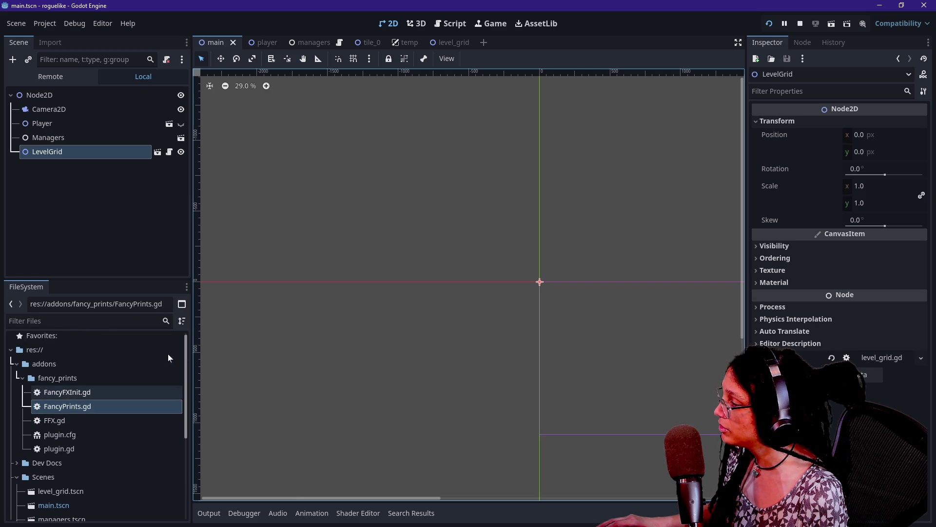
scroll(168, 359, "down", 3)
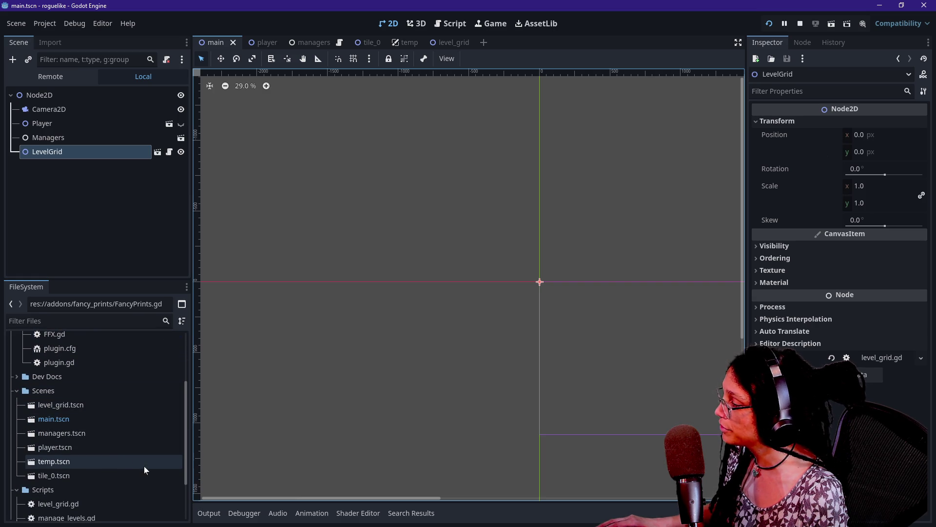
mouse_move(149, 475)
left_mouse_down()
mouse_move(104, 139)
mouse_move(110, 157)
left_mouse_up()
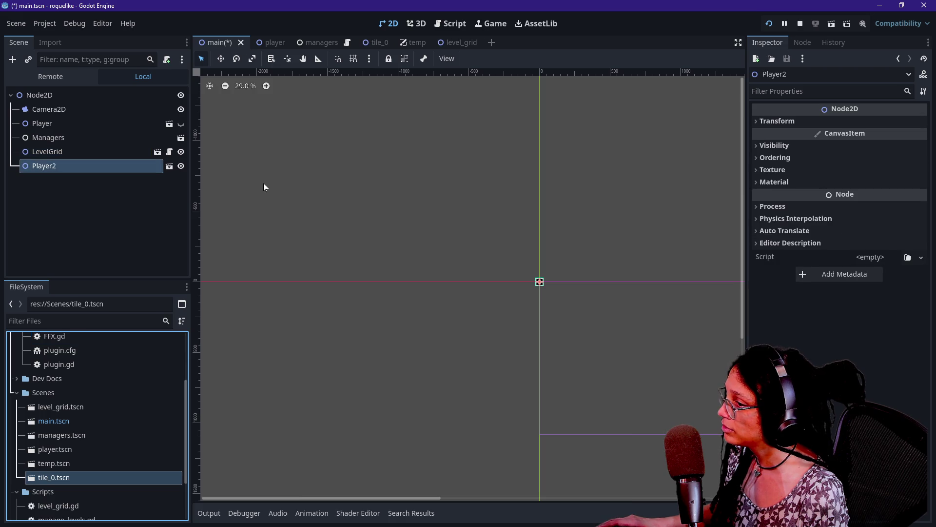
scroll(554, 264, "up", 8)
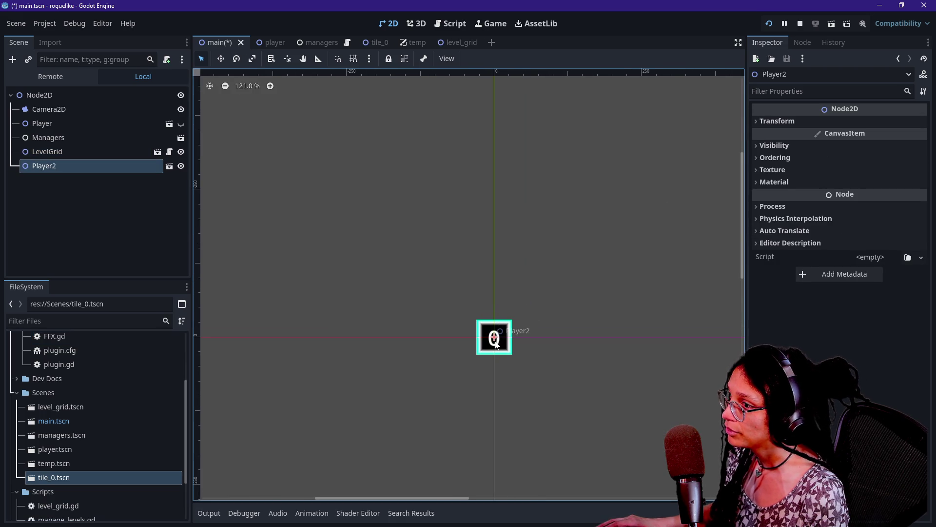
Compare _gridify's _CELL_SIZE term with Player2's transform and the level_grid scene.
left_click(437, 25)
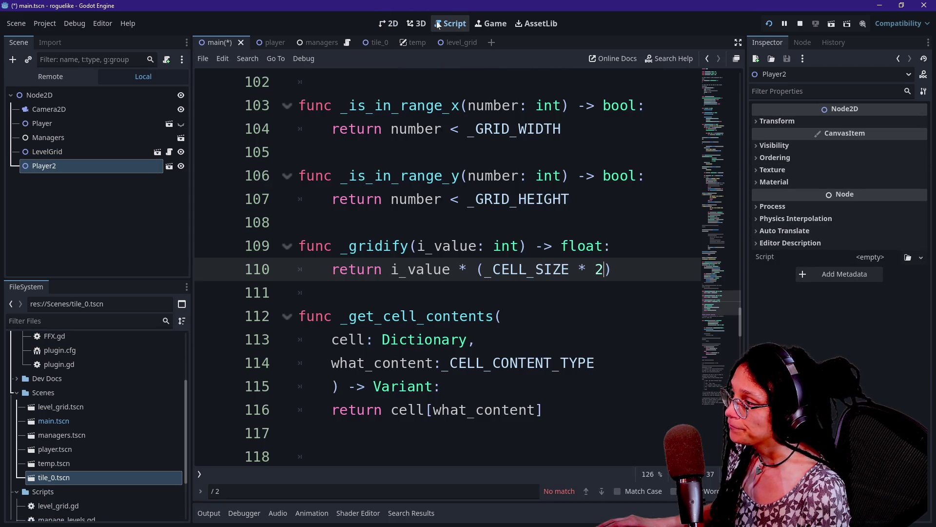
left_click_drag(492, 270, 588, 269)
left_click(587, 269)
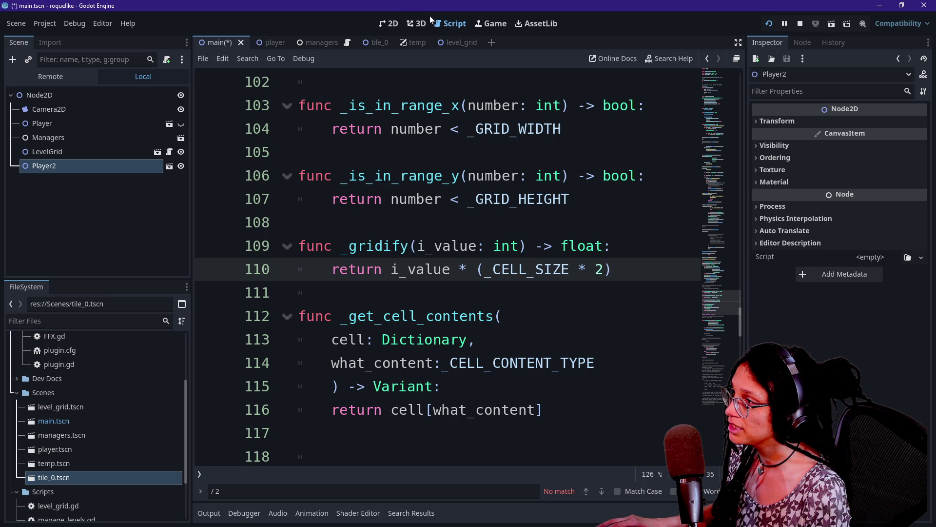
left_click(384, 25)
left_click(794, 123)
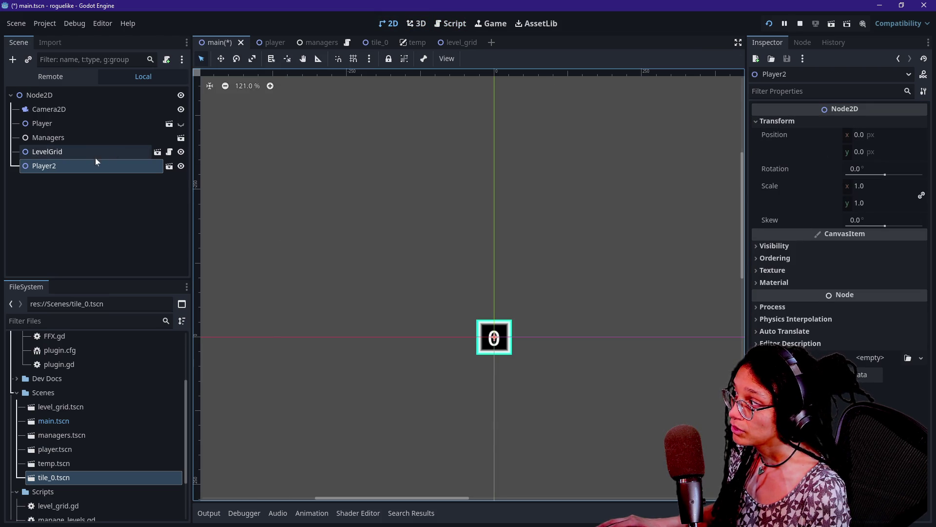
left_click(155, 152)
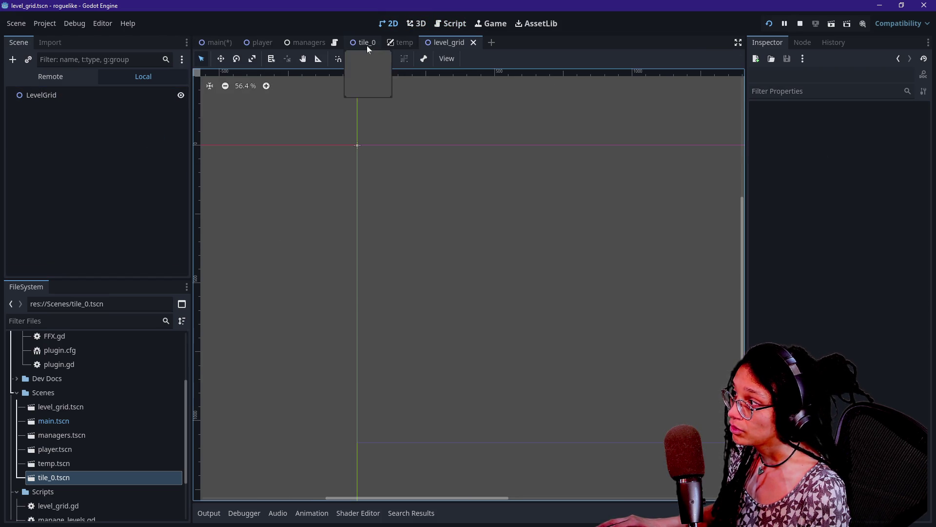
left_click(111, 75)
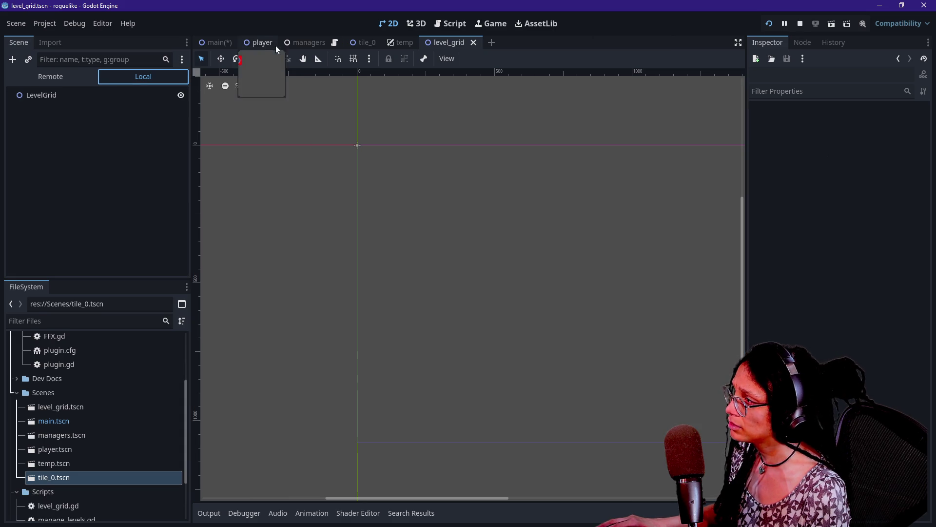
Check LevelGrid and the Player2 instance in the main scene, reopening level_grid.
left_click(209, 42)
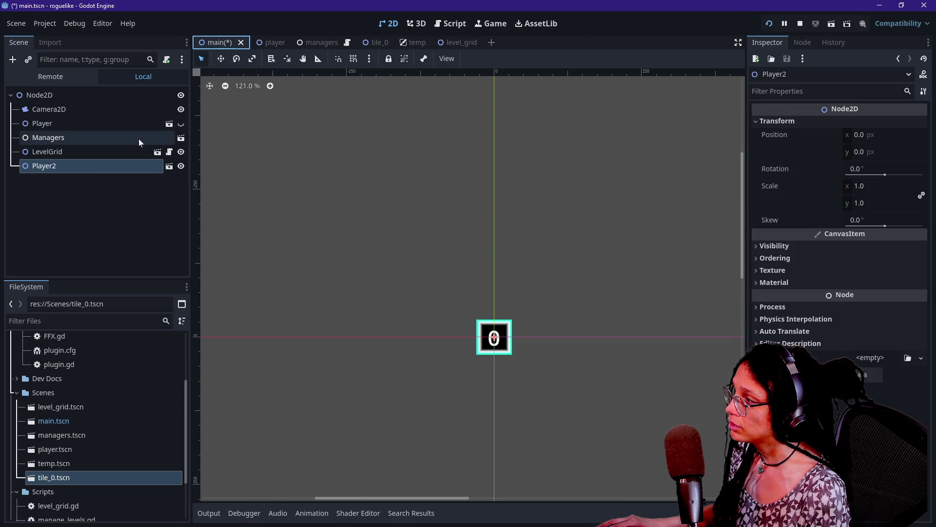
left_click(123, 161)
left_click(121, 154)
left_click(121, 166)
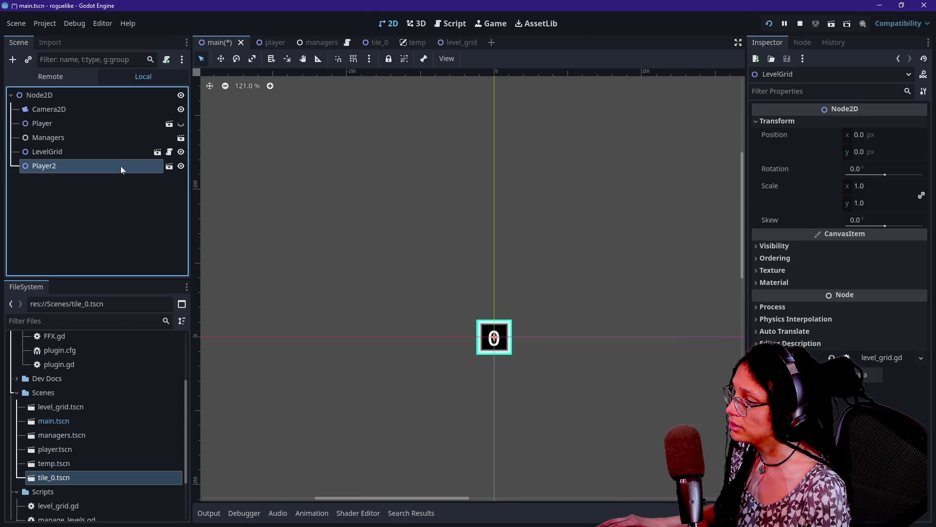
left_click(157, 152)
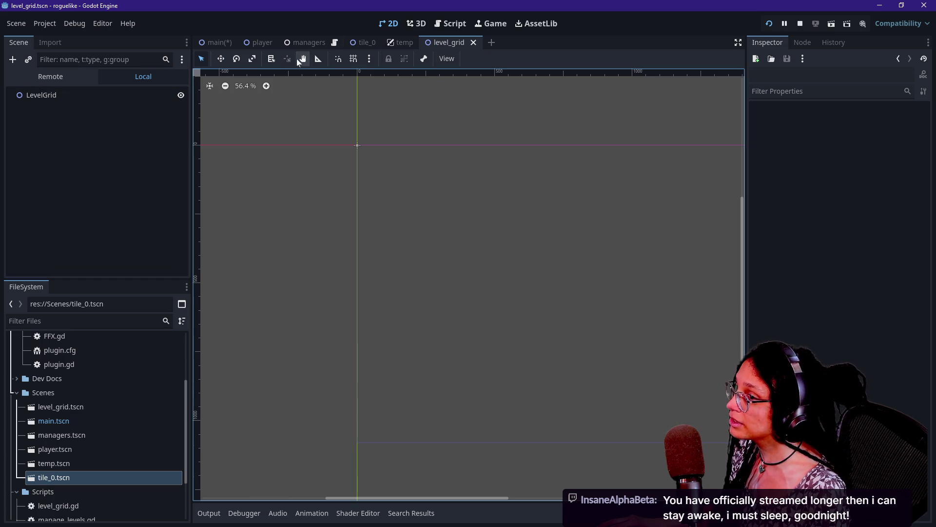
left_click(205, 45)
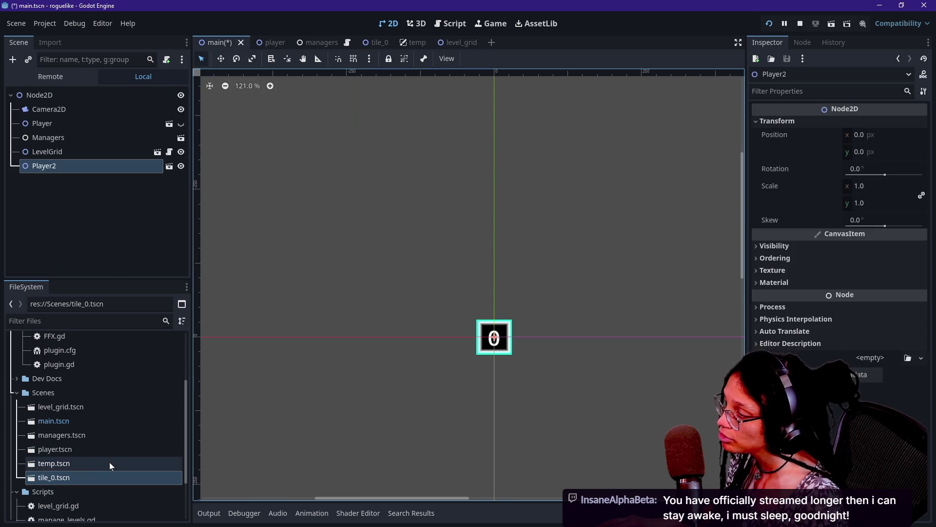
Step through the Managers, Player and LevelGrid nodes and undo the Player2 instance.
left_click(102, 138)
left_click(105, 119)
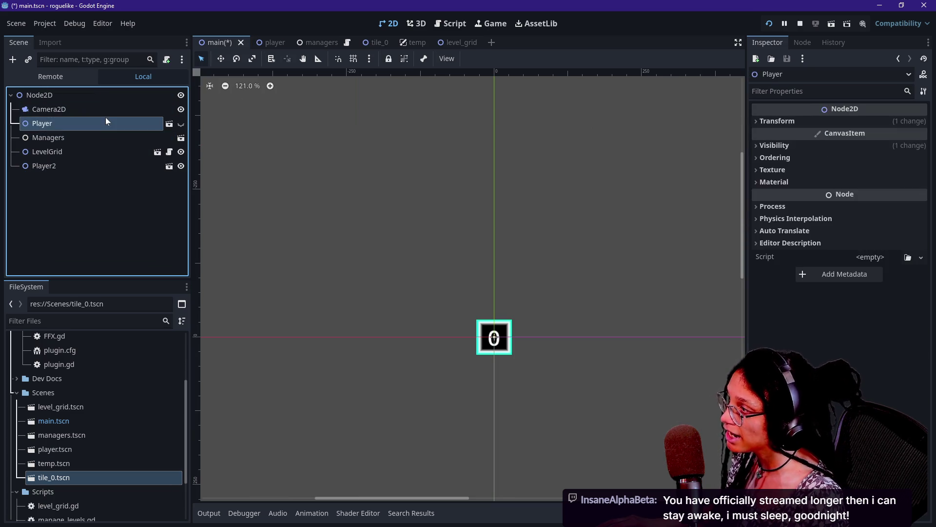
key("Down")
key("Down")
key("Down")
left_click(116, 178)
left_click(141, 154)
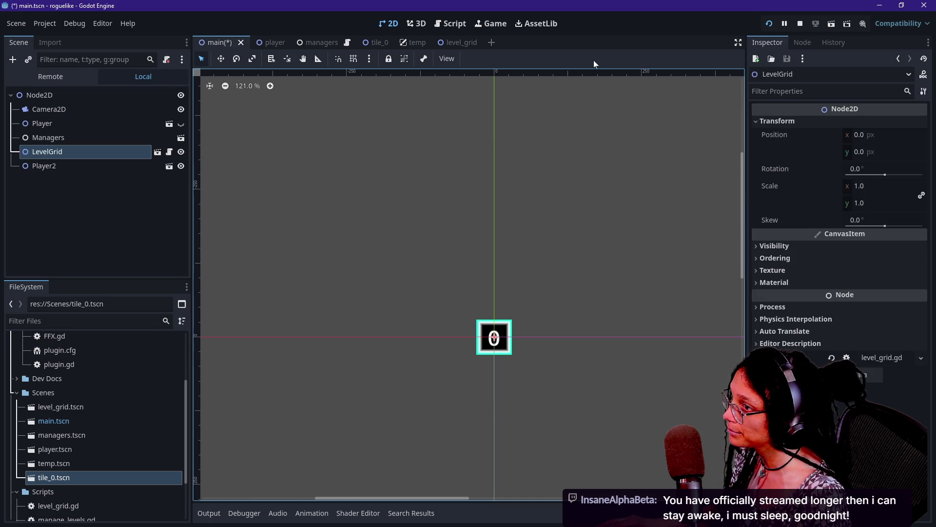
key("ctrl+z")
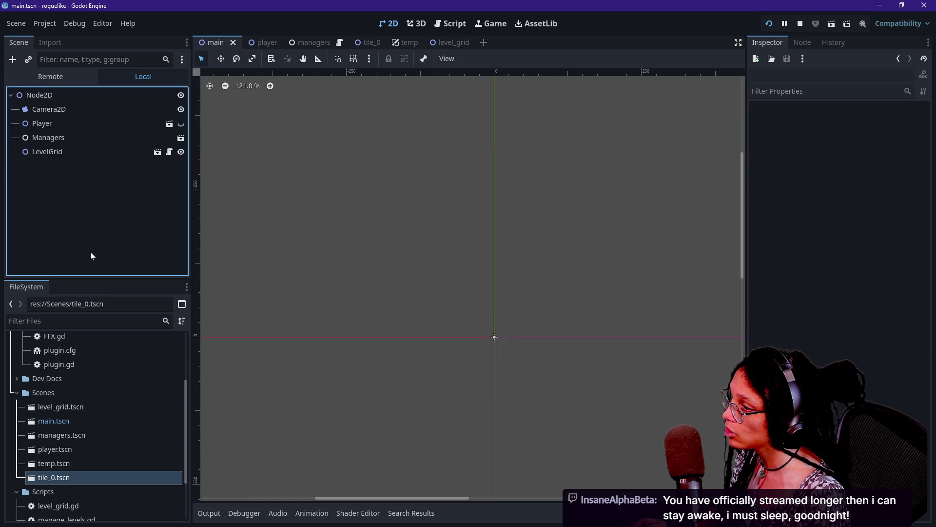
key("ctrl+shift+z")
key("ctrl+z")
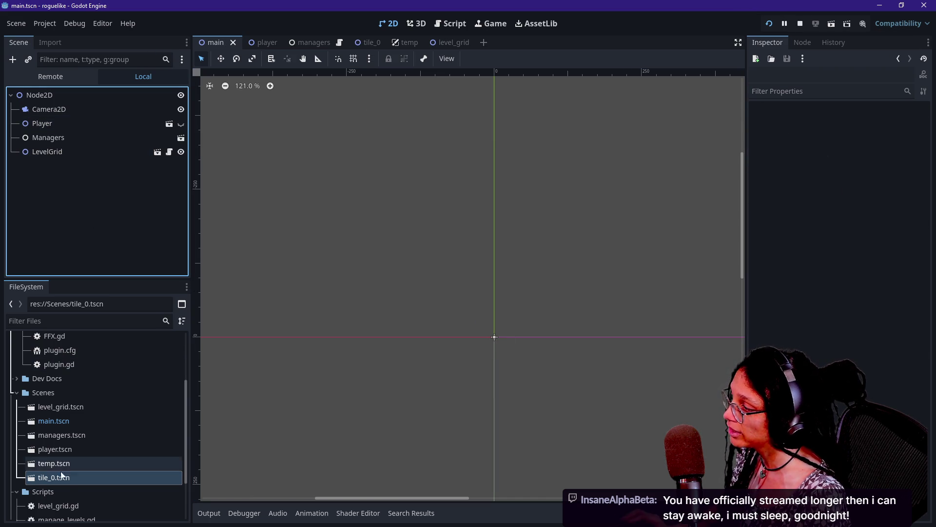
Instance tile_0 as a Player child of LevelGrid and check its transform.
left_click(63, 479)
mouse_move(63, 479)
left_mouse_down()
mouse_move(108, 365)
mouse_move(65, 220)
mouse_move(65, 154)
left_mouse_up()
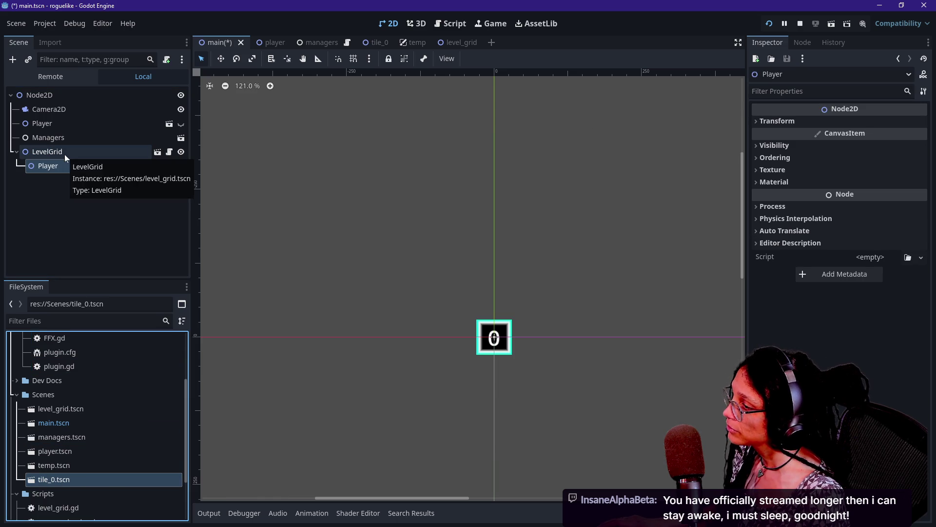
key("ctrl+z")
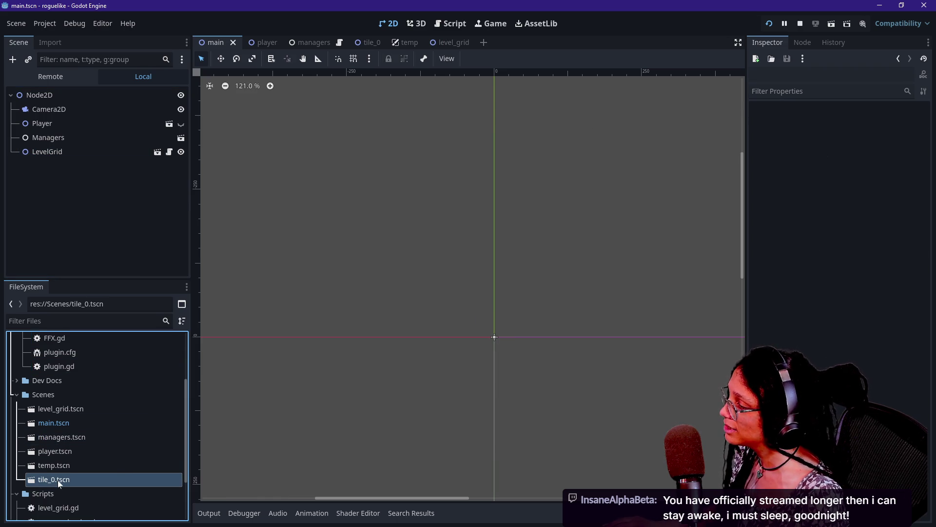
mouse_move(58, 480)
left_mouse_down()
mouse_move(38, 215)
mouse_move(69, 152)
left_mouse_up()
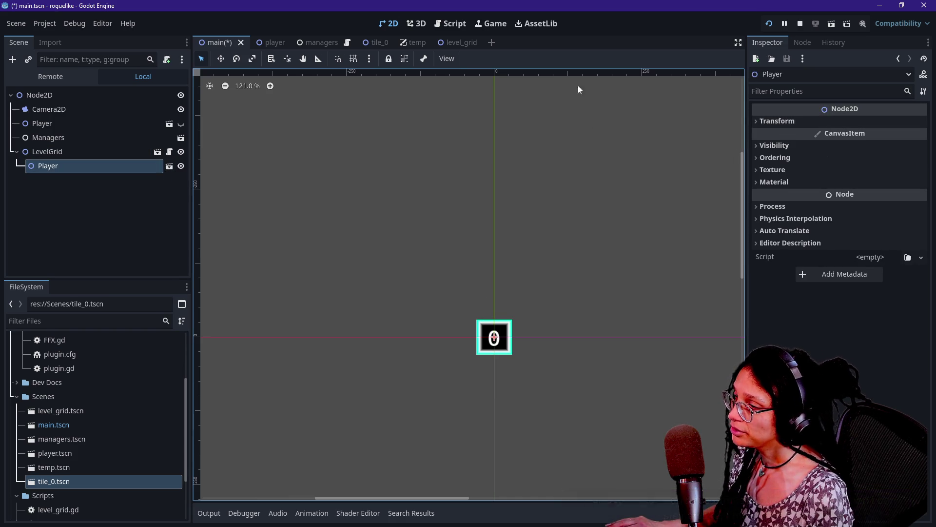
left_click(812, 122)
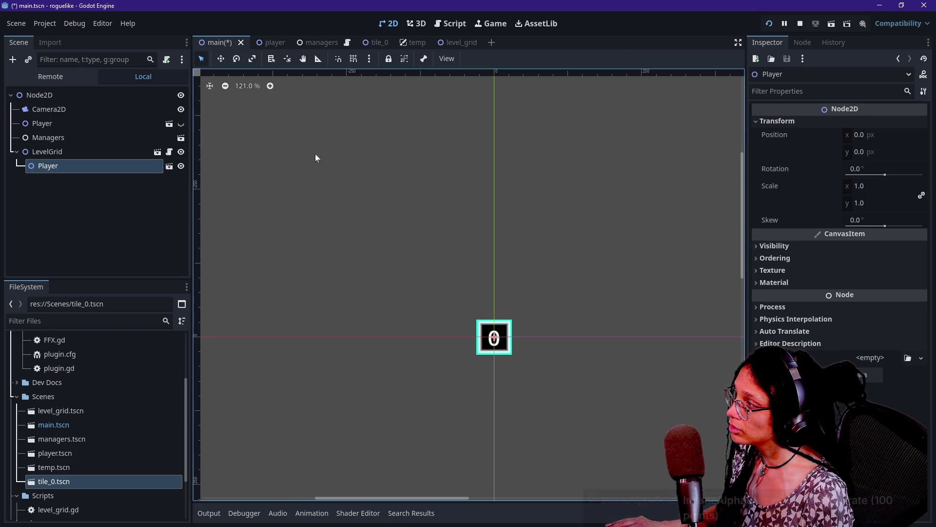
right_click(133, 169)
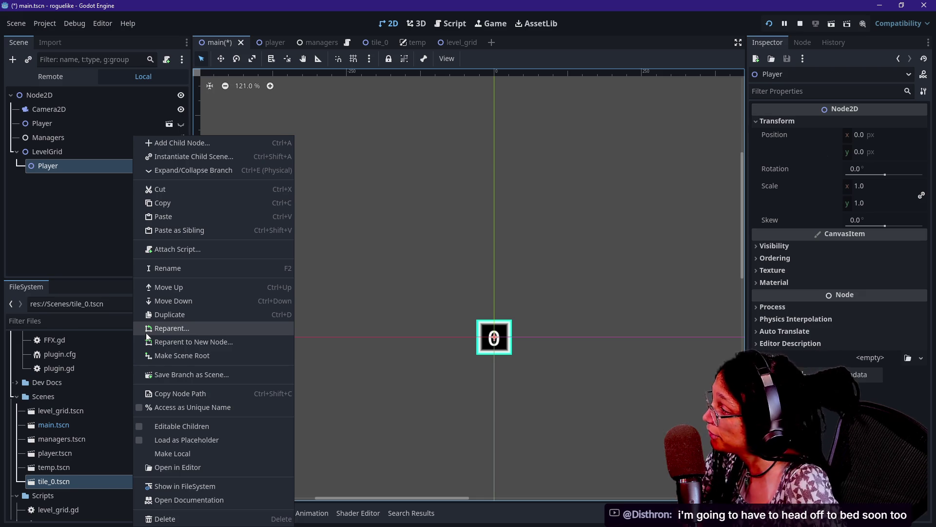
Browse the Managers and LevelGrid nodes, then open the context menu of the Player nested under LevelGrid.
left_click(65, 220)
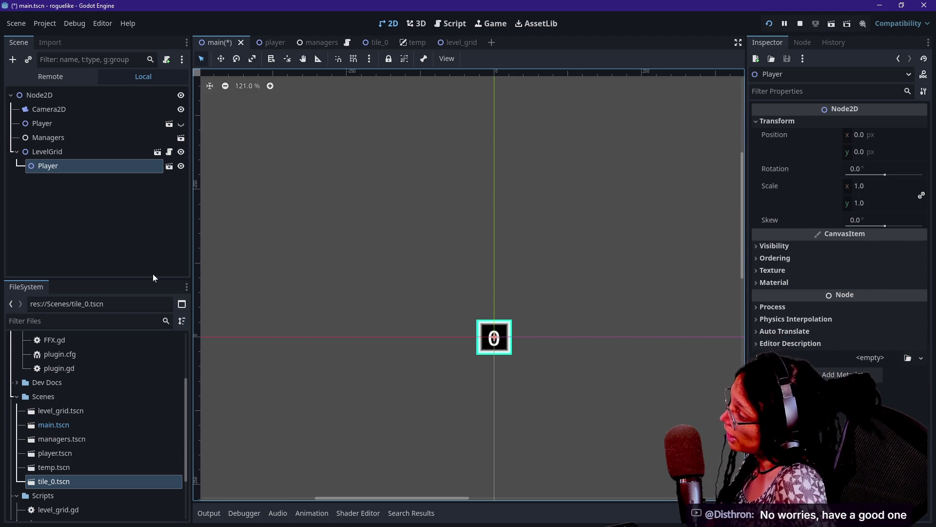
left_click(119, 235)
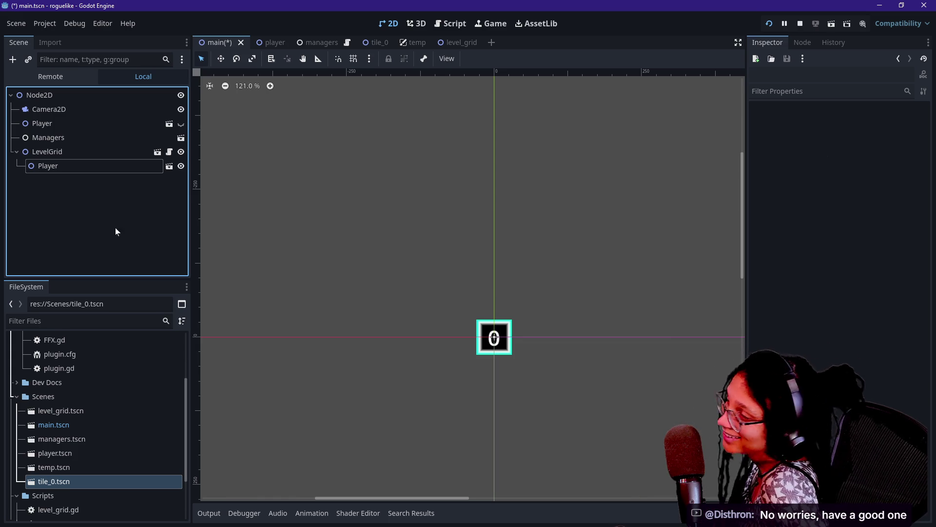
left_click(88, 165)
left_click(90, 137)
left_click(88, 151)
left_click(89, 165)
left_click(92, 152)
left_click(93, 152)
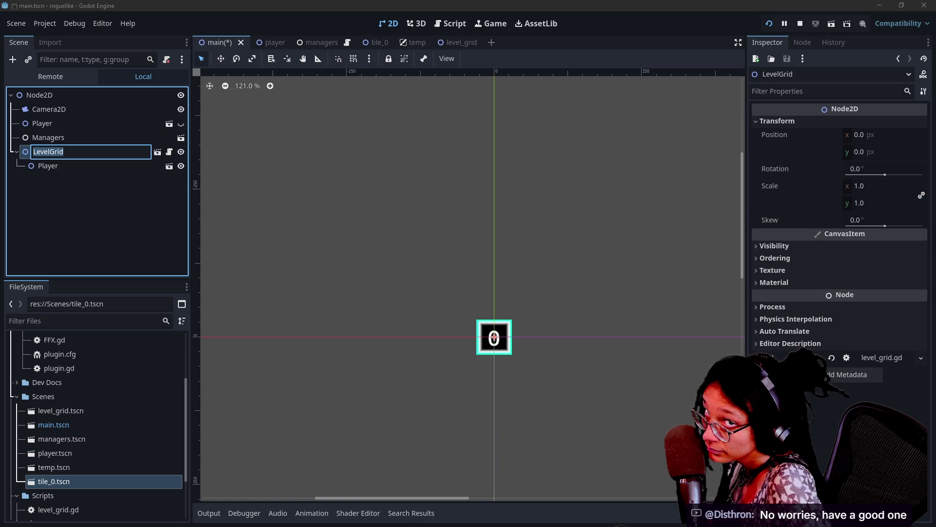
left_click(91, 165)
left_click(91, 165)
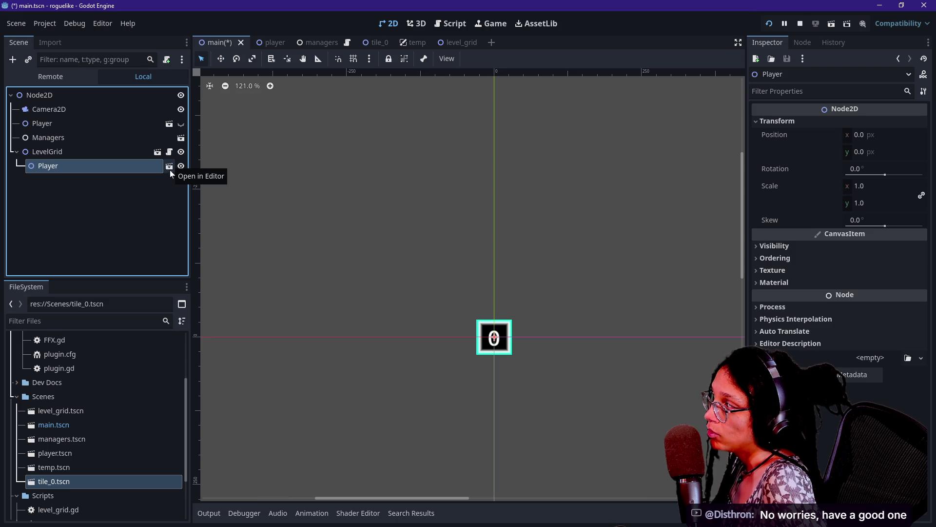
right_click(158, 171)
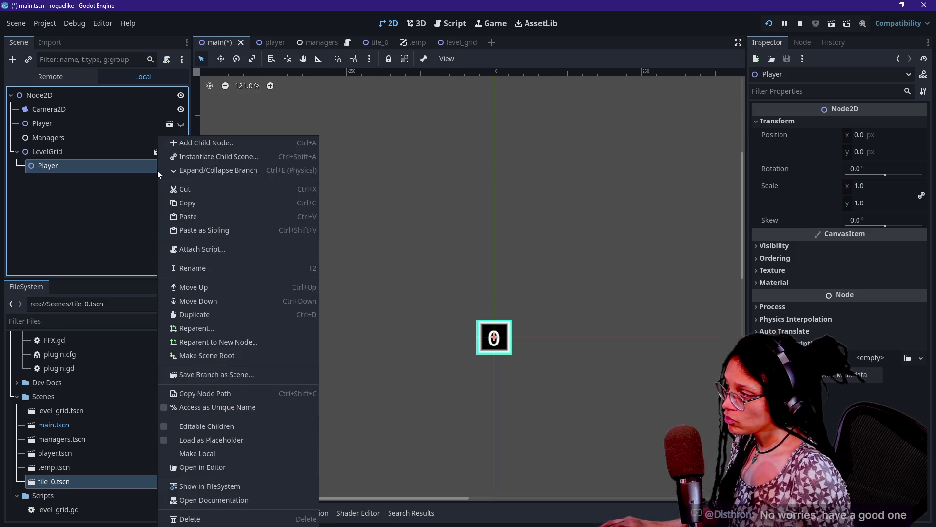
Enable Editable Children on the nested Player and expand its Sprite2D gradient texture settings.
left_click(233, 451)
left_click(57, 180)
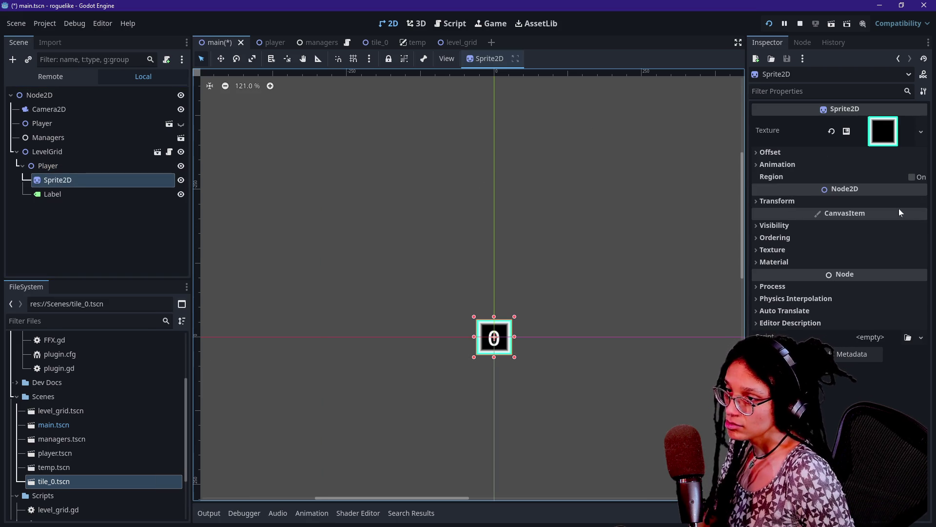
left_click(892, 141)
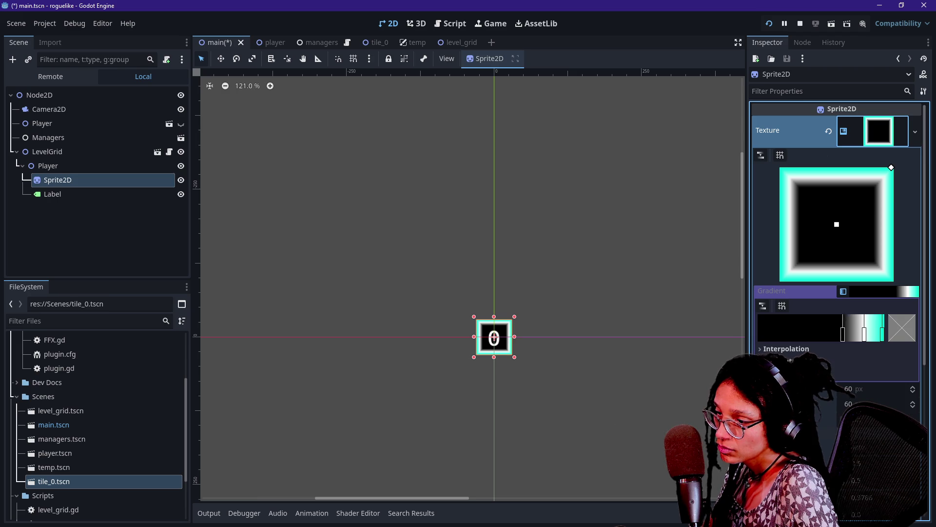
scroll(837, 244, "down", 3)
mouse_move(848, 285)
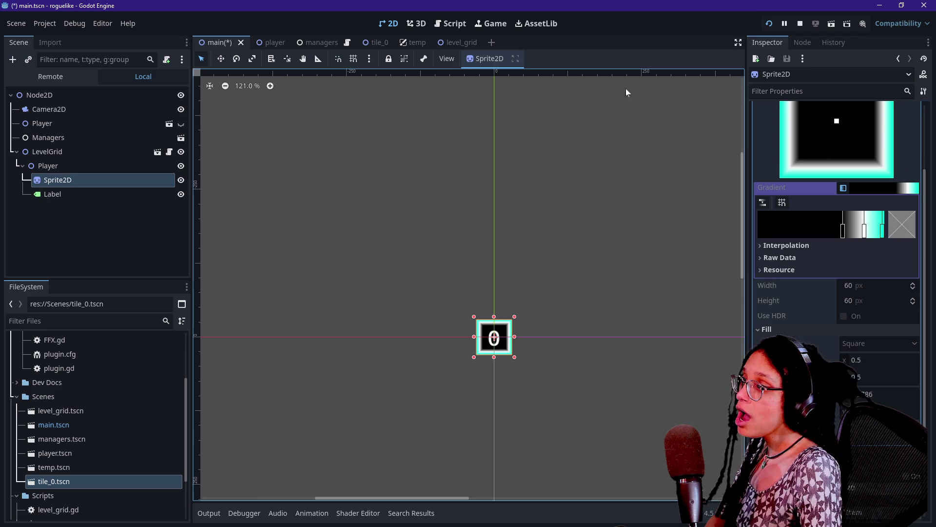
Review the grid size constants in the level_grid script and LevelGrid's properties.
left_click(457, 24)
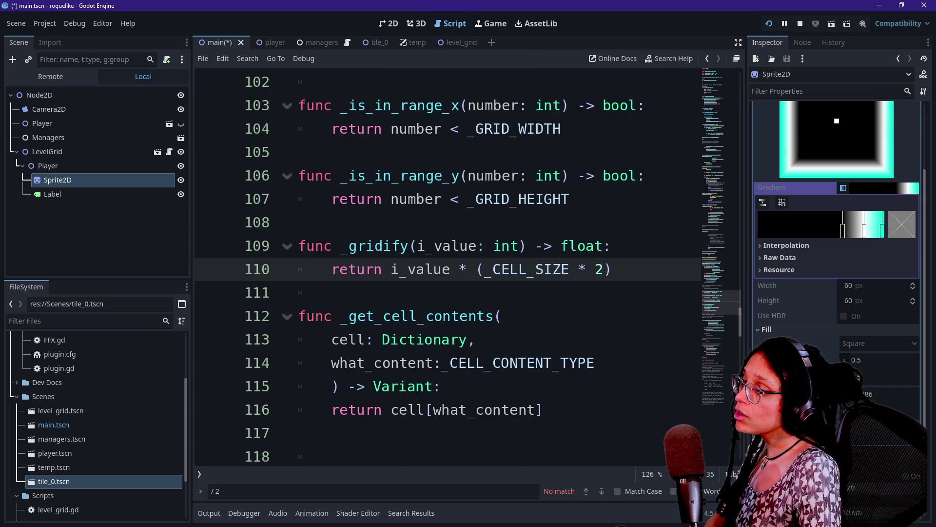
scroll(448, 268, "up", 20)
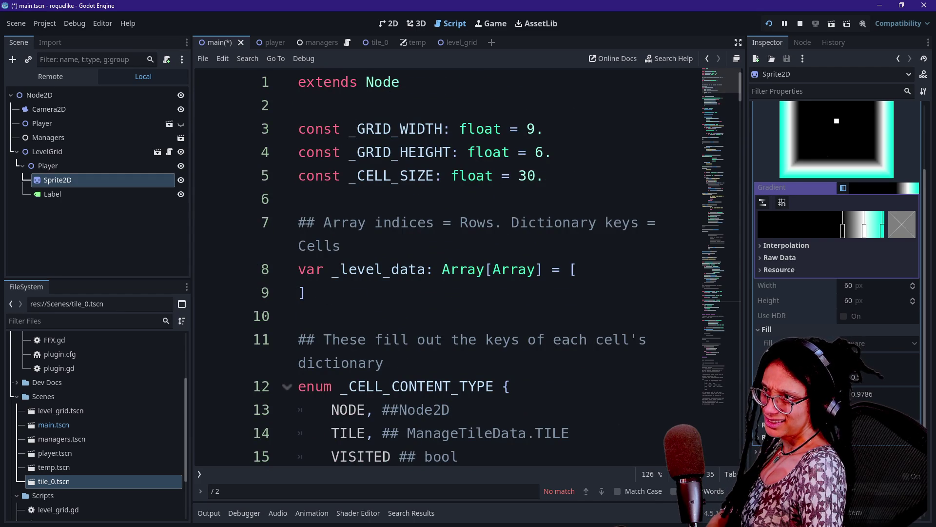
left_click(883, 291)
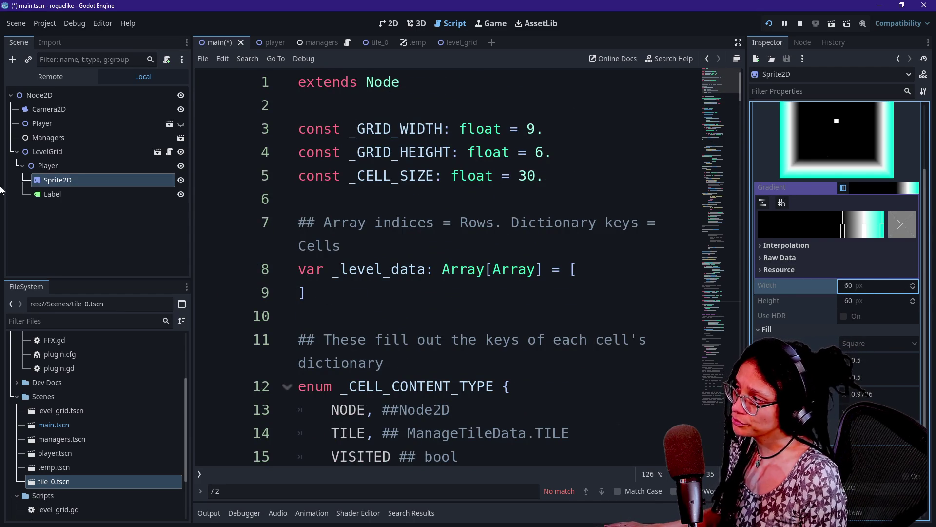
left_click(158, 151)
mouse_move(503, 153)
left_mouse_down()
mouse_move(512, 151)
mouse_move(210, 195)
left_mouse_up()
left_click(152, 112)
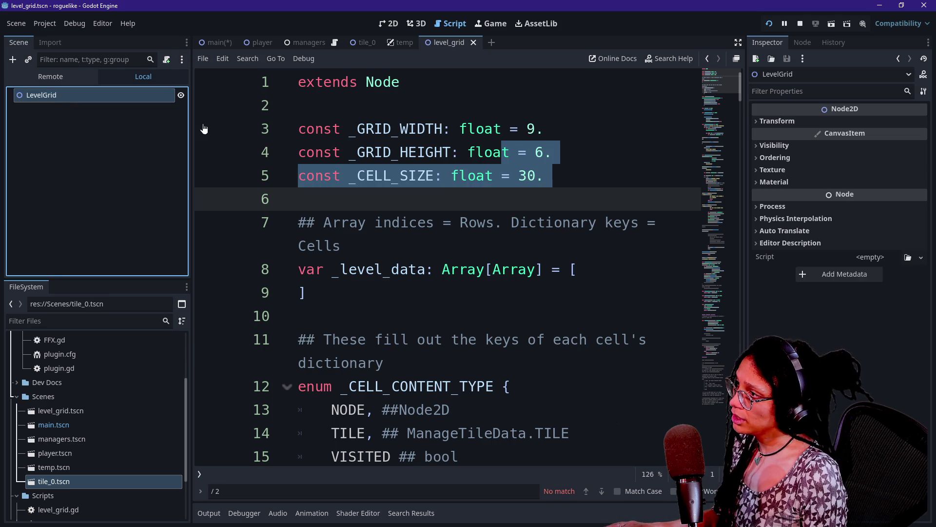
In tile_0.tscn, set the GradientTexture2D width and height to 30 and save.
left_click(364, 43)
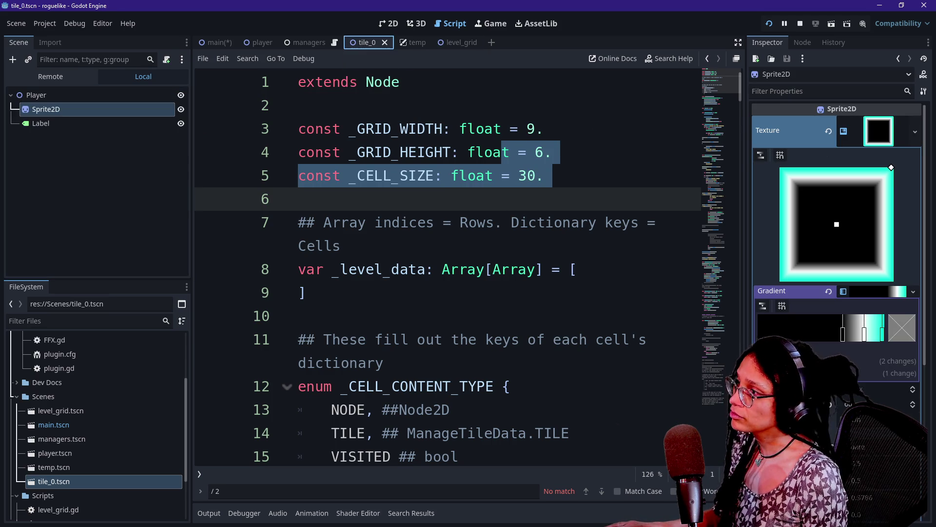
left_click(873, 389)
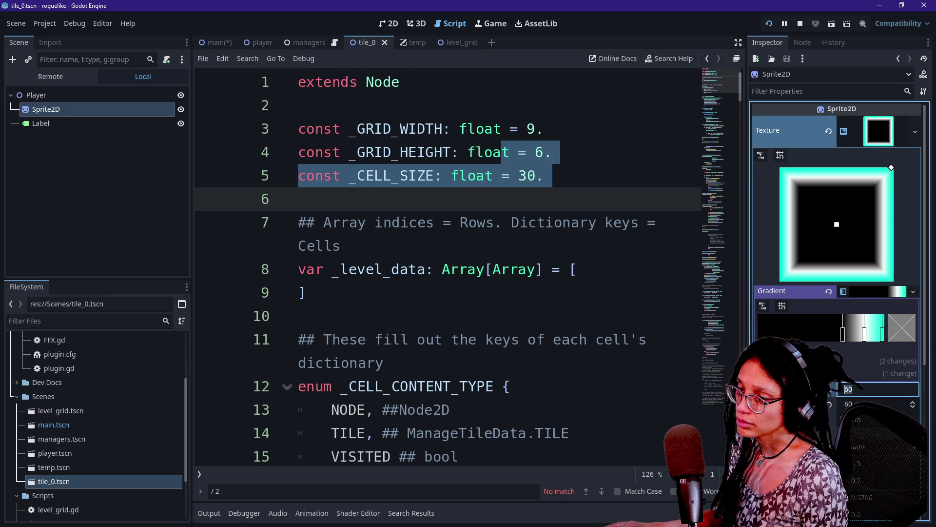
type("30")
key("Tab")
type("30")
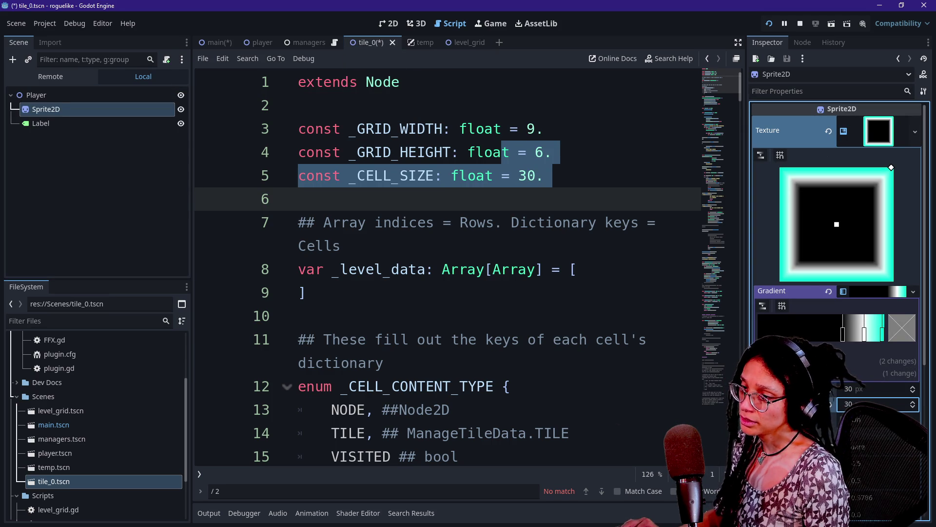
key("shift+Up")
key("shift+Up")
key("shift+Up")
key("ctrl+s")
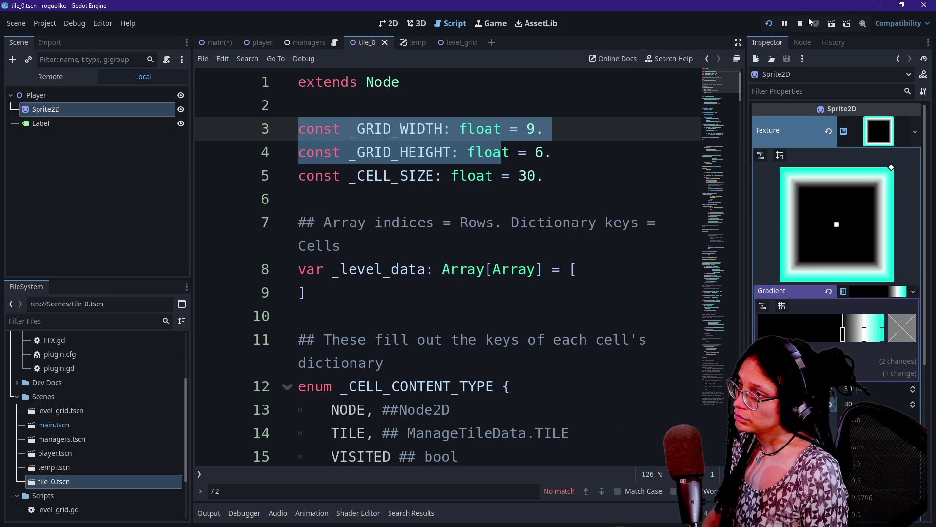
Back in the main scene, check the nested Player's Sprite2D child.
left_click(209, 43)
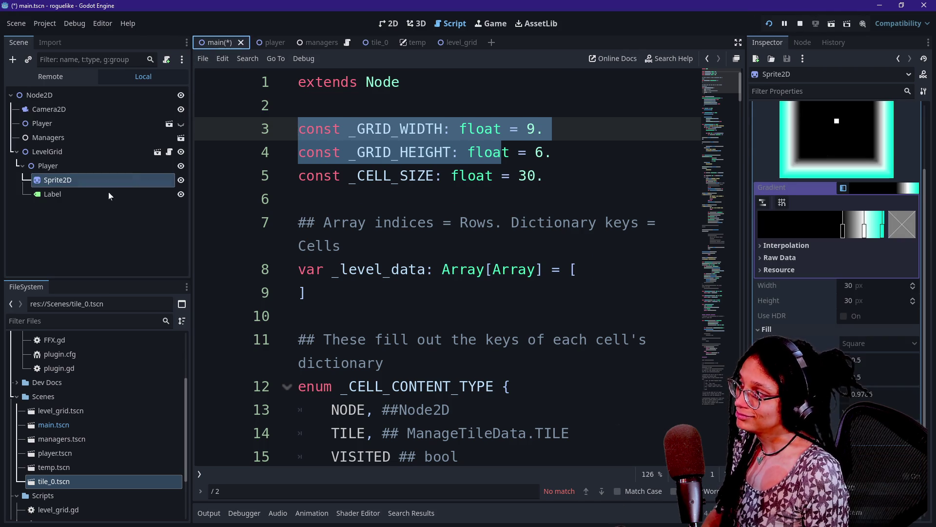
left_click(84, 165)
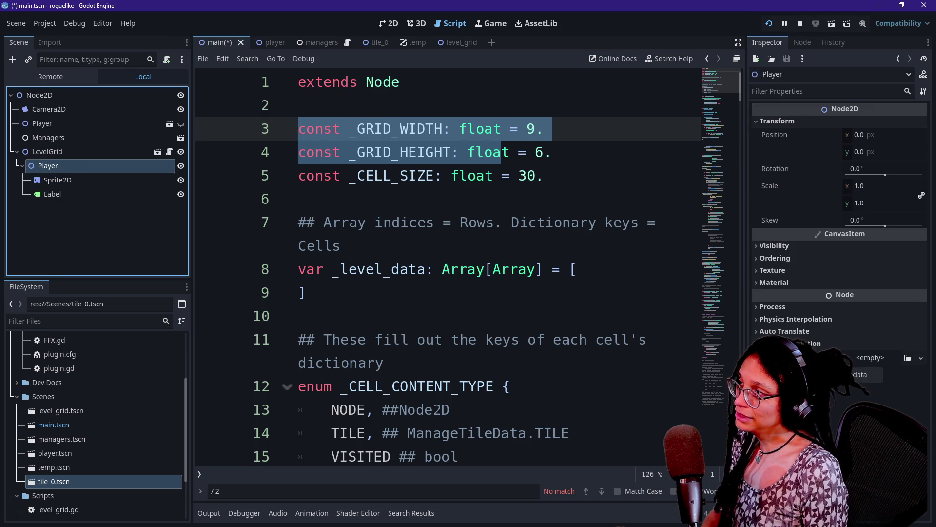
left_click(95, 183)
Delete the Player instance from under LevelGrid.
left_click(111, 167)
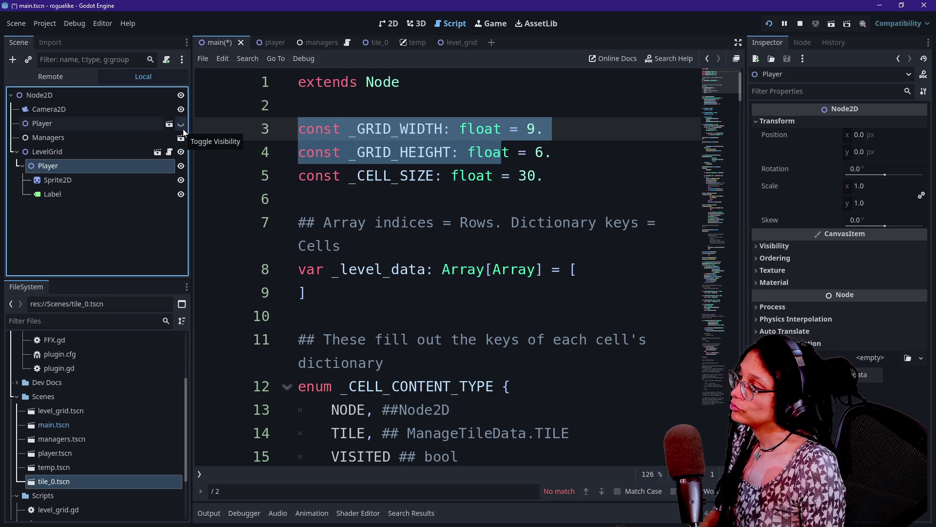
key("Delete")
key("Return")
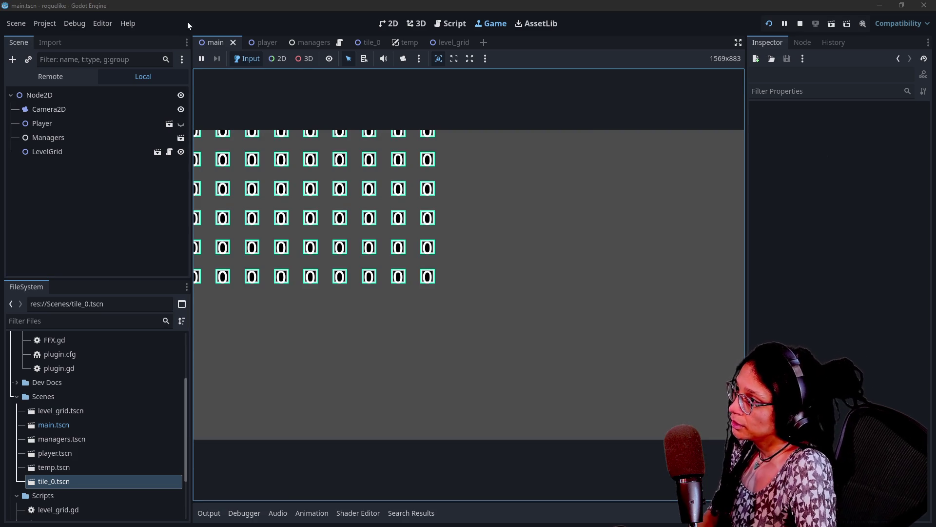
Find '* 2' in level_grid.gd, remove it from _gridify, and run the game.
left_click(450, 23)
scroll(488, 278, "down", 15)
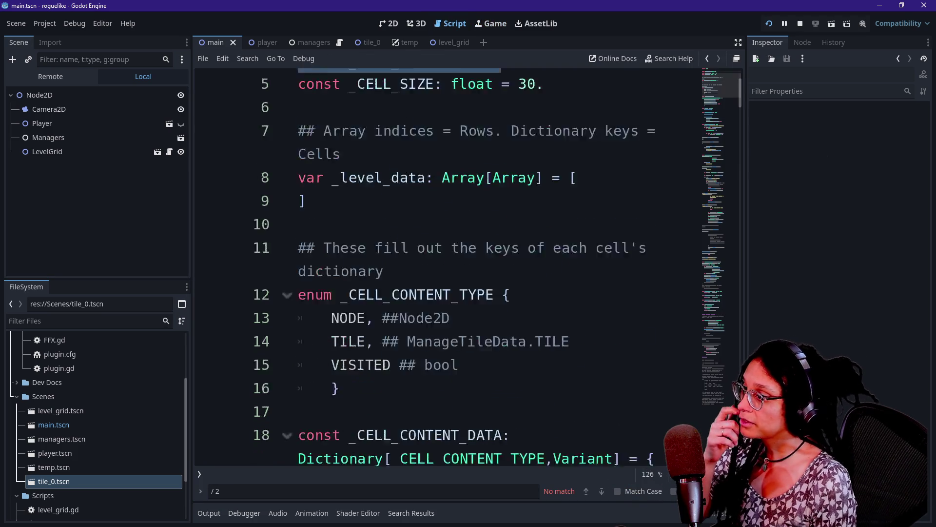
scroll(738, 311, "up", 3)
left_click(634, 270)
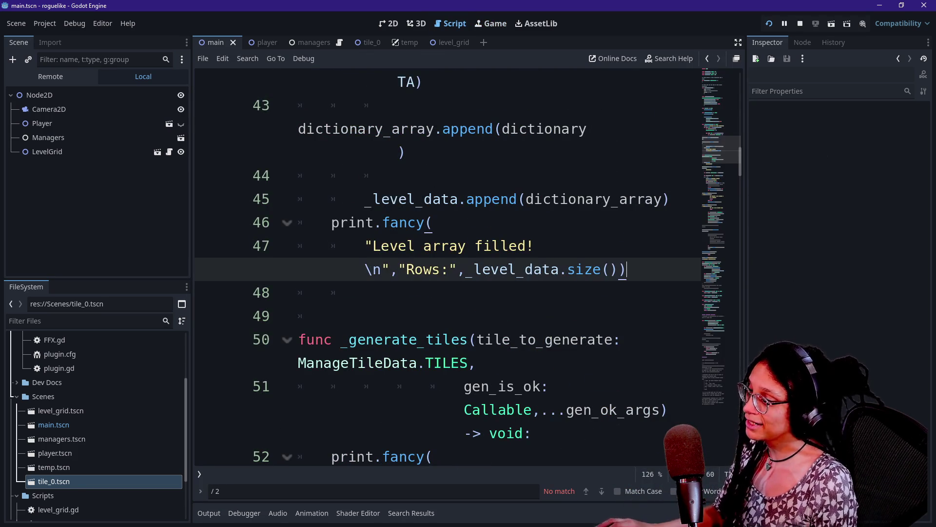
key("ctrl+f")
type("* 2")
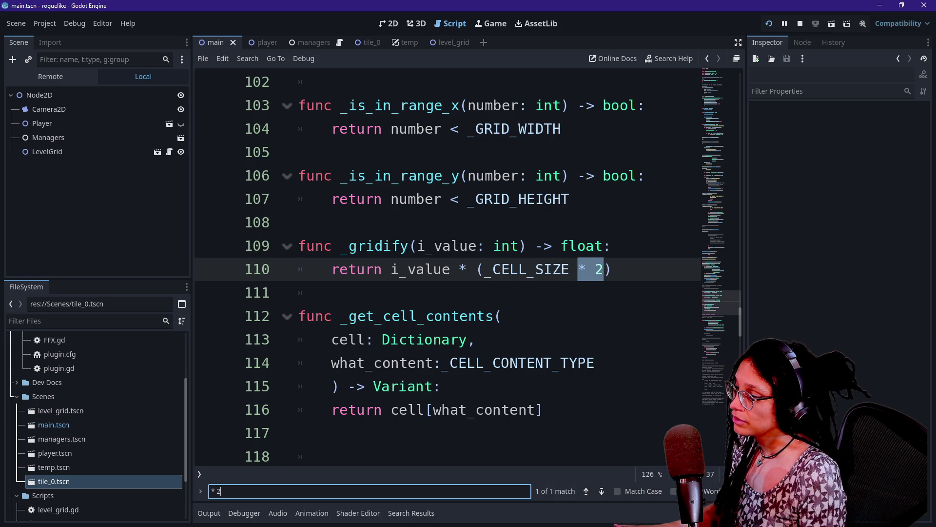
left_click(603, 269)
key("BackSpace")
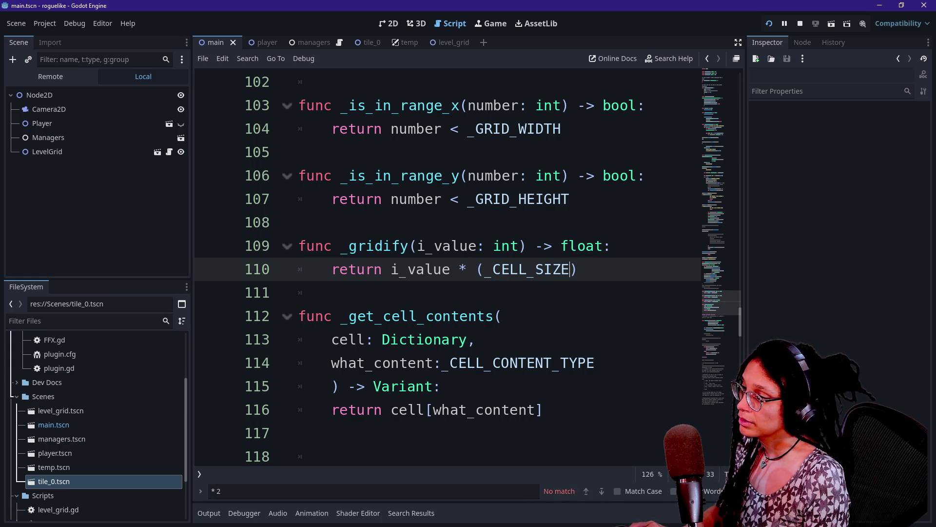
left_click(773, 22)
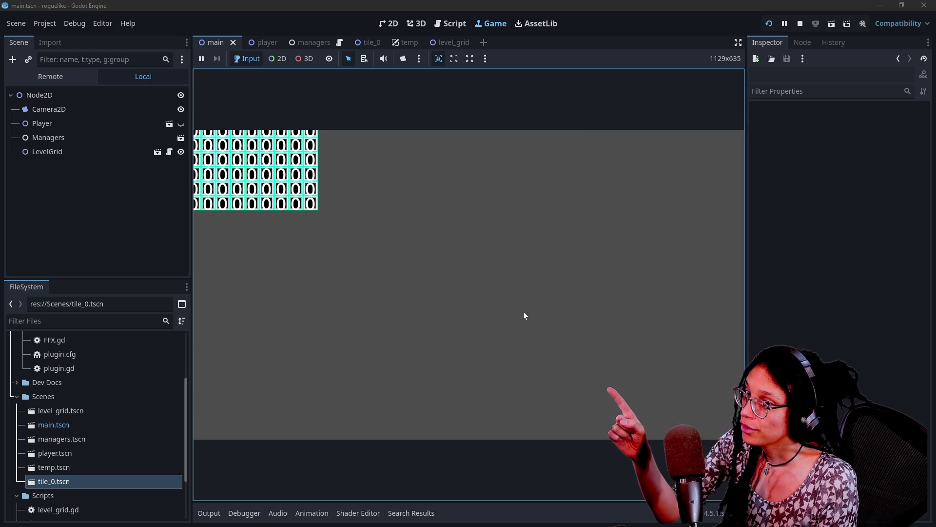
left_click(76, 152)
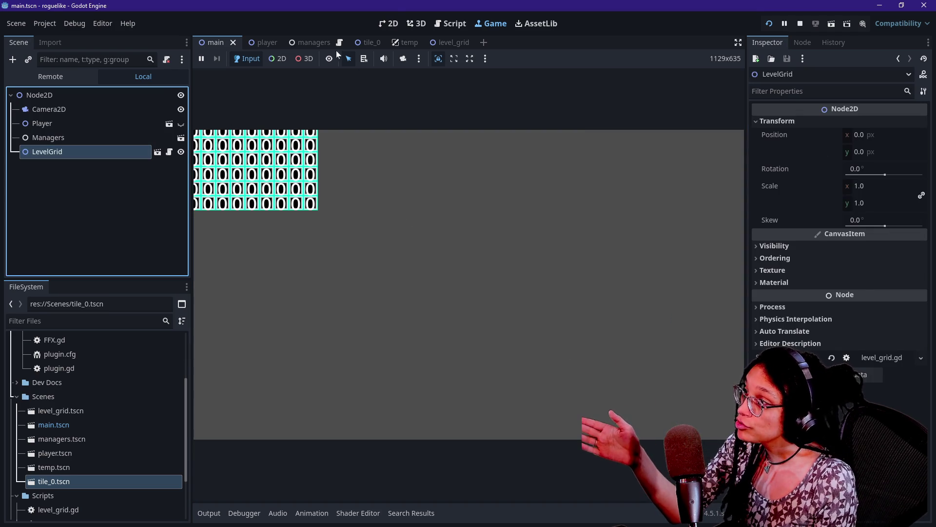
Set the Camera2D node's Anchor Mode to Drag Center.
left_click(389, 24)
scroll(464, 188, "down", 4)
left_click(84, 138)
left_click(79, 150)
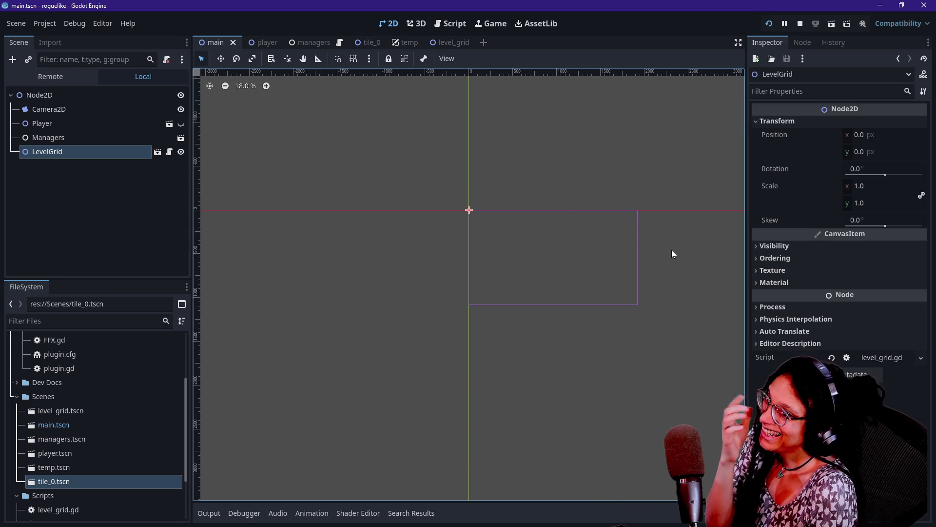
left_click(53, 122)
left_click(54, 110)
left_click(883, 155)
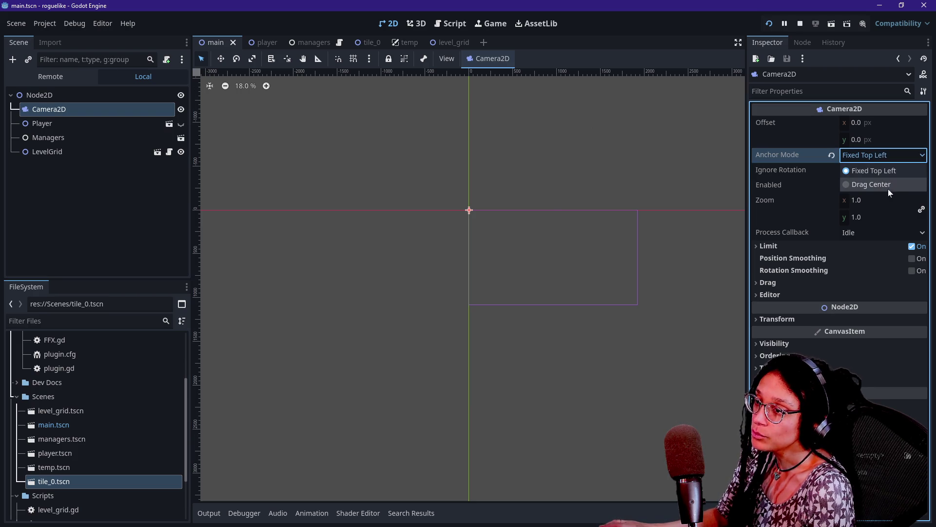
left_click(890, 188)
Run the game and inspect the generated tile nodes in the Remote scene tree.
left_click(770, 24)
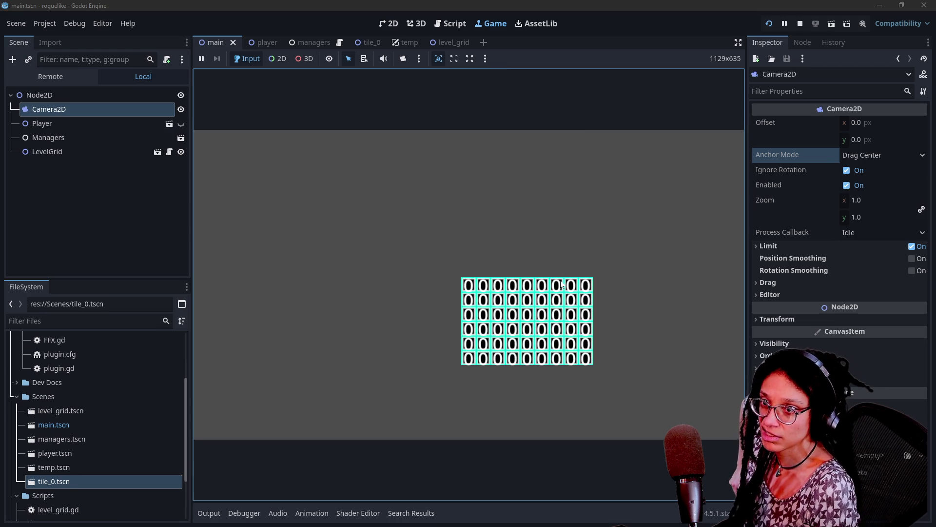
left_click(154, 153)
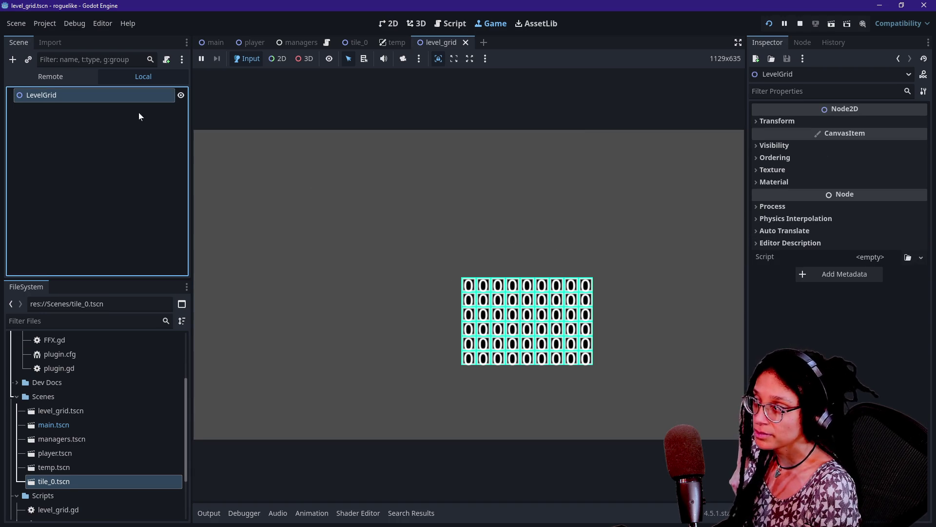
left_click(54, 77)
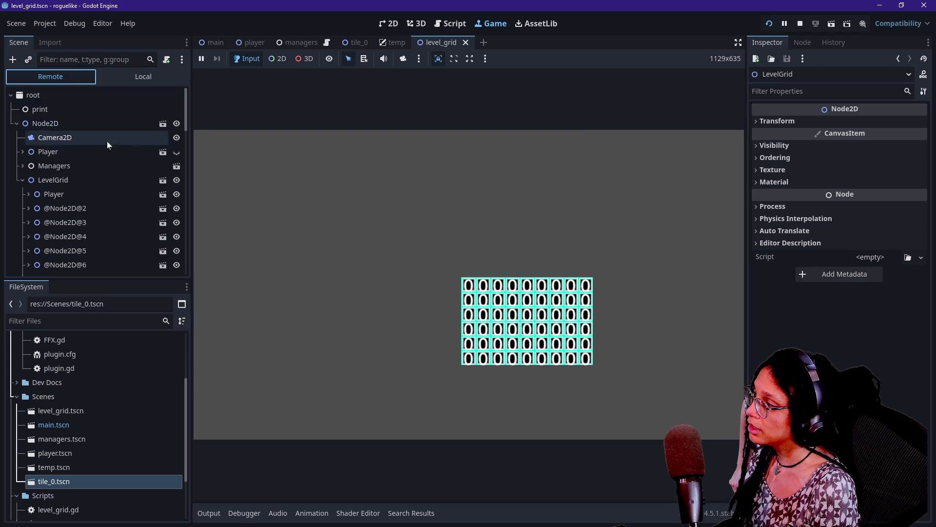
scroll(53, 176, "down", 1)
left_click(59, 185)
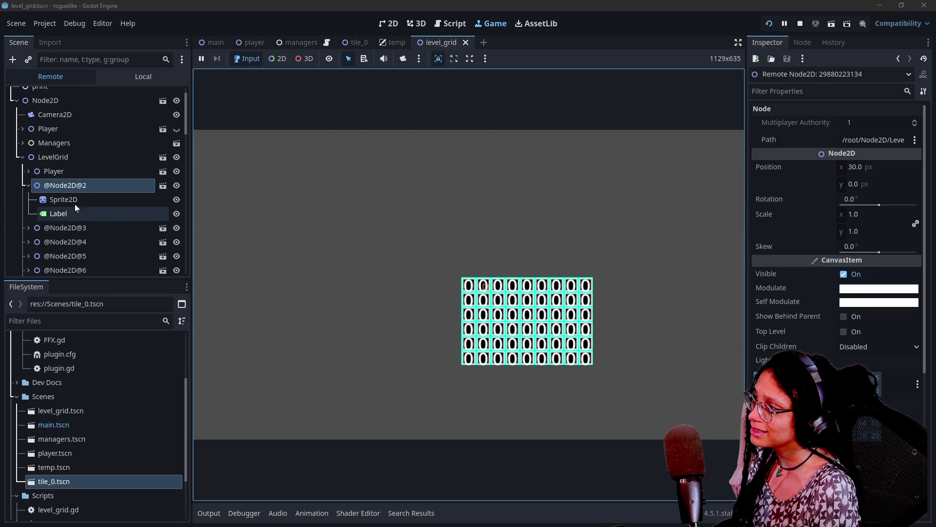
left_click(28, 185)
left_click(53, 172)
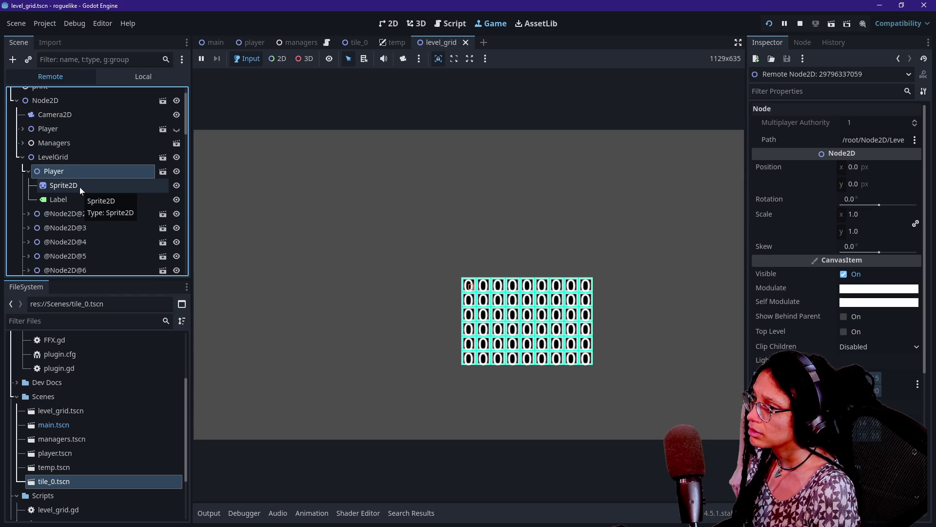
left_click(80, 186)
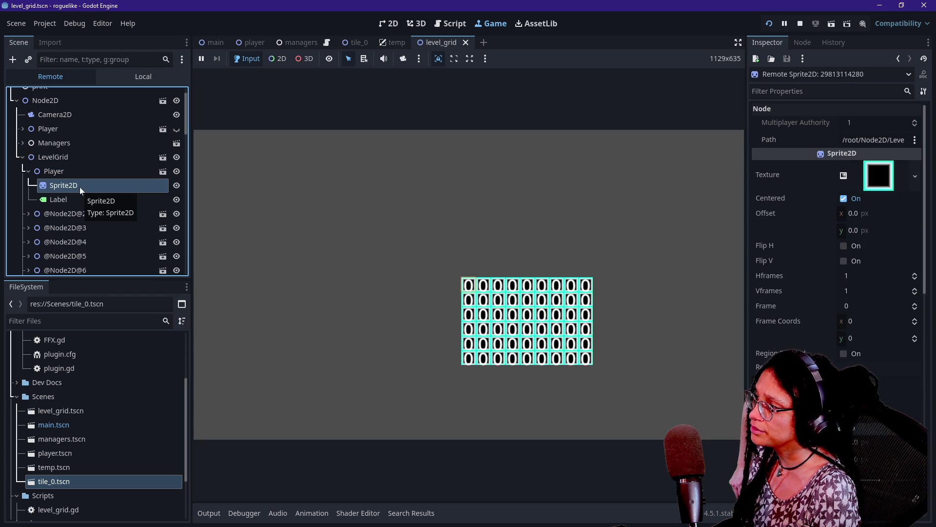
left_click(29, 170)
left_click(29, 185)
left_click(41, 186)
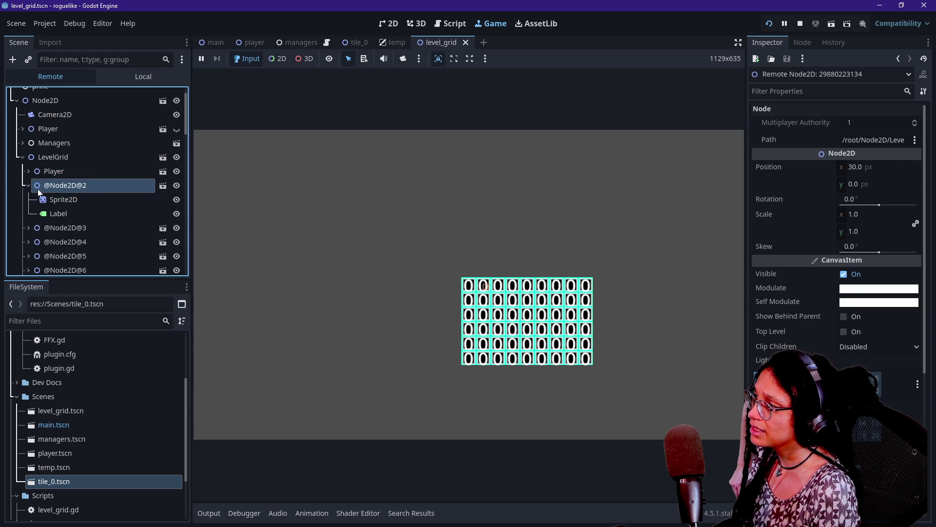
left_click(98, 199)
left_click(69, 186)
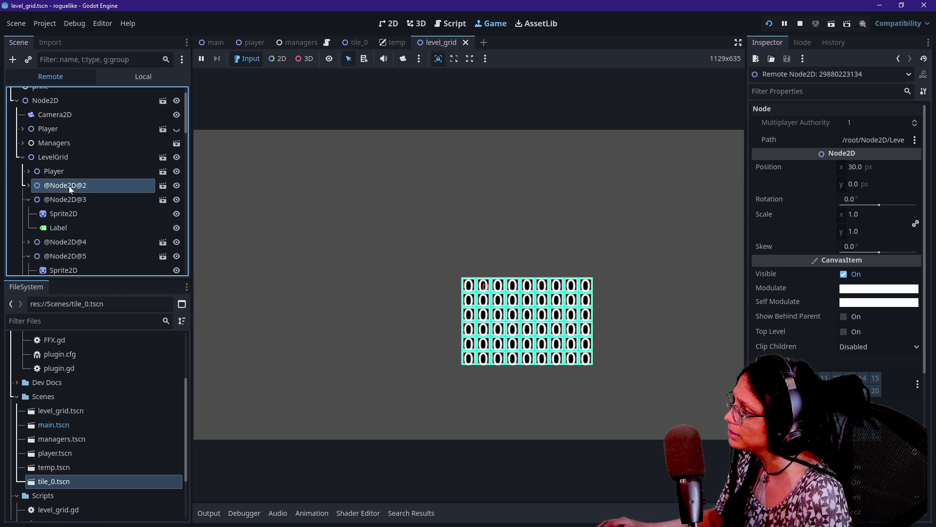
Turn off Docks > Scene Tree > Auto Expand to Selected in Editor Settings, found by searching 'expand'.
left_click(102, 23)
left_click(117, 35)
type("expand")
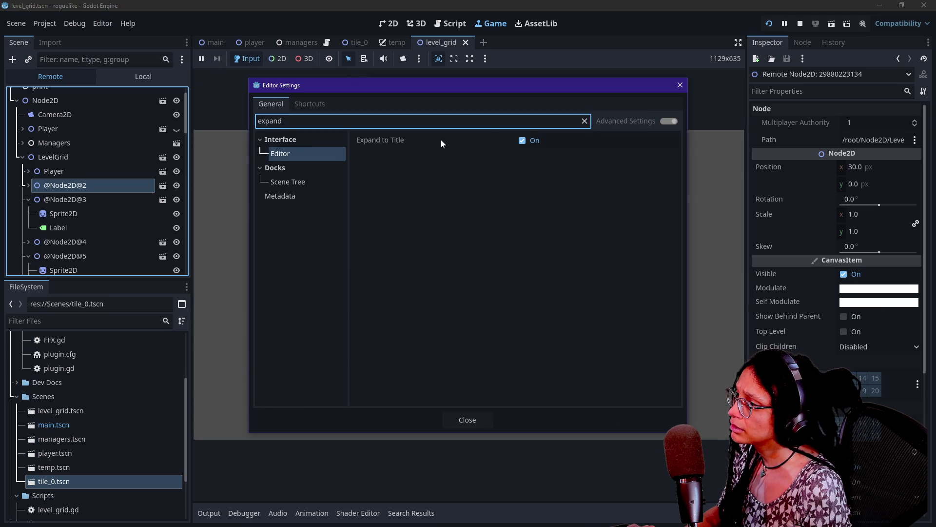
mouse_move(442, 141)
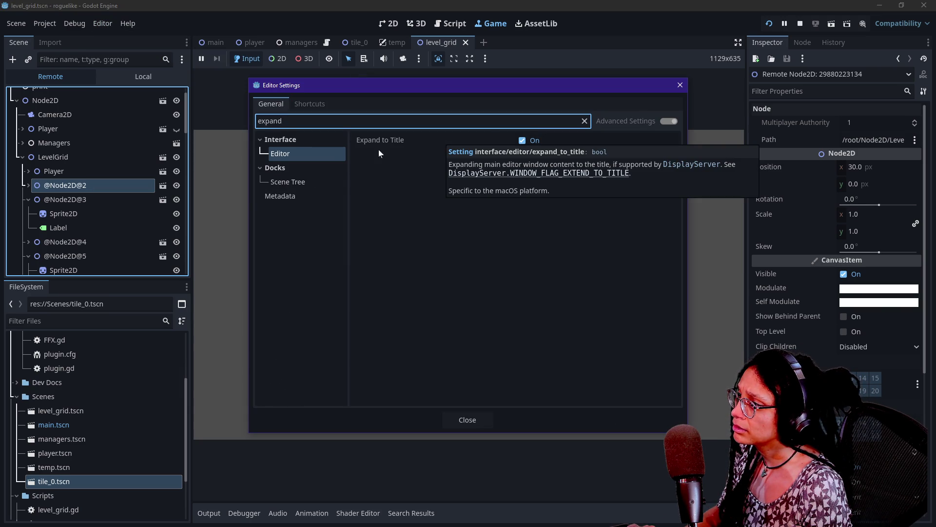
left_click(278, 183)
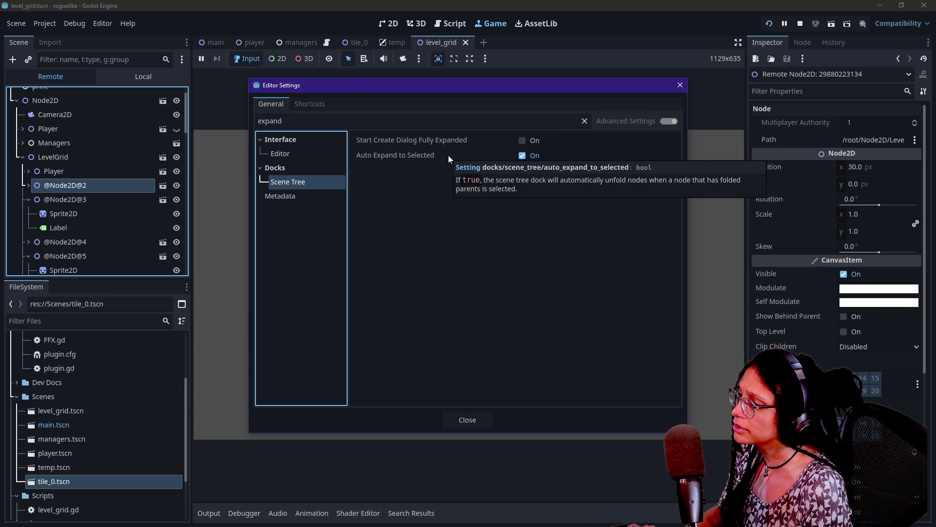
left_click(449, 155)
left_click(523, 156)
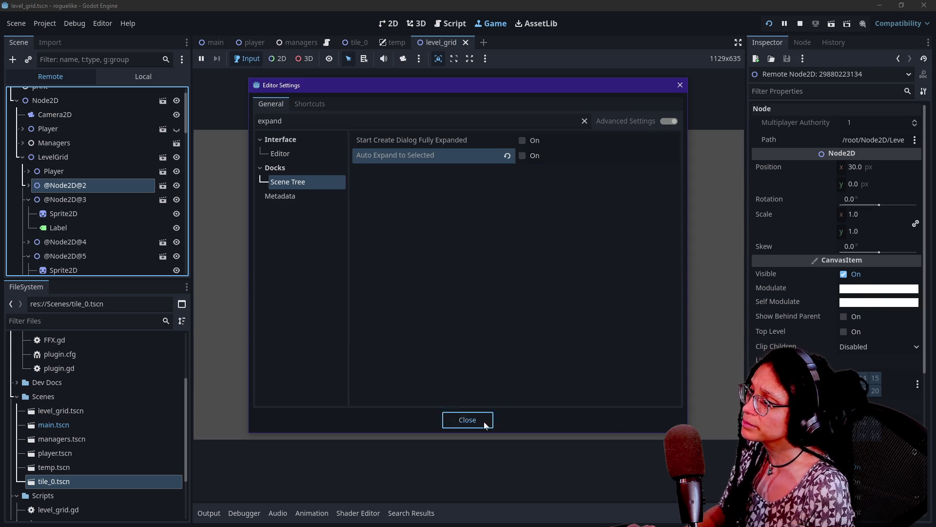
left_click(484, 419)
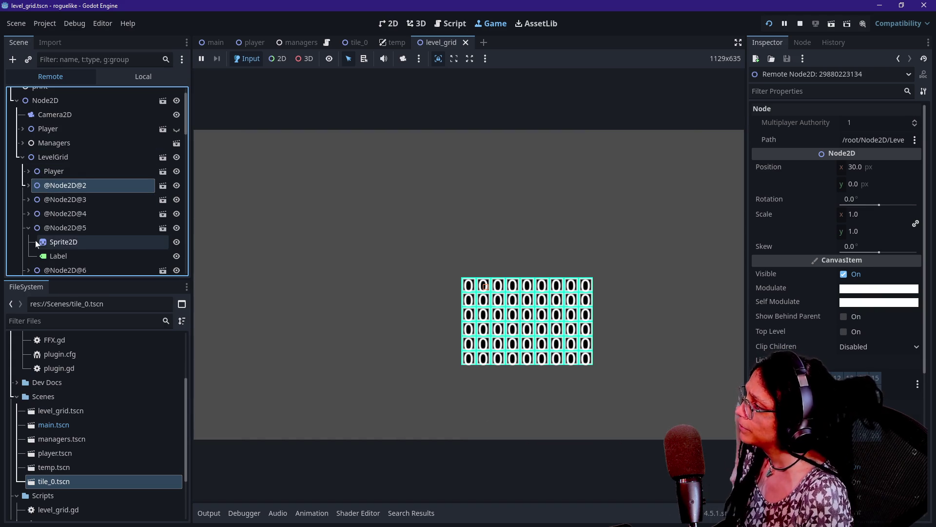
left_click(28, 228)
left_click(49, 173)
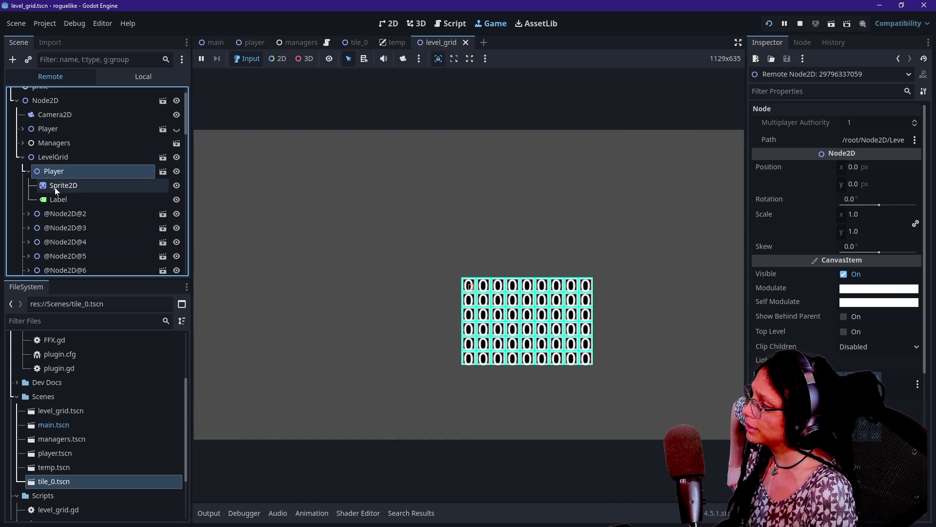
left_click(53, 216)
left_click(62, 170)
left_click(28, 172)
left_click(61, 194)
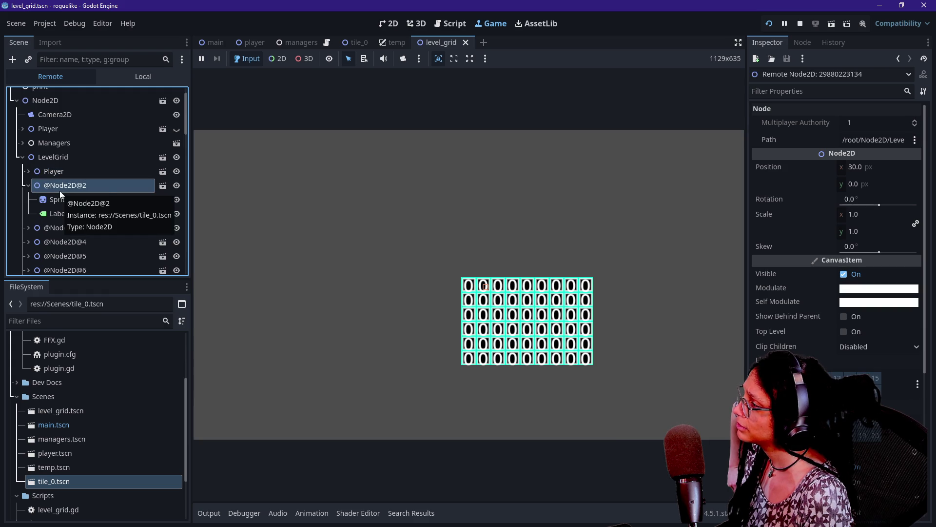
left_click(58, 214)
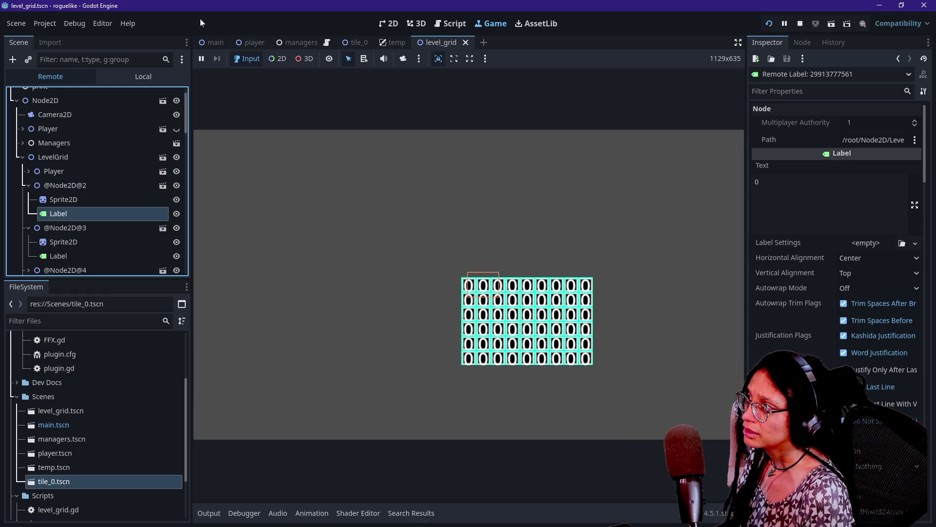
left_click(44, 24)
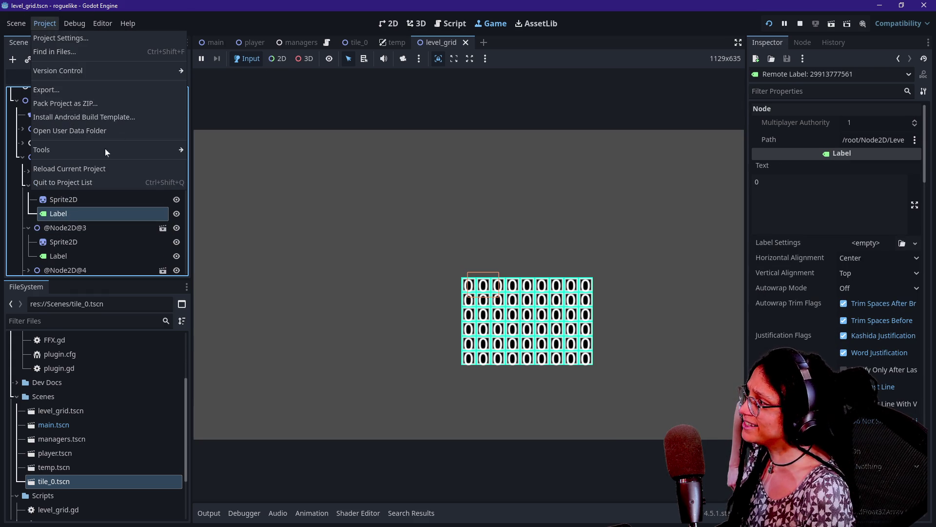
Reload the project with Stop & Quit, then reopen roguelike from the Project Manager.
left_click(115, 171)
left_click(426, 273)
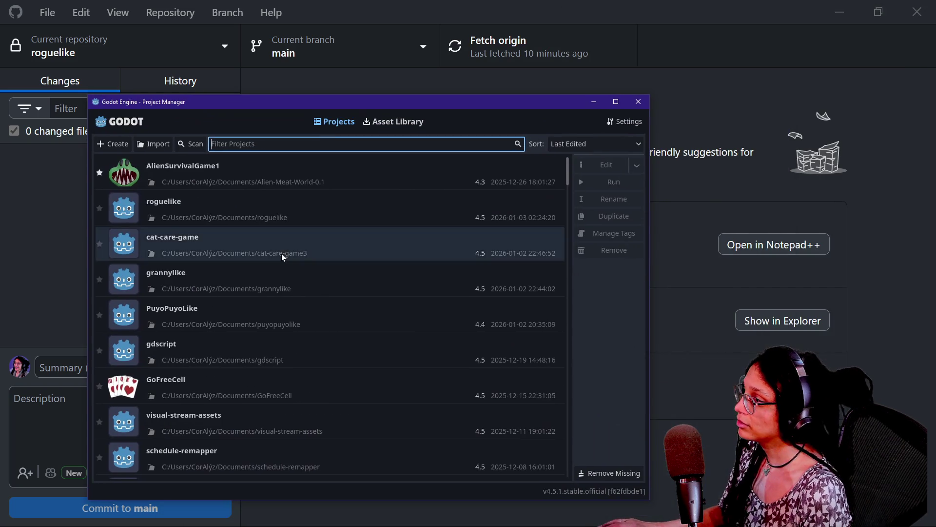
left_click(283, 216)
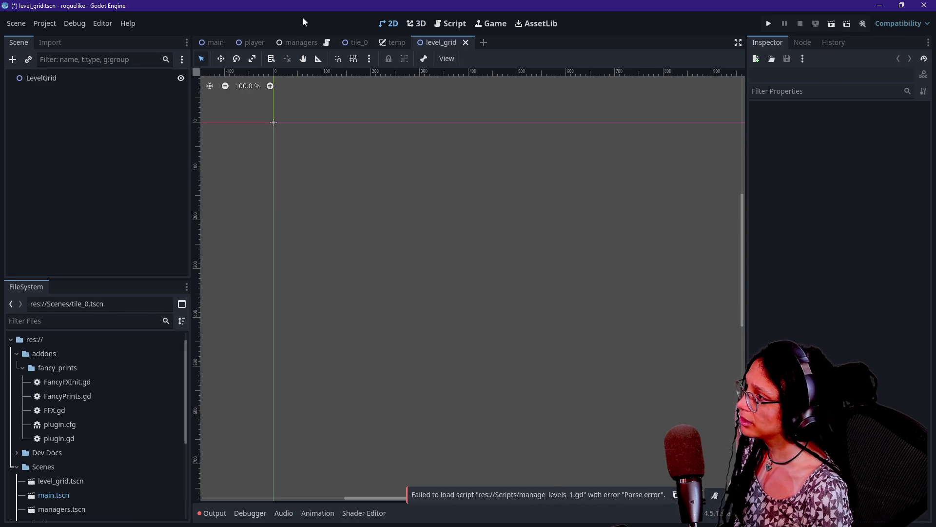
left_click(215, 43)
left_click(768, 23)
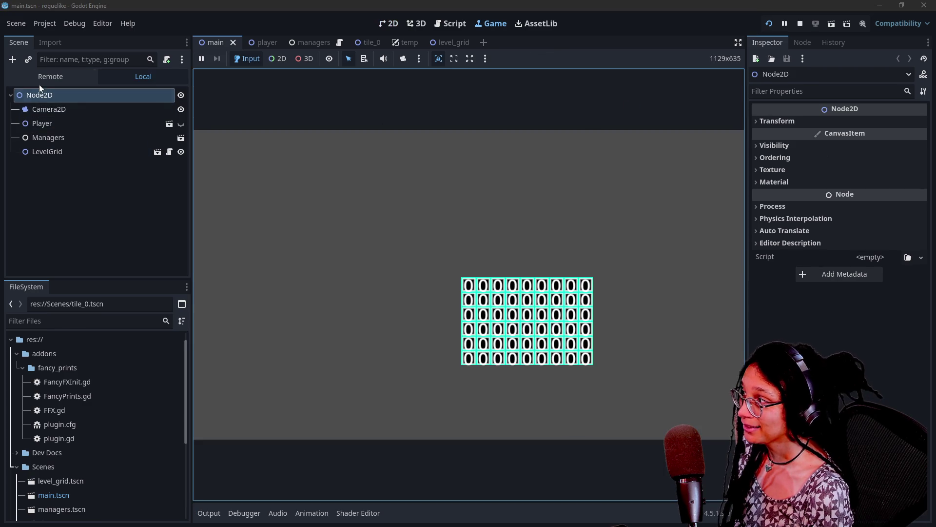
left_click(42, 79)
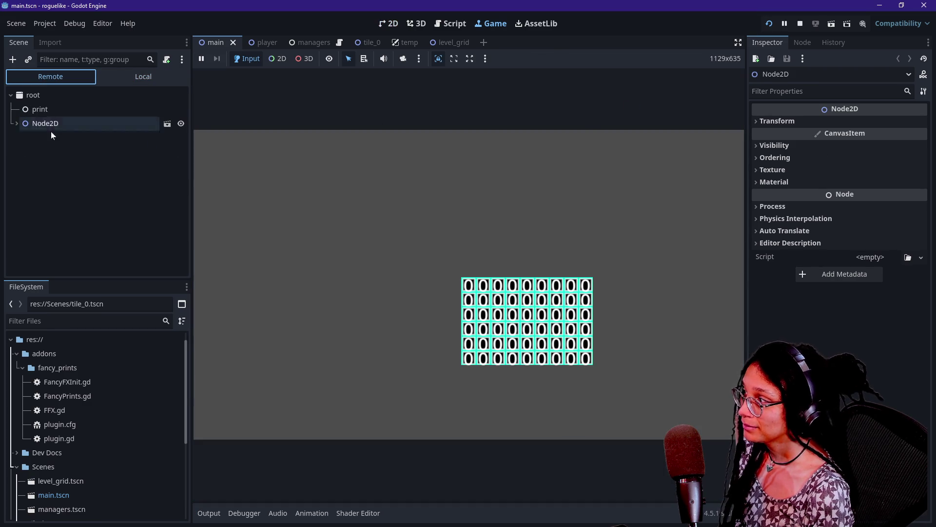
left_click(17, 123)
left_click(23, 180)
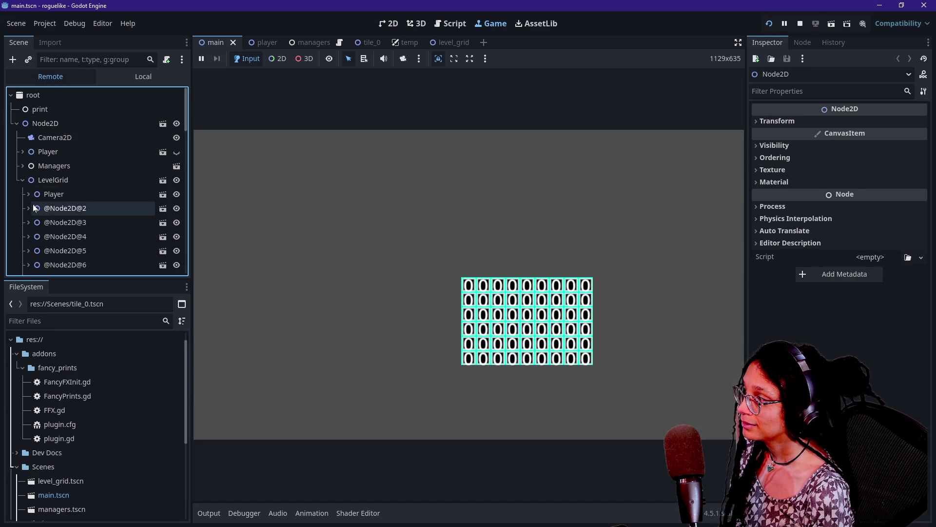
left_click(45, 209)
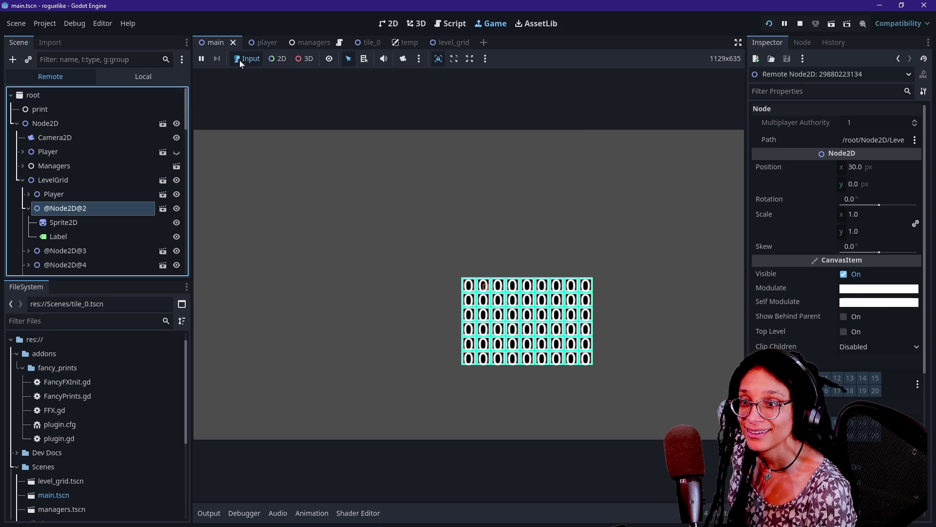
Confirm in Editor Settings that Scene Tree's Auto Expand to Selected is still off.
left_click(127, 24)
left_click(114, 37)
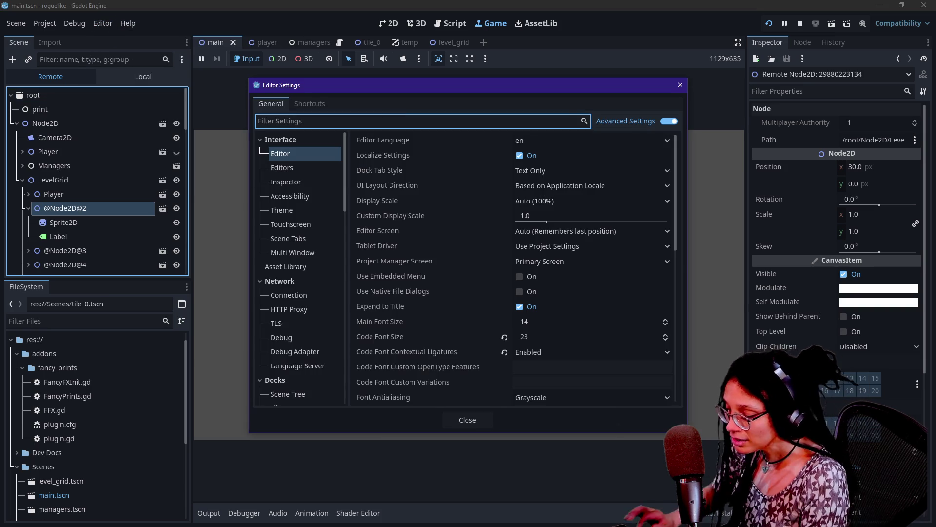
type("expand")
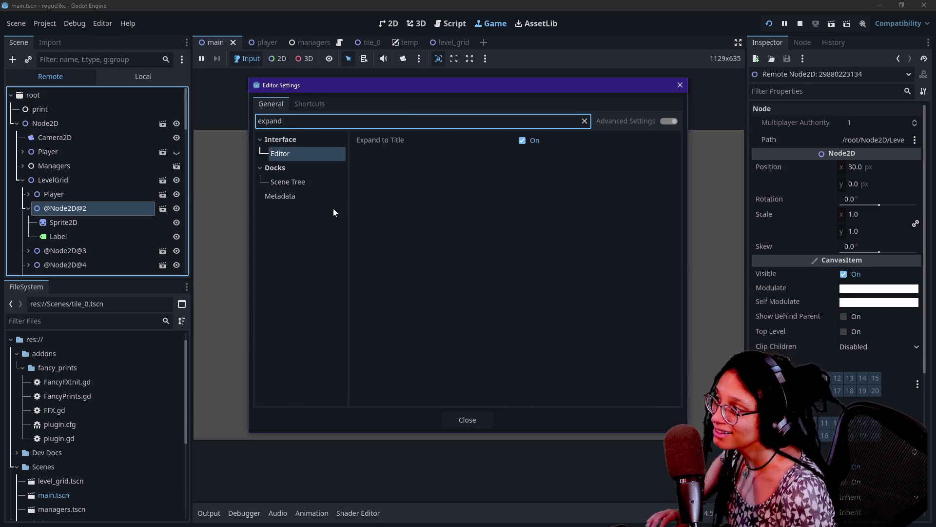
left_click(301, 183)
mouse_move(428, 155)
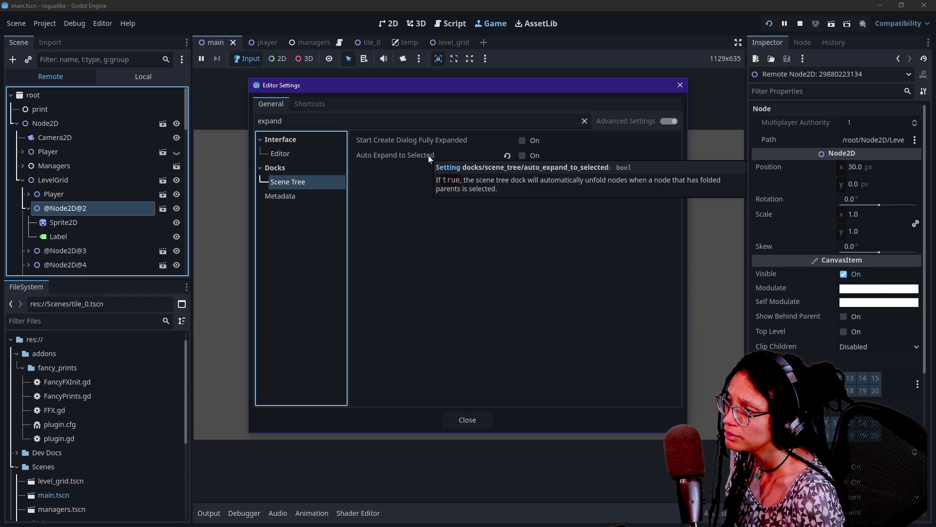
left_click(428, 155)
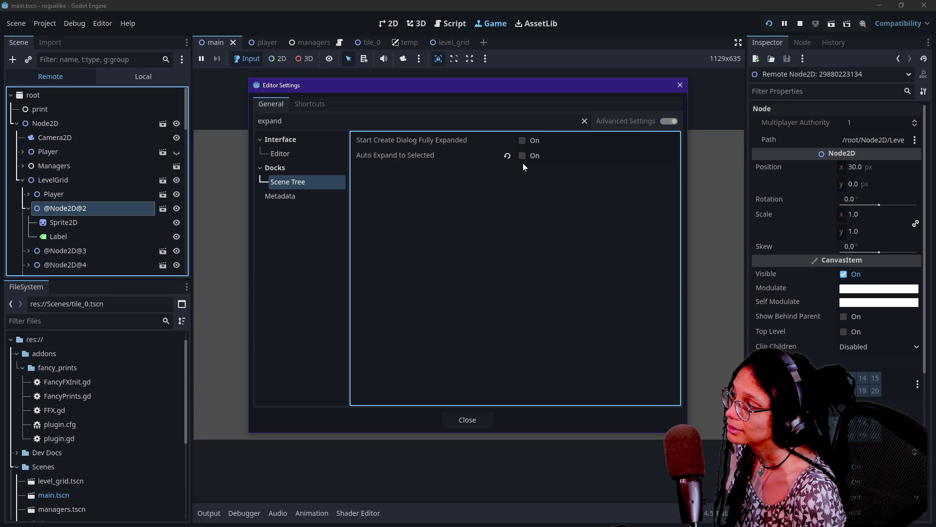
left_click(465, 420)
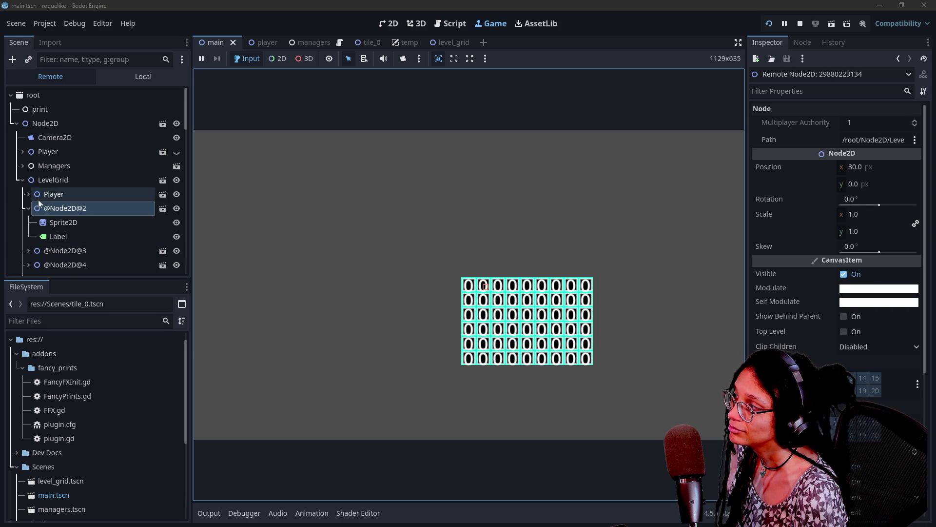
left_click(74, 250)
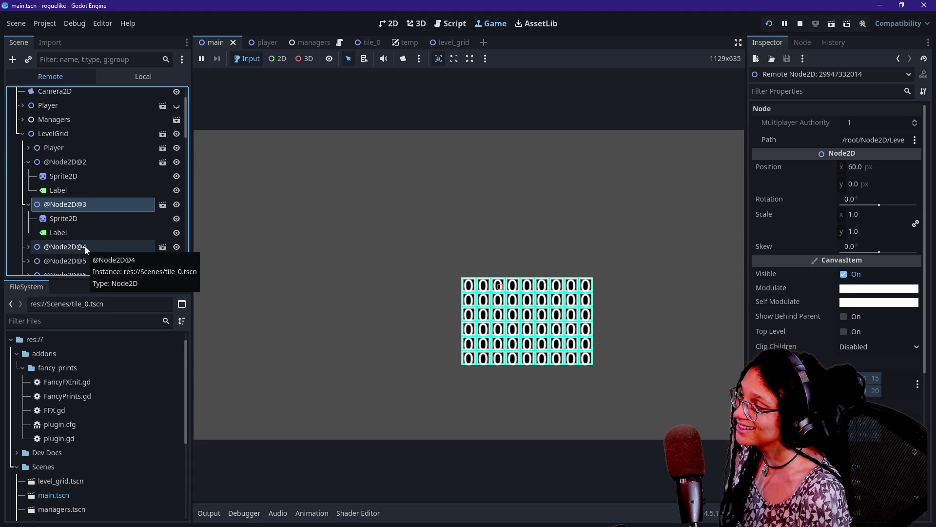
left_click(85, 245)
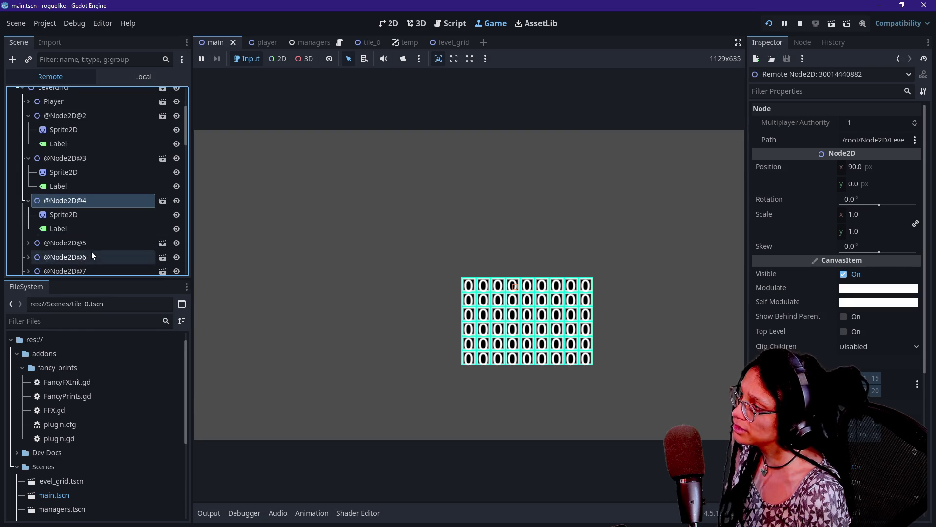
left_click(79, 244)
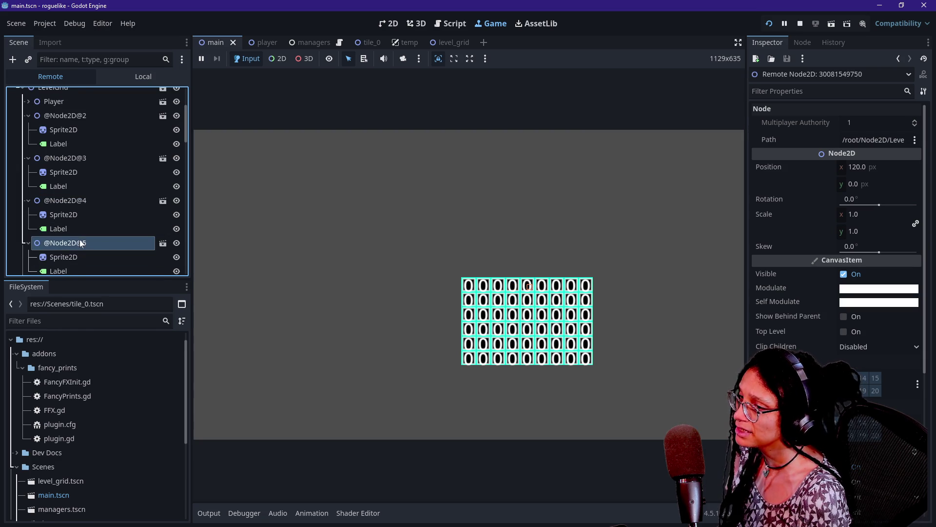
scroll(90, 189, "up", 5)
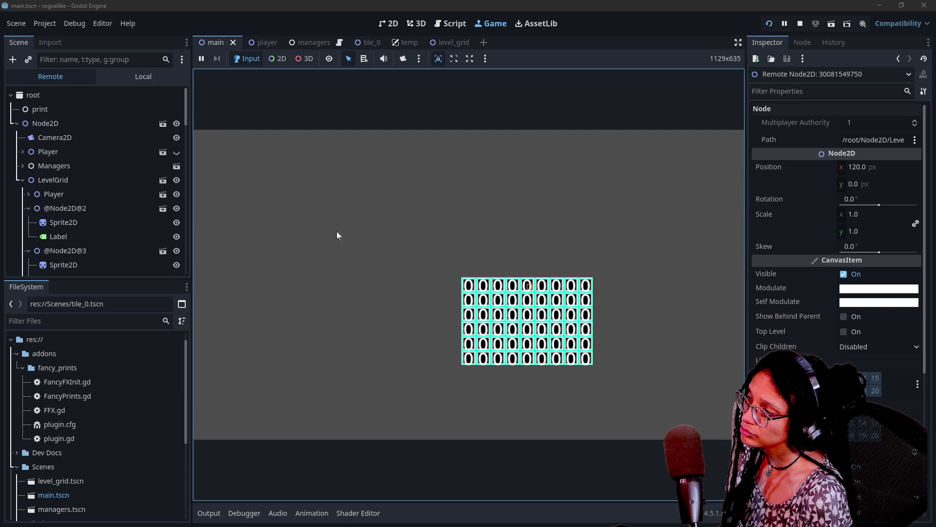
scroll(63, 209, "down", 1)
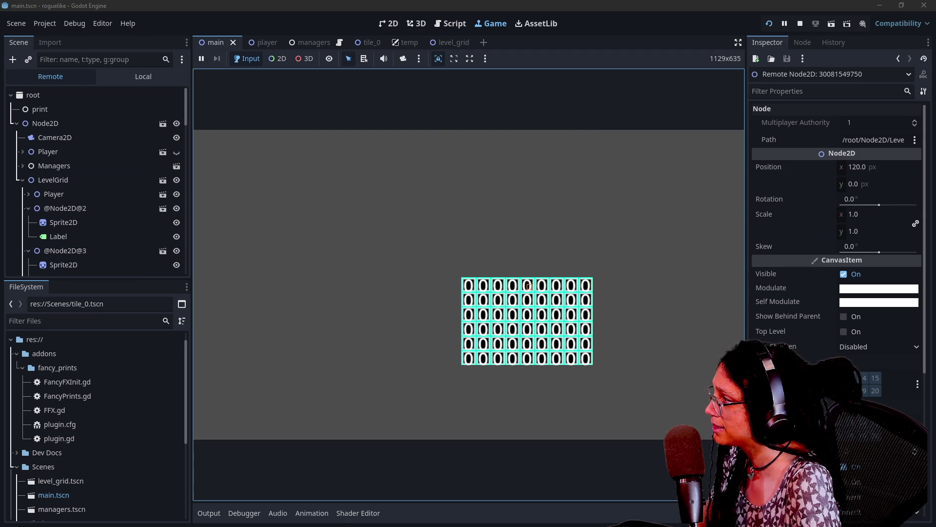
Switch back to the local scene tree and select the Camera2D node.
left_click(143, 76)
left_click(24, 151)
left_click(48, 125)
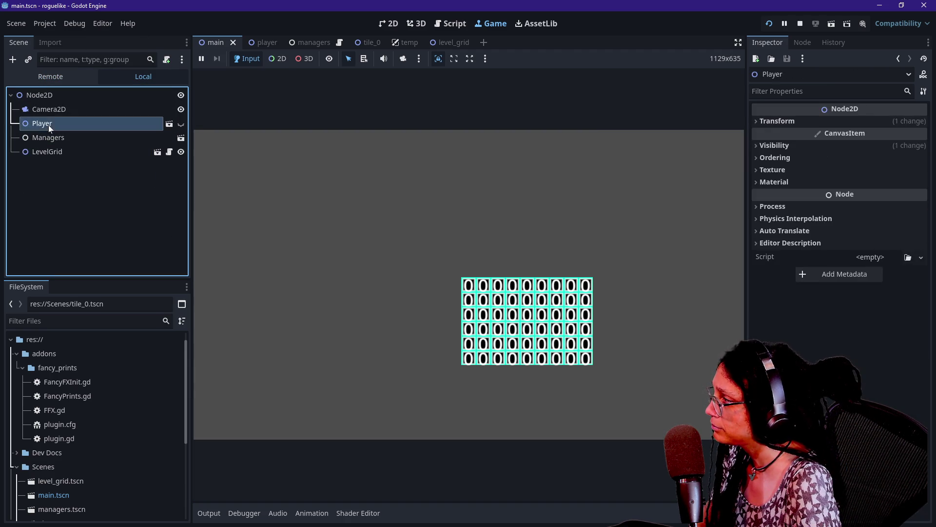
key("Up")
left_click(59, 151)
left_click(78, 109)
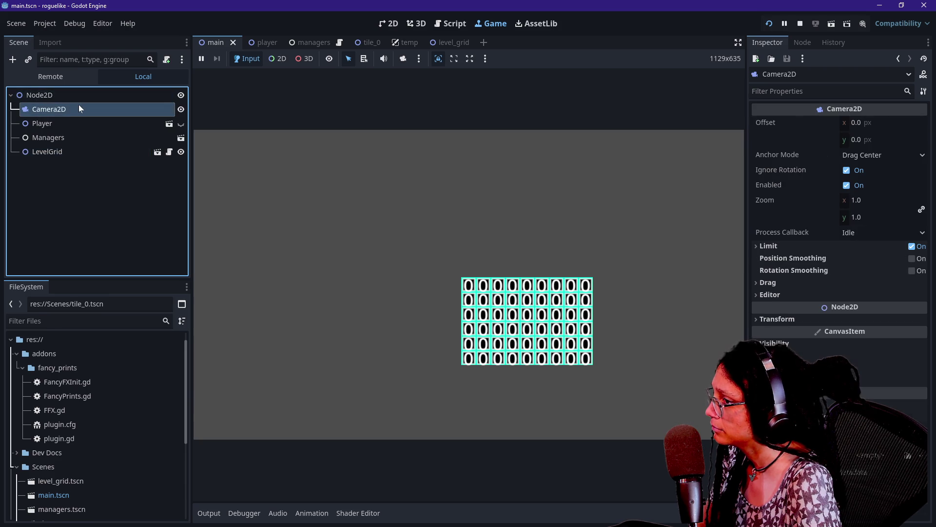
Set Camera2D's anchor mode to Fixed Top Left and select LevelGrid.
left_click(392, 24)
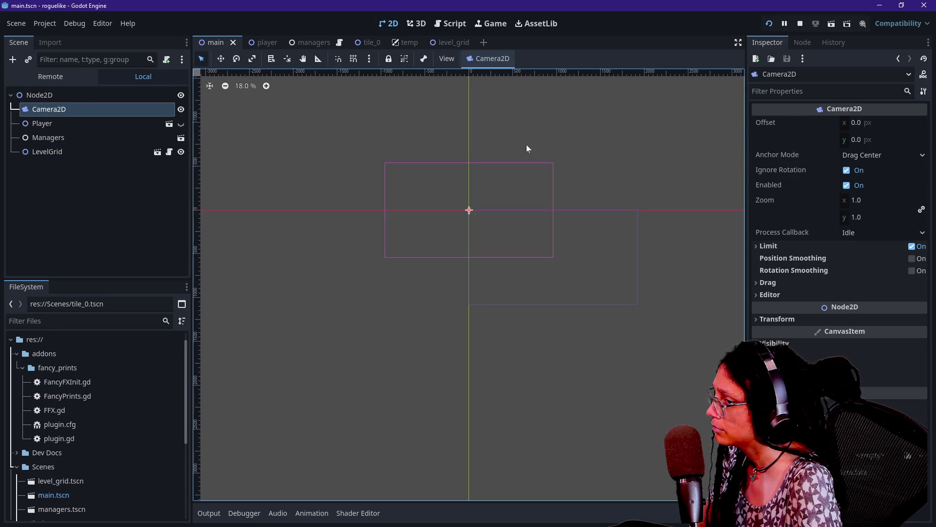
left_click(840, 155)
left_click(850, 170)
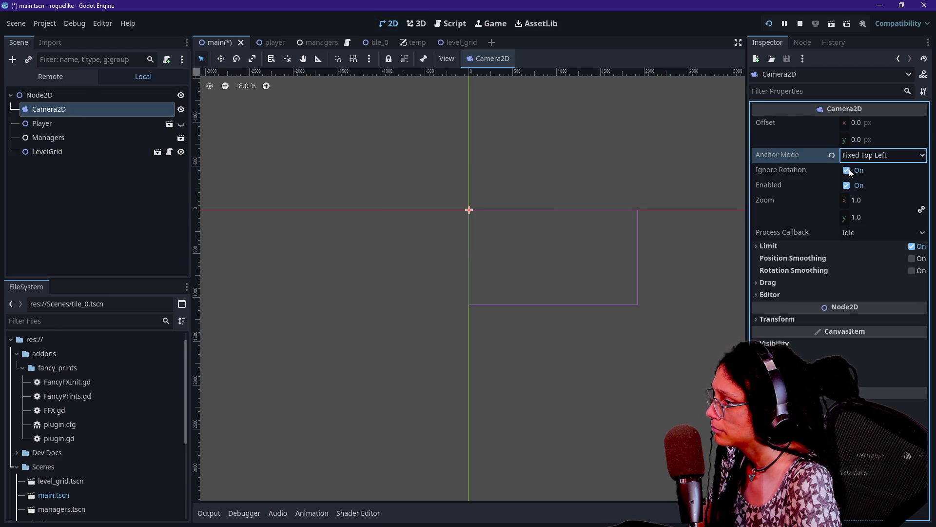
left_click(481, 21)
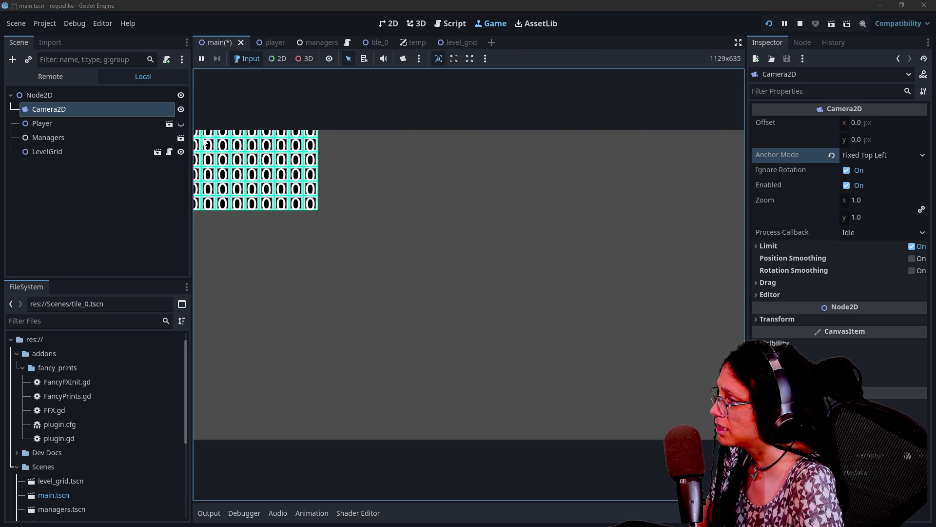
left_click(77, 148)
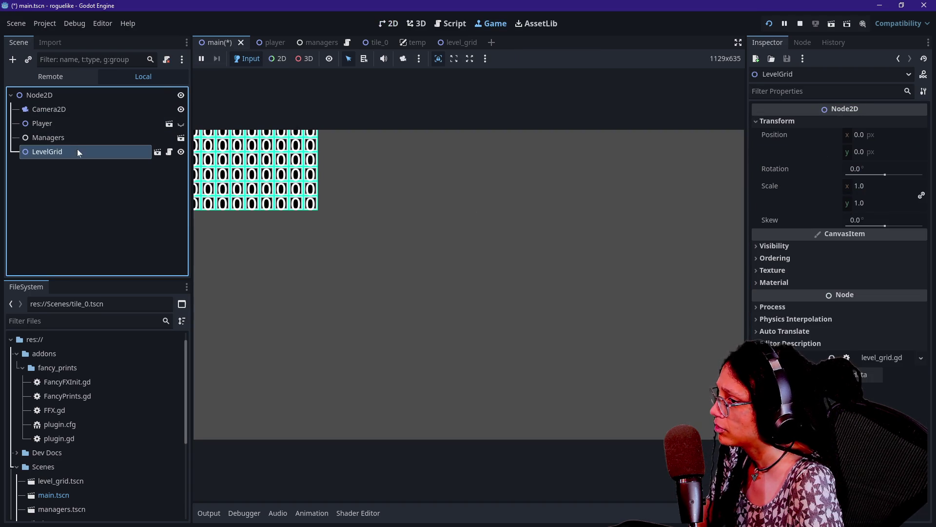
Try LevelGrid x positions of 100 and 30 before settling on 15.
left_click_drag(859, 131, 860, 135)
type("100")
key("Return")
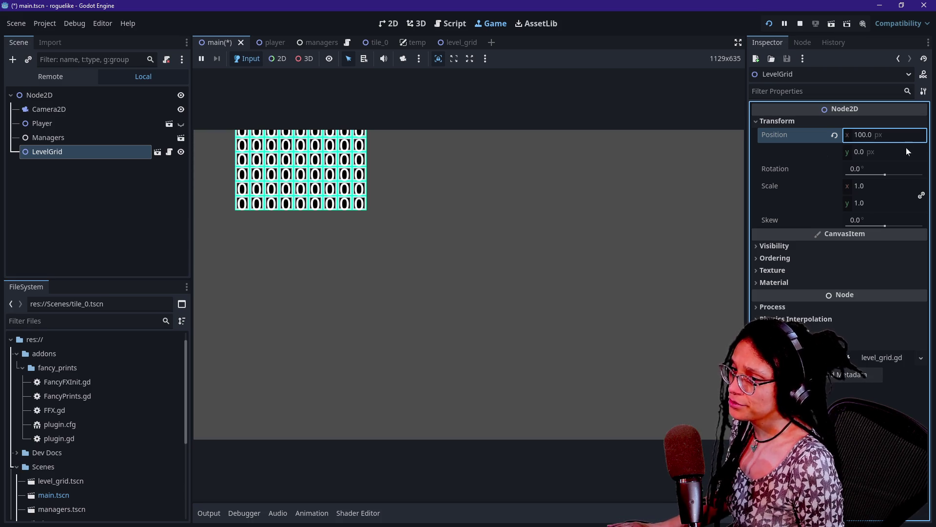
left_click(883, 138)
key("BackSpace")
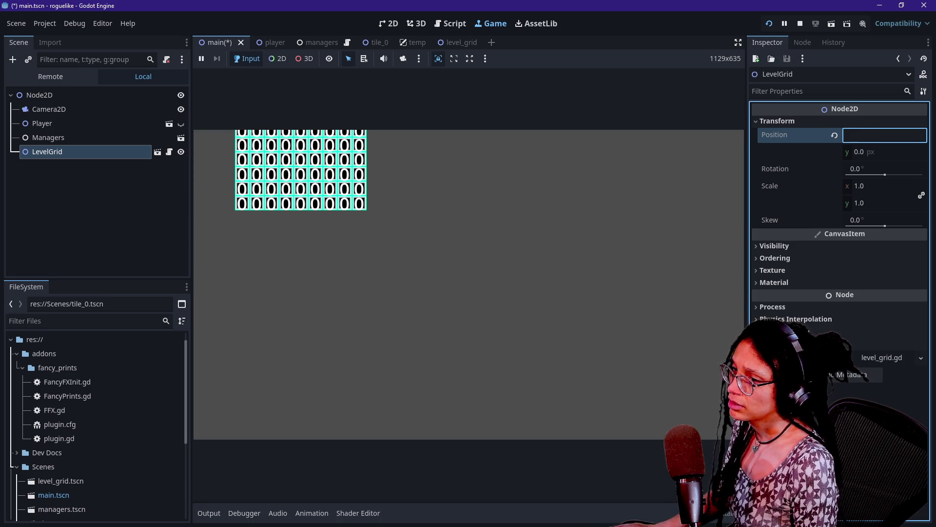
type("30")
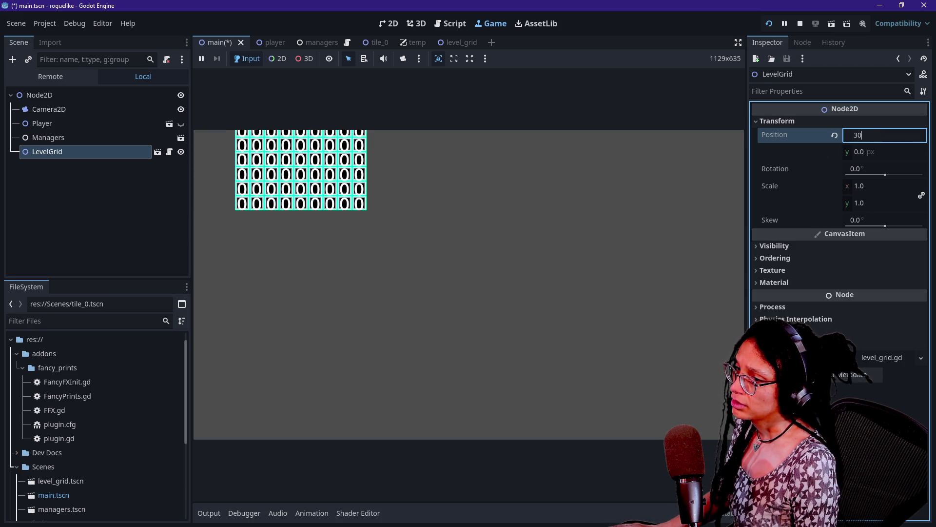
key("Return")
left_click(881, 137)
type("15")
key("Return")
Set LevelGrid's y position to 15 and recommit x as exactly 15.
left_click(882, 156)
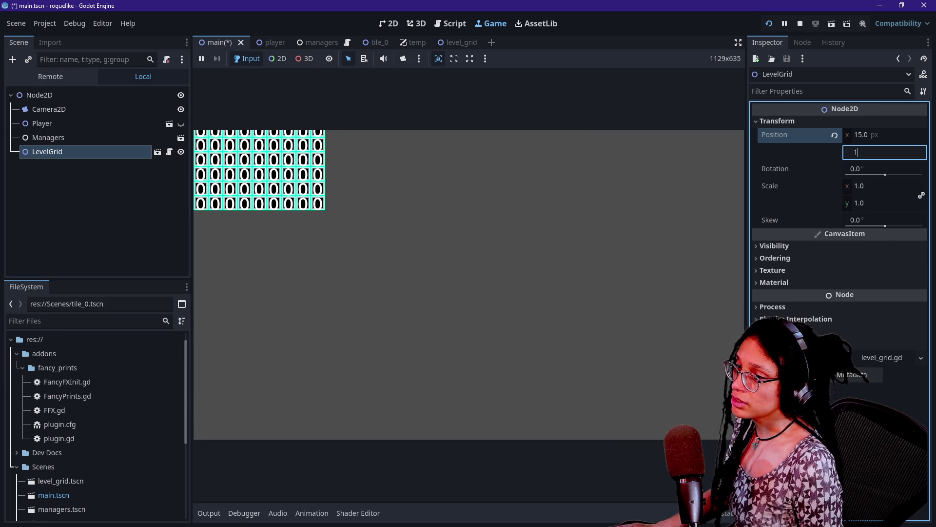
type("15")
key("Return")
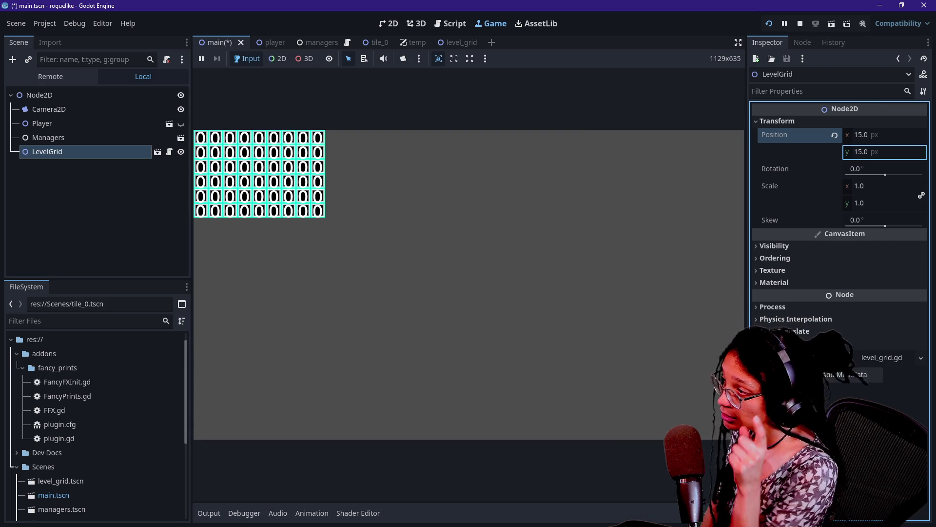
left_click(639, 235)
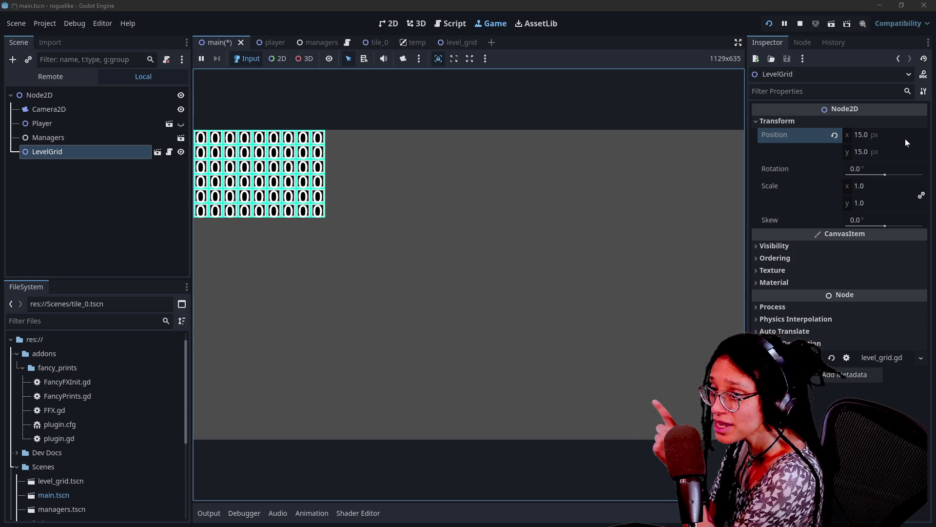
left_click(857, 134)
type("15.2")
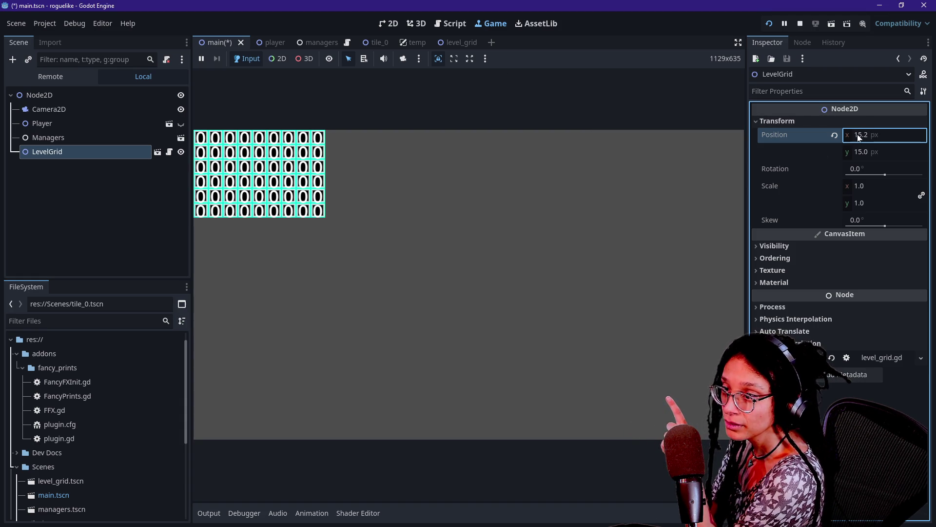
left_click(868, 135)
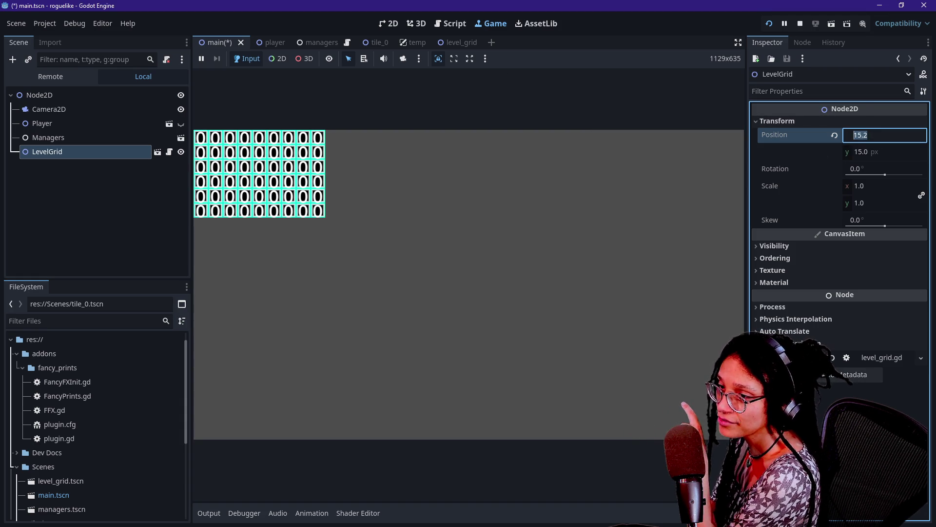
type("15")
key("Return")
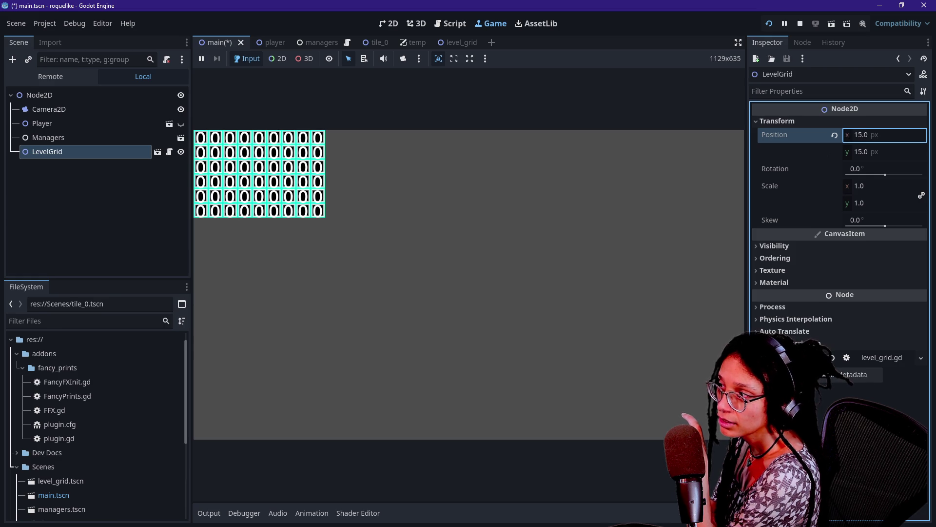
left_click(490, 78)
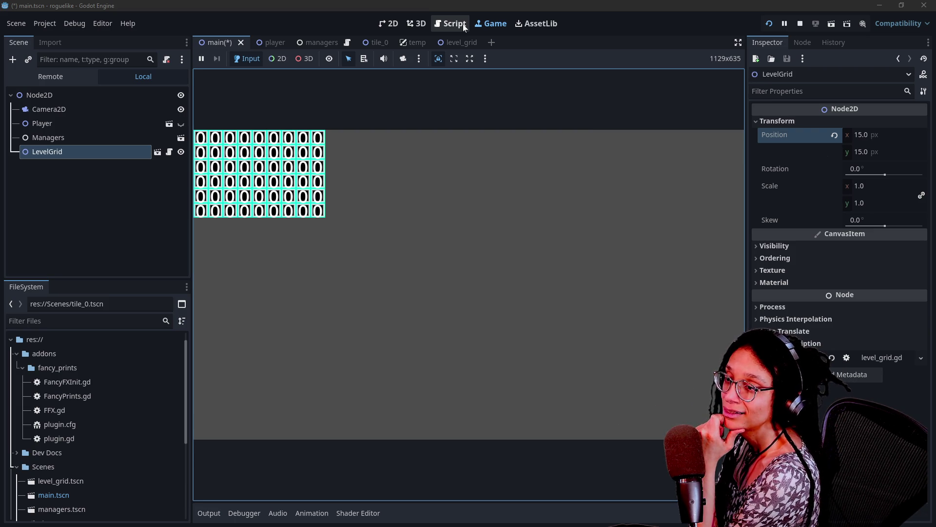
Open manage_levels.gd full-window and search the script for 'gridify'.
left_click(464, 28)
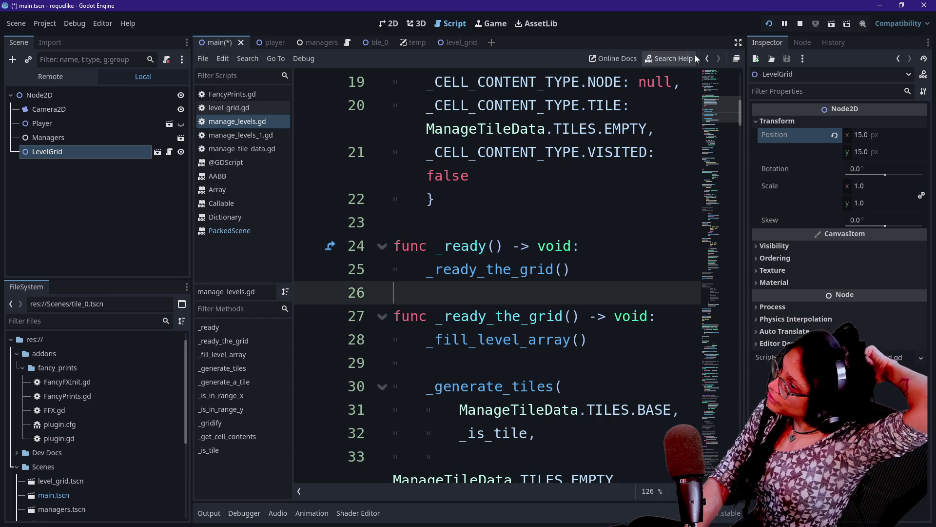
left_click(738, 42)
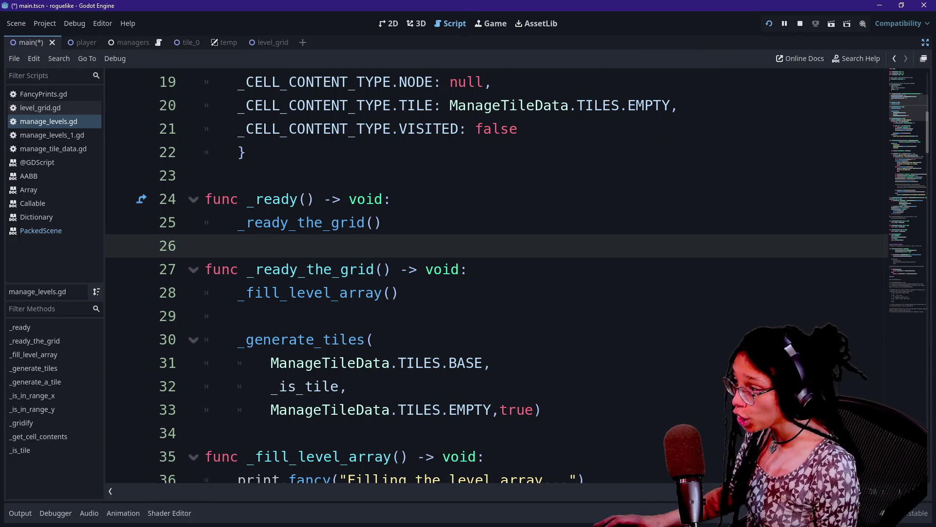
left_click(399, 292)
key("ctrl+f")
left_click(312, 293, "ctrl")
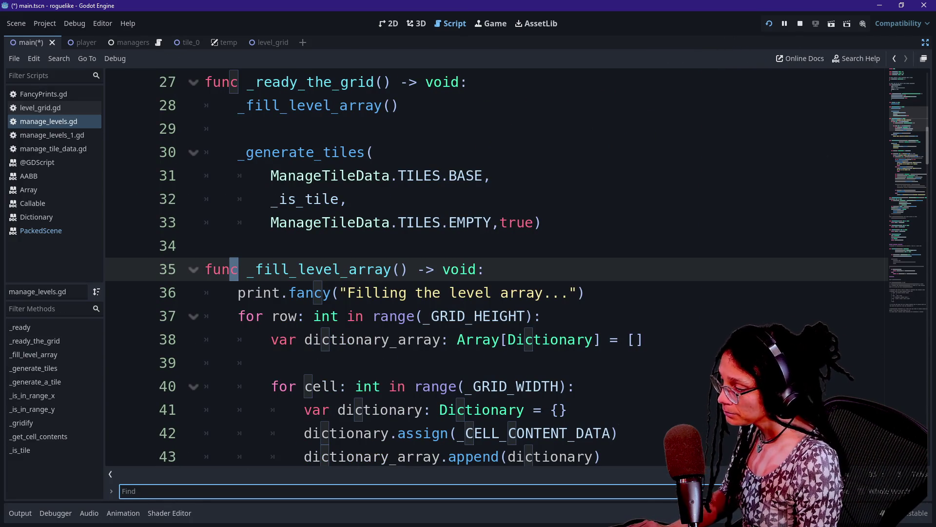
type("gt")
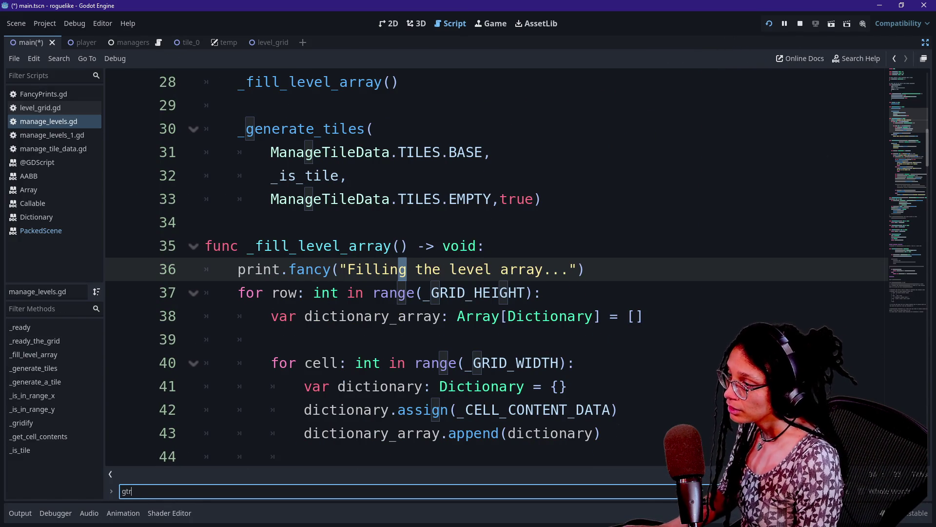
type("ridif")
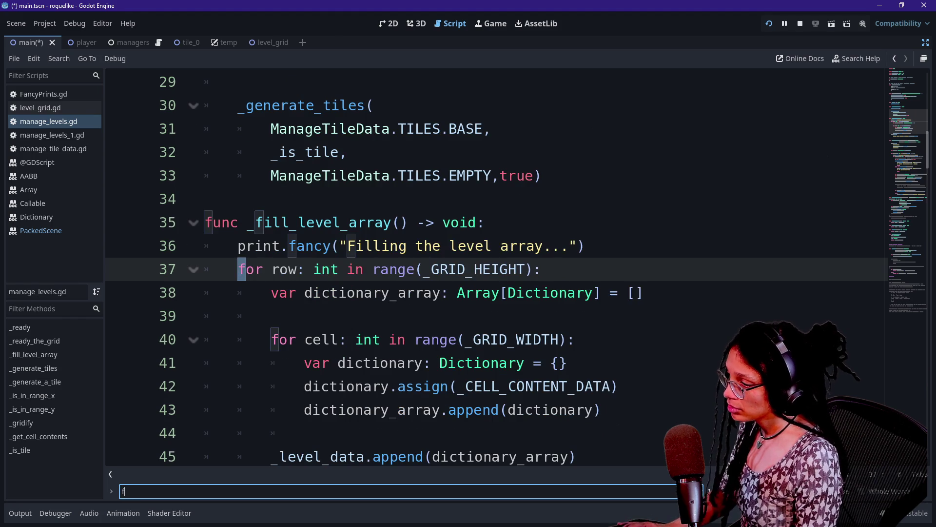
type("y")
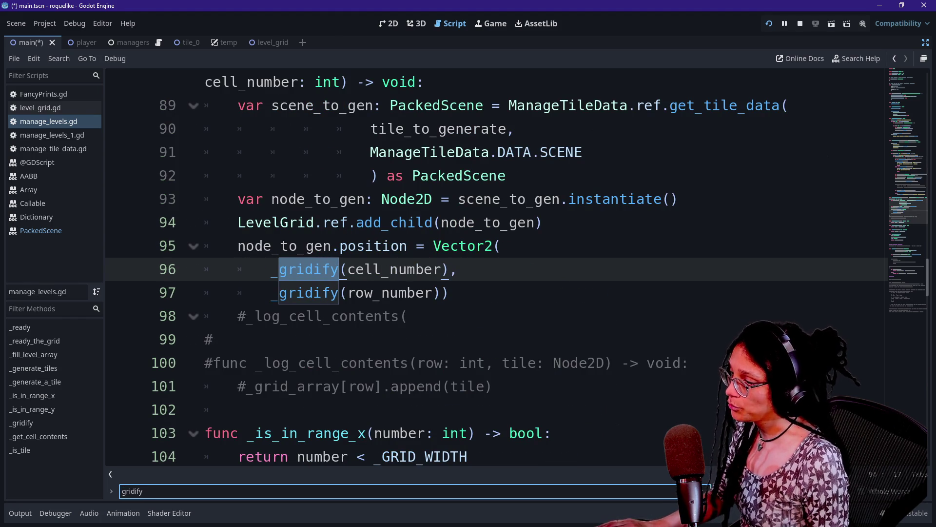
scroll(487, 268, "down", 3)
scroll(487, 268, "down", 1)
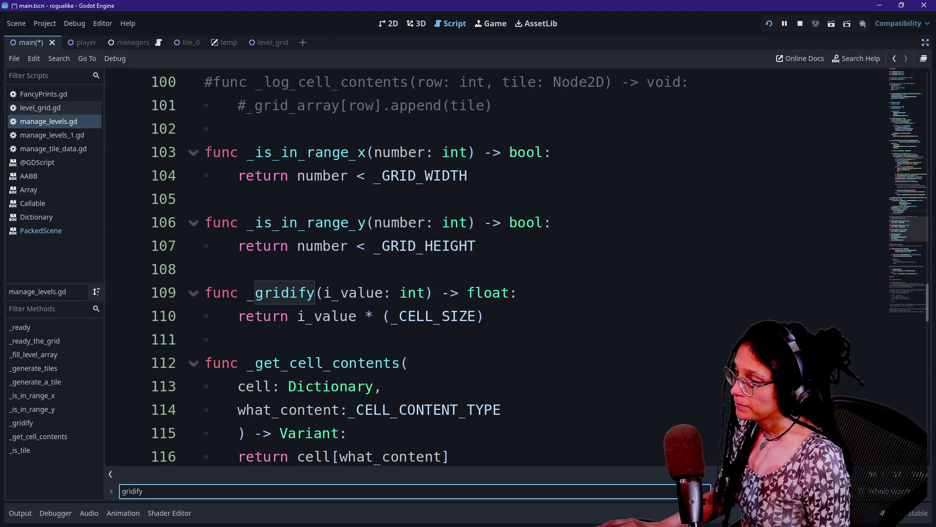
In _gridify, declare 'var offset: float = _CELL_SIZE/2' and append '+ offset' to the return line.
left_click(522, 292)
key("Return")
type("var ")
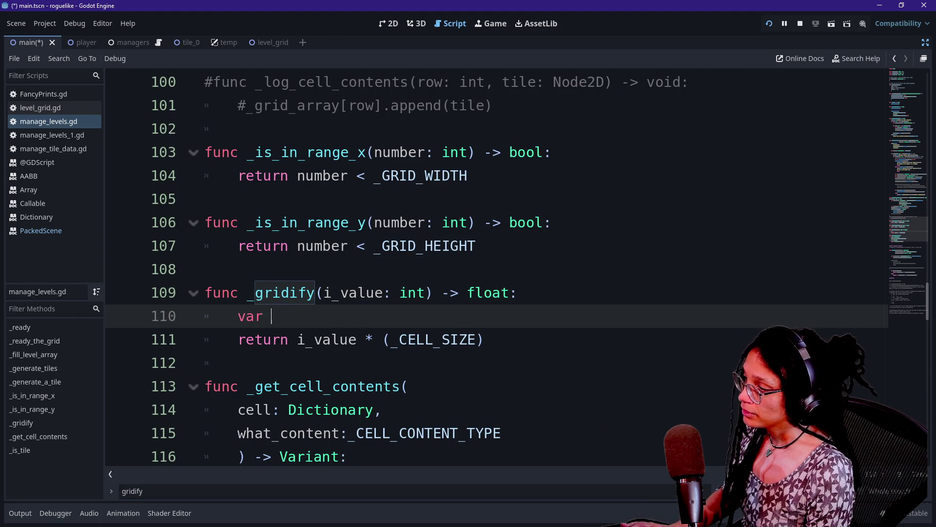
type("offset:")
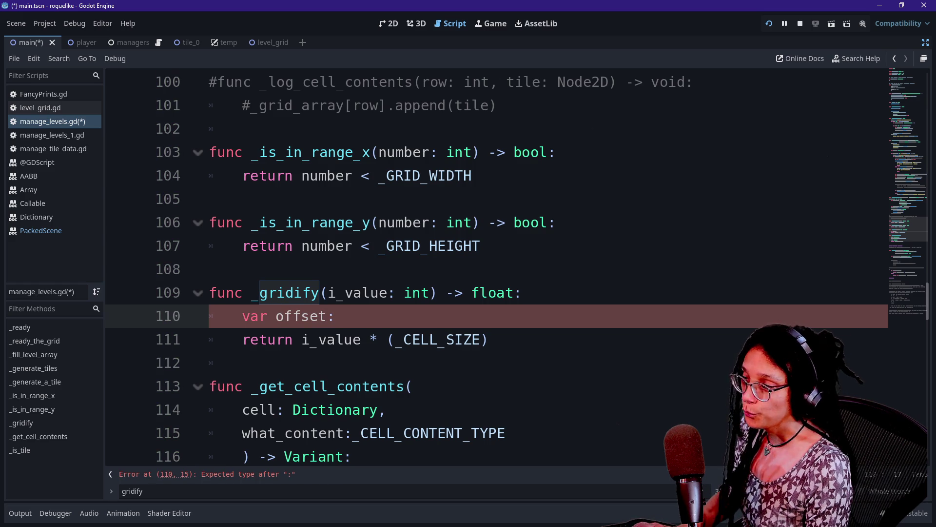
type(" float")
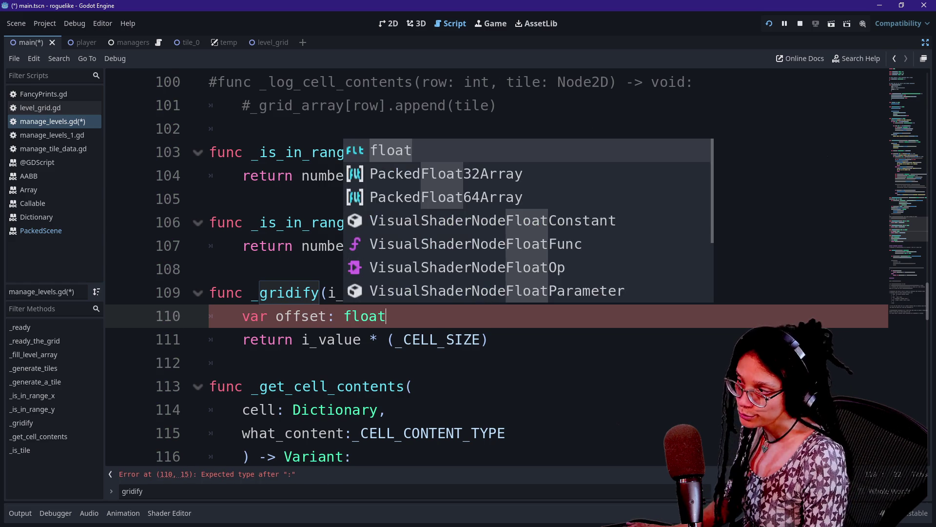
type(" =")
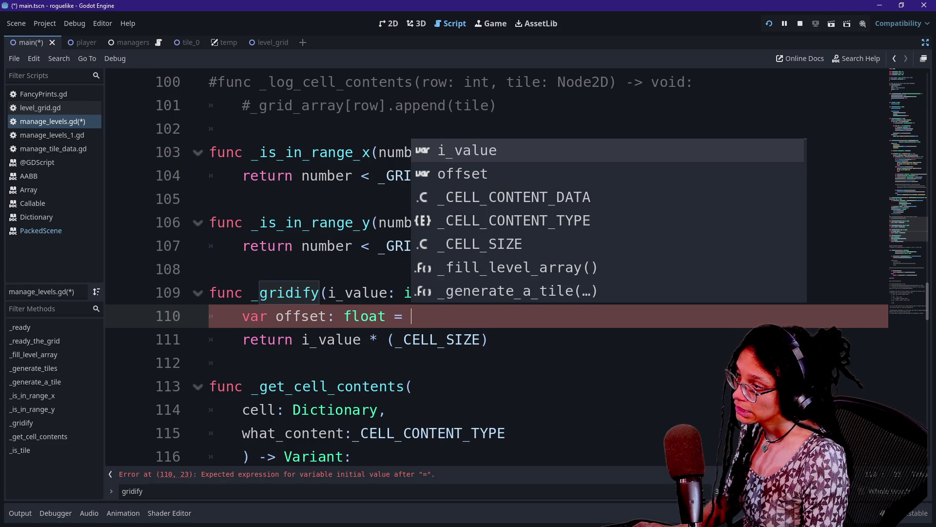
key("Down")
key("Down")
key("Down")
key("Return")
type("/2")
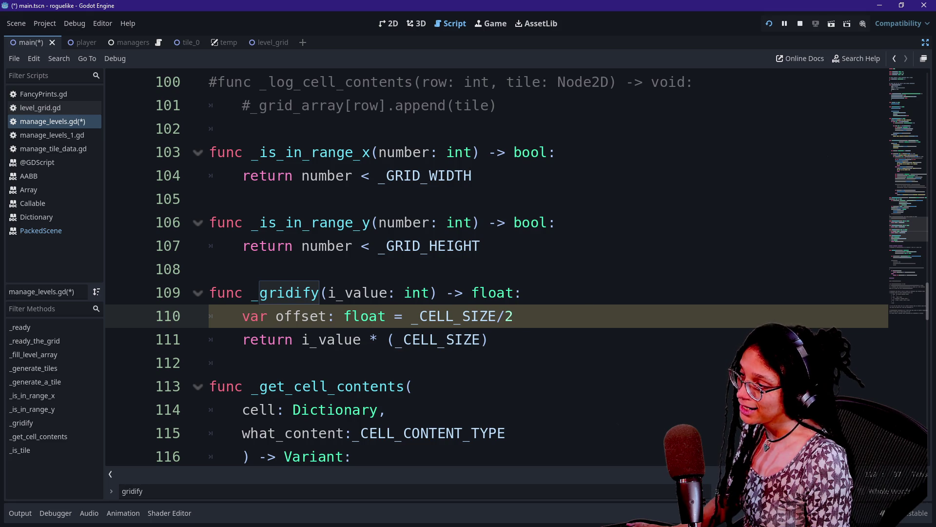
left_click(489, 340)
type("+ offset")
left_click(371, 245)
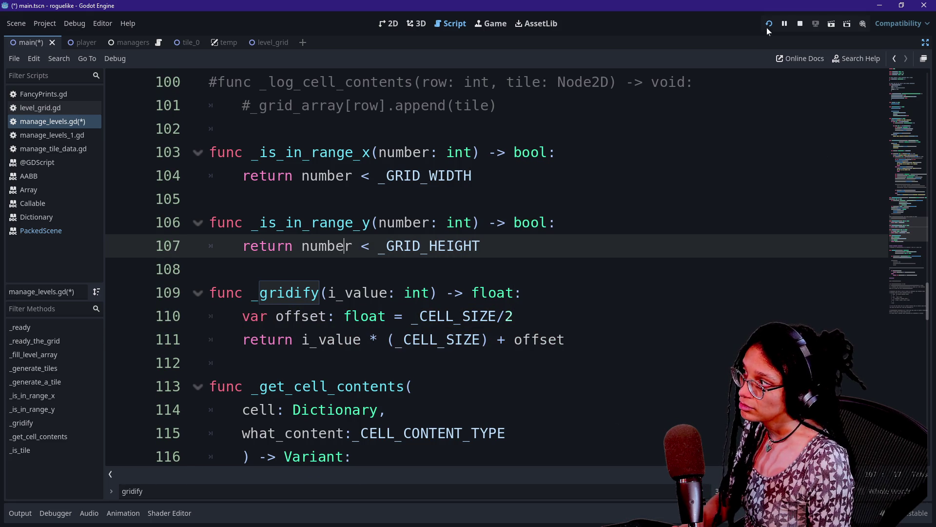
left_click(925, 43)
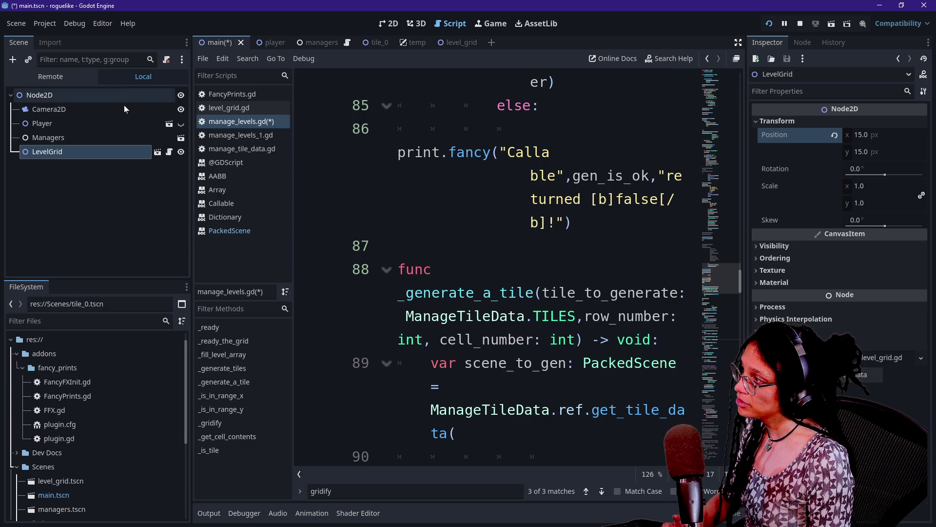
Reset LevelGrid's position to 0, 0 and run the game to test the code offset.
left_click(110, 165)
left_click(109, 154)
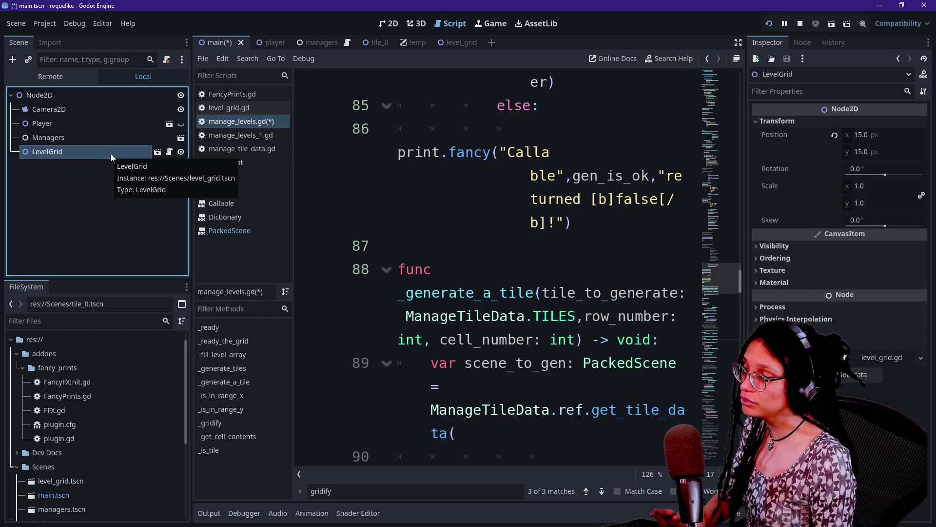
left_click(110, 168)
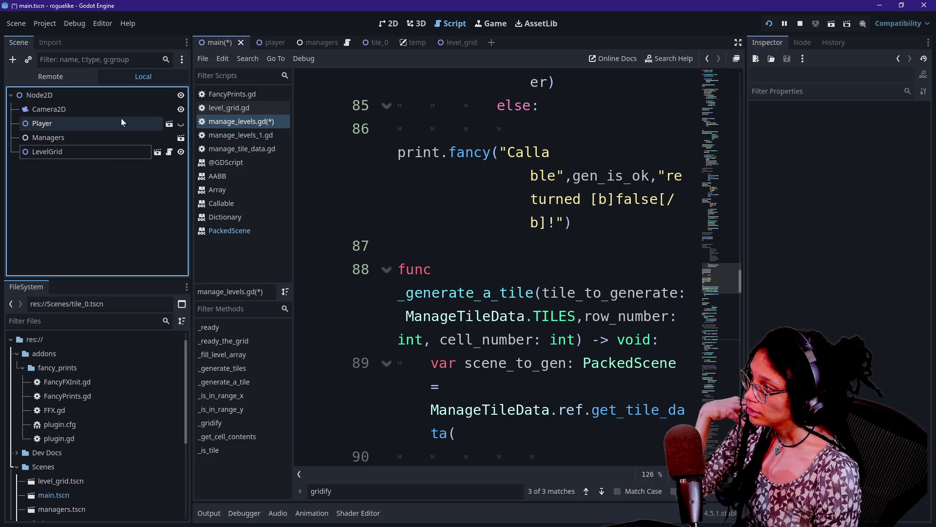
left_click(112, 151)
left_click(834, 135)
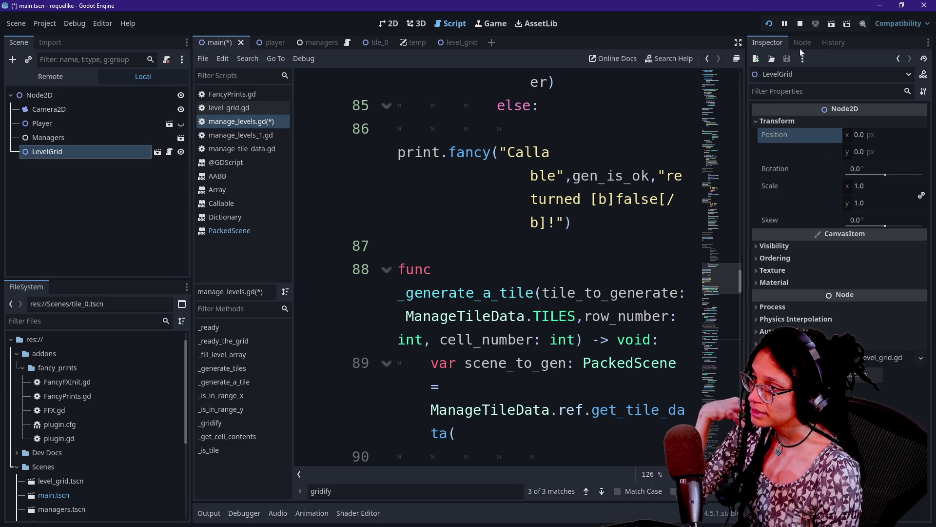
left_click(773, 23)
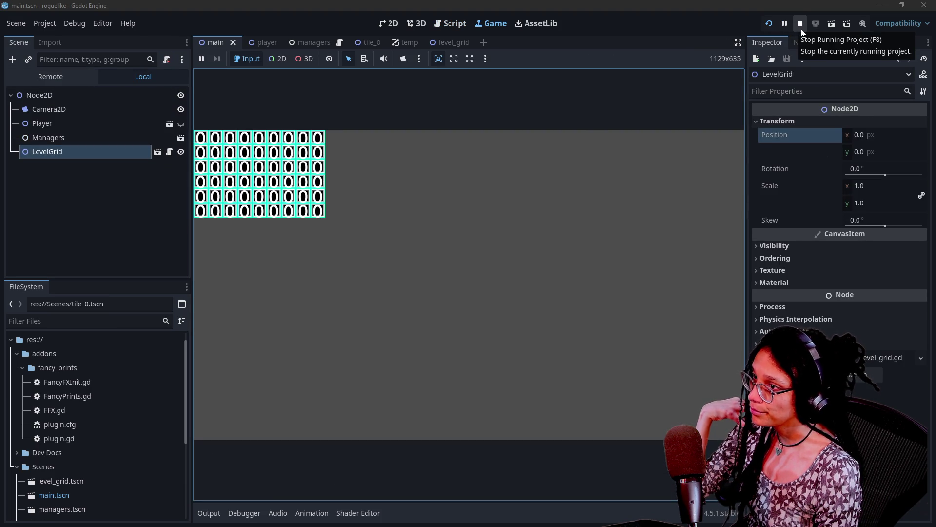
left_click(801, 28)
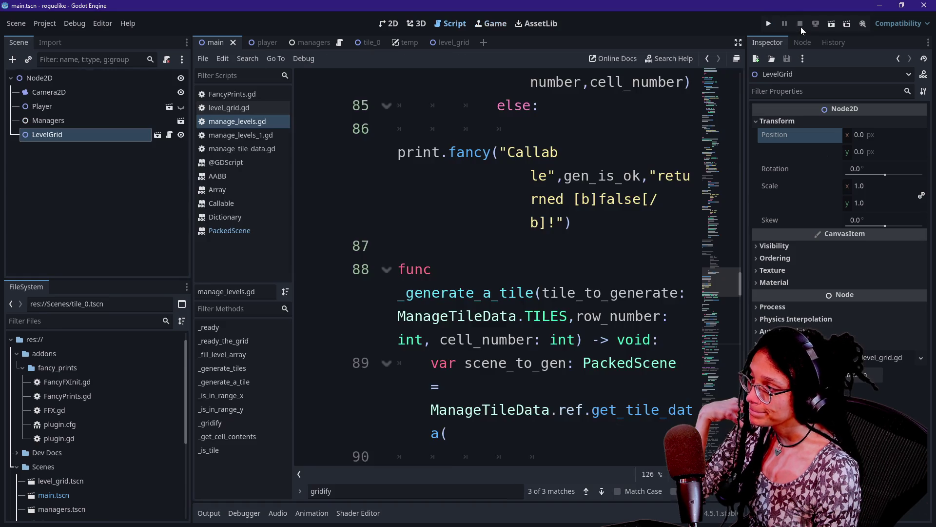
Set LevelGrid's position to 15, 15 and hide the side docks with distraction-free mode.
scroll(498, 268, "down", 5)
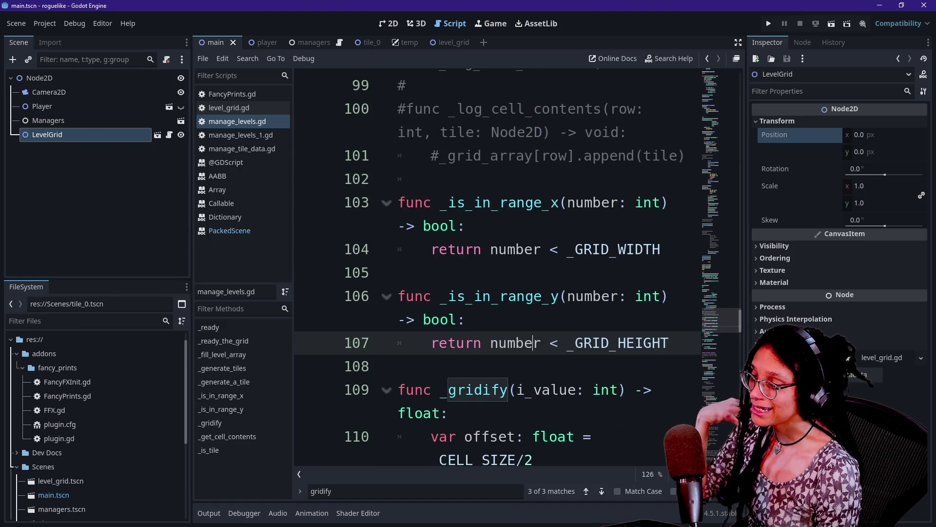
left_click(466, 320)
left_click(774, 133)
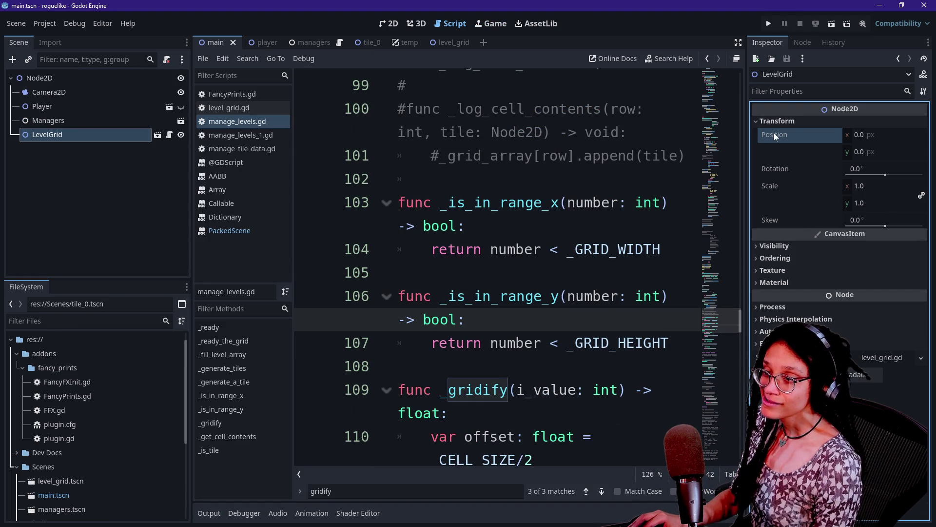
key("ctrl+v")
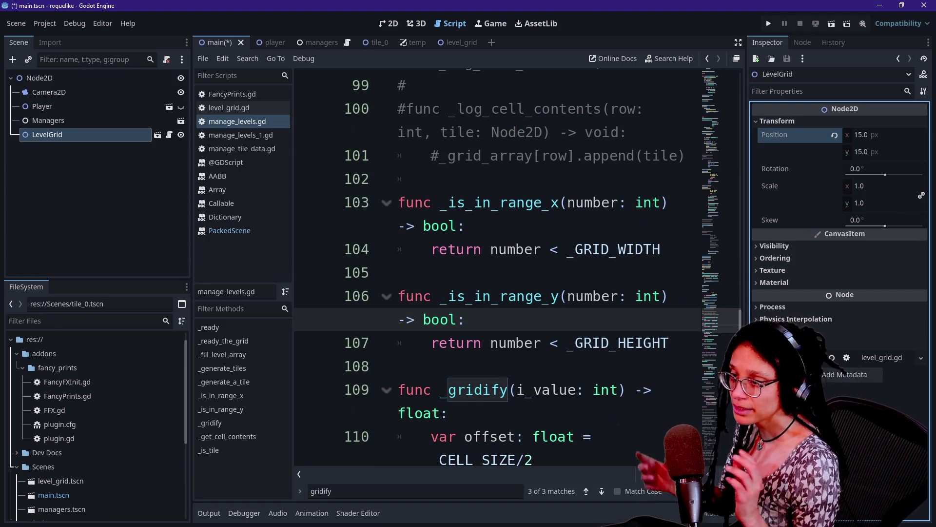
key("ctrl+shift+F11")
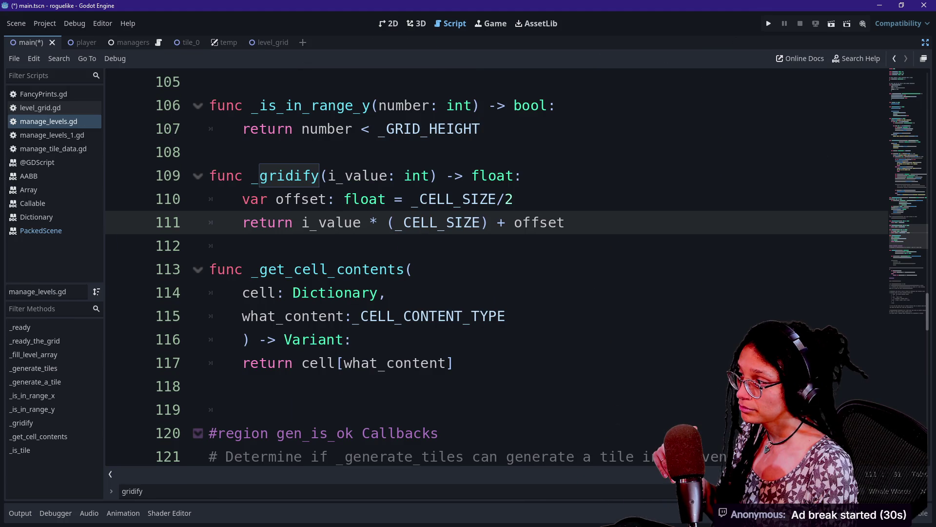
Remove '+ offset' and the offset variable line from _gridify.
key("ctrl+shift+Left")
key("ctrl+shift+Left")
key("ctrl+shift+Left")
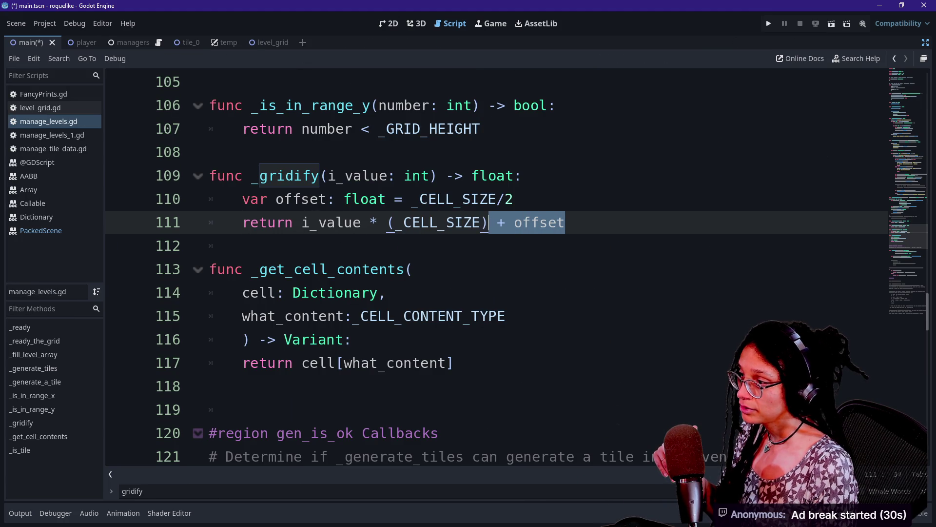
key("BackSpace")
key("Up")
key("ctrl+shift+Left")
key("ctrl+shift+Left")
key("ctrl+shift+Left")
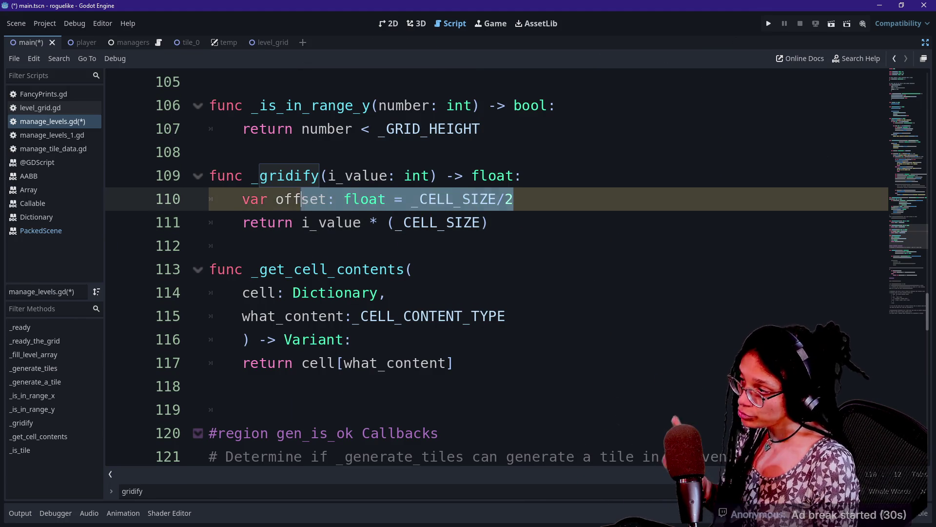
key("BackSpace")
key("BackSpace")
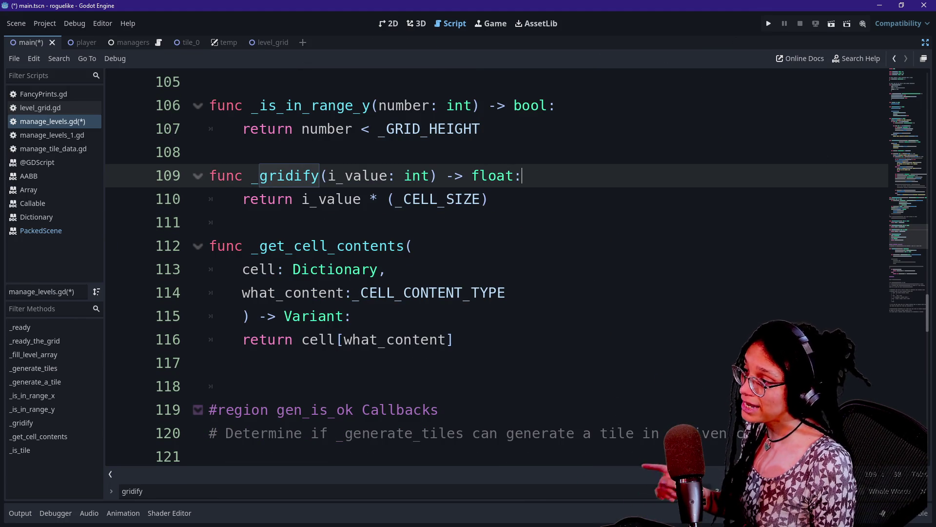
Add an _offset_the_grid() call as the first line of _ready_the_grid.
left_click_drag(914, 248, 891, 82)
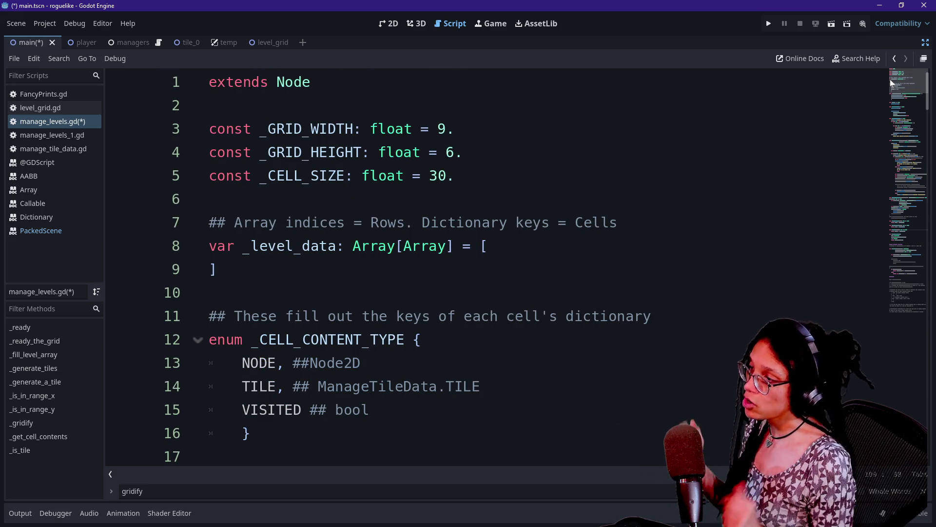
scroll(923, 81, "down", 3)
scroll(495, 269, "down", 3)
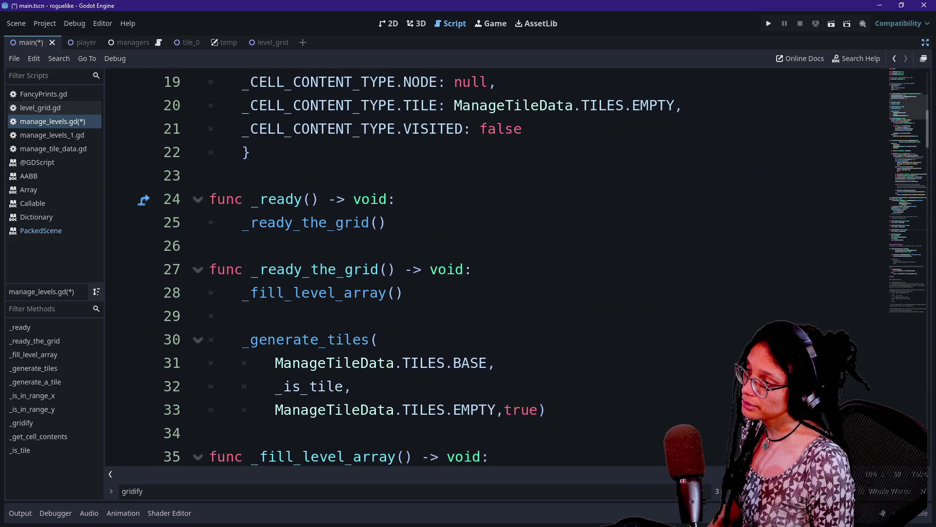
left_click(495, 269)
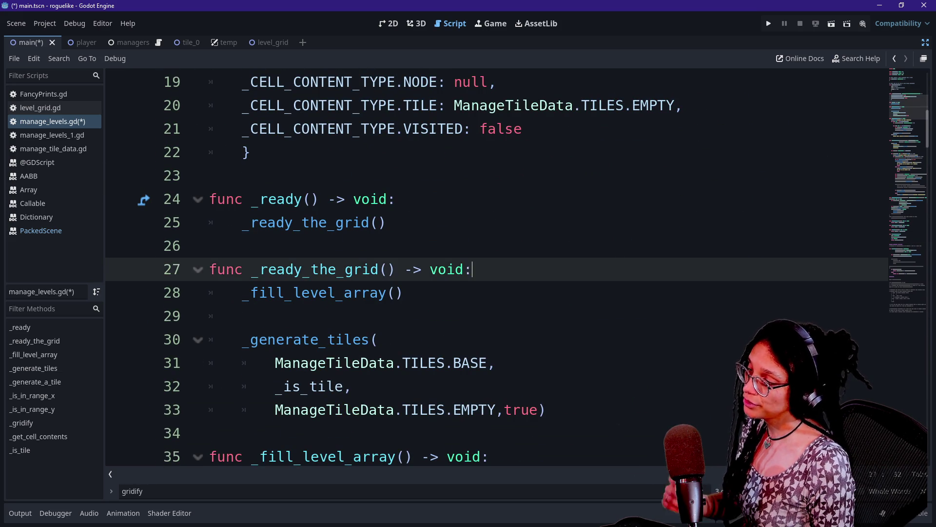
key("Return")
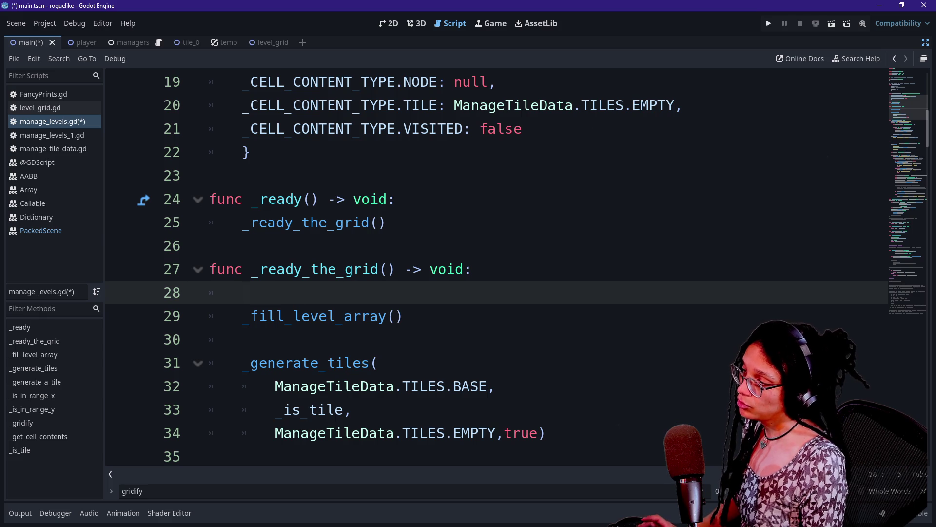
type("_offset_the_grid()")
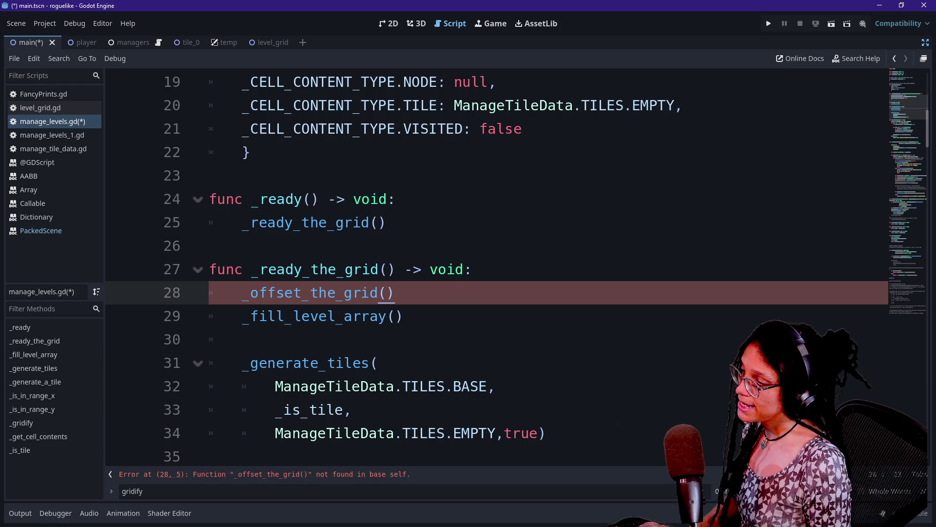
Above _fill_level_array, write func _offset_the_grid() -> void: with var offset: float = _CELL_SIZE/2.
scroll(488, 268, "down", 3)
left_click(244, 246)
key("Return")
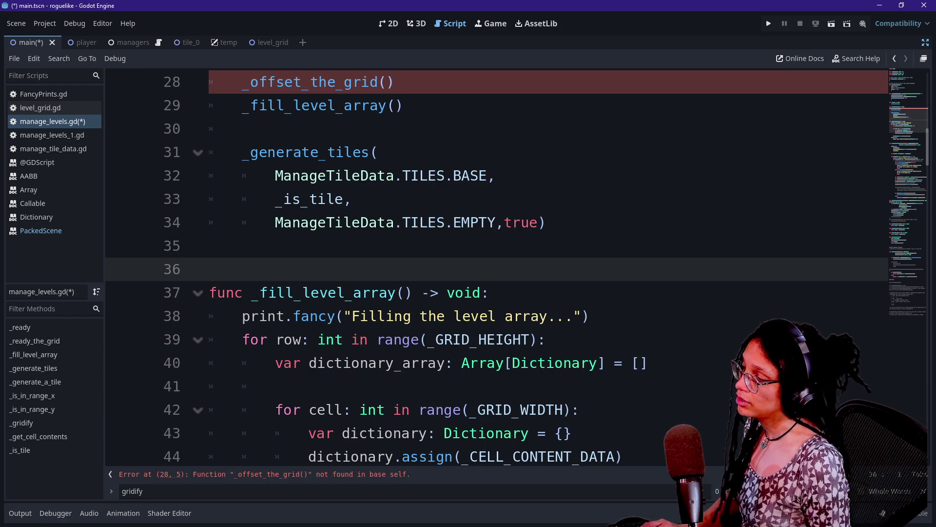
key("Return")
key("Up")
type("func _offset_the_grid() -> void:")
key("Return")
type("var offset: float = _CELL_SIZE/2")
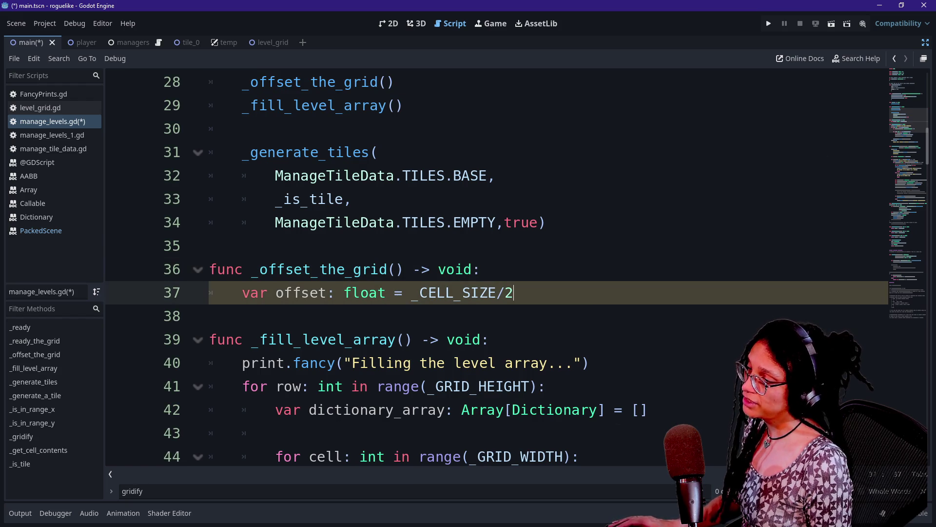
Start a new line 'LevelGrid.ref.global_position +' in _offset_the_grid.
key("Return")
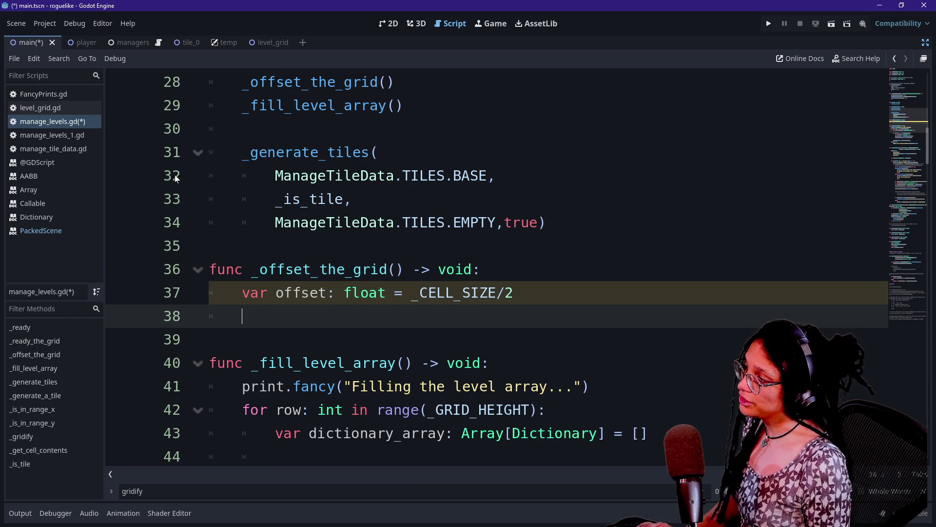
type("Level")
key("Return")
type(".ref.")
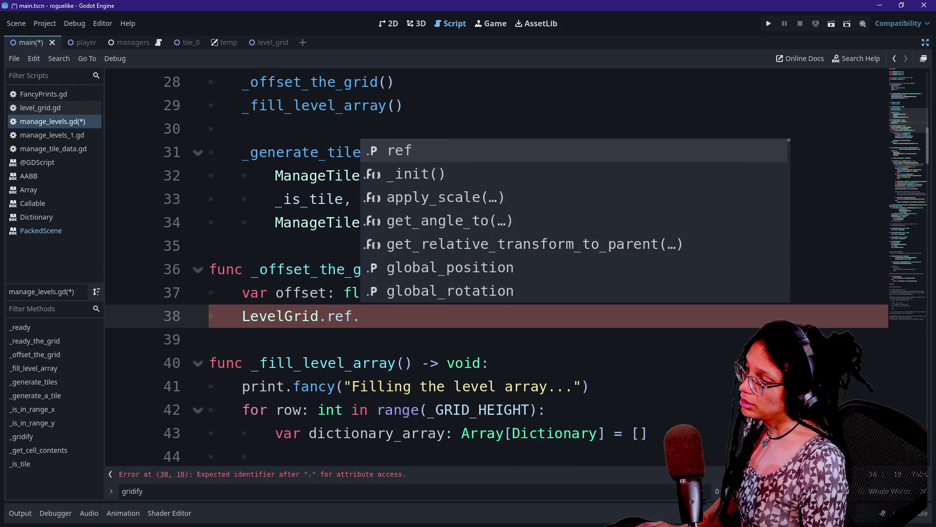
type("p")
key("BackSpace")
type("globa")
key("Return")
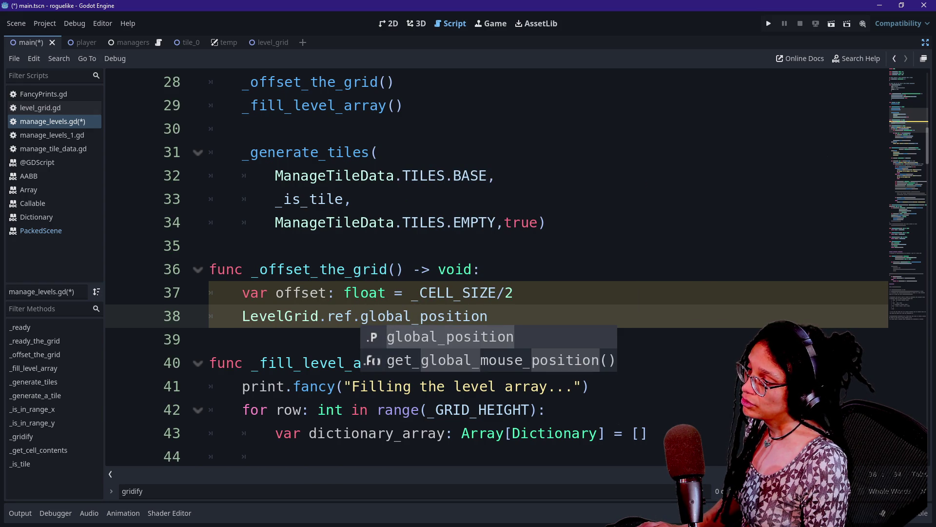
type(" + ")
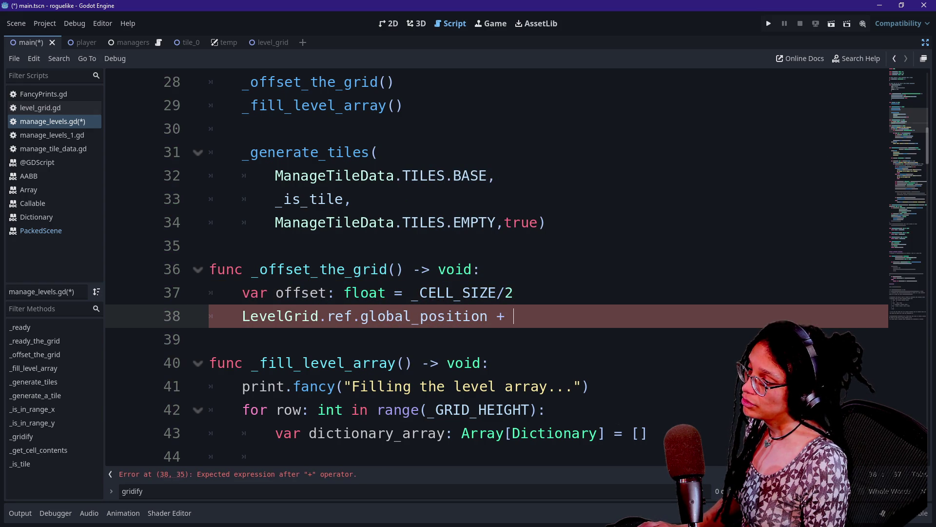
type("V")
key("BackSpace")
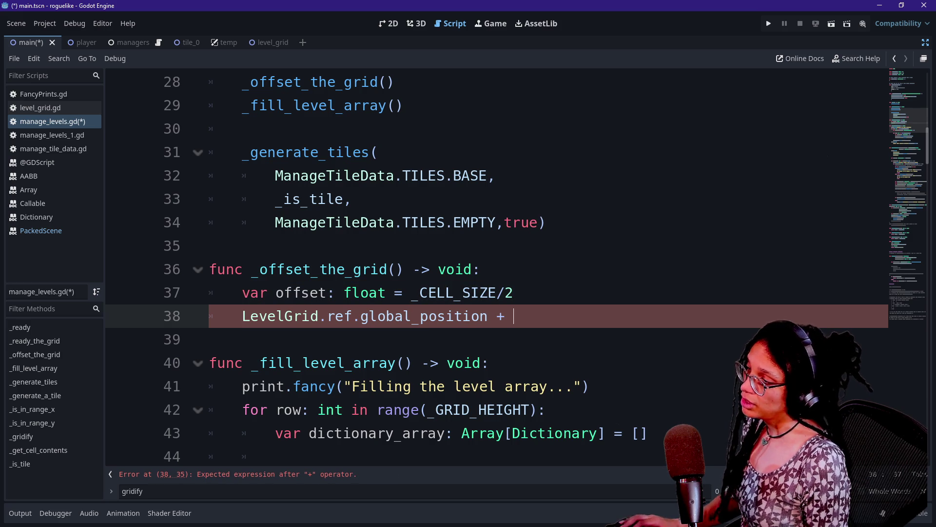
Try retyping offset as Vector2, undo it, and add 'var offset_vector: Vector2' below instead.
double_click(365, 293)
type("Vector2")
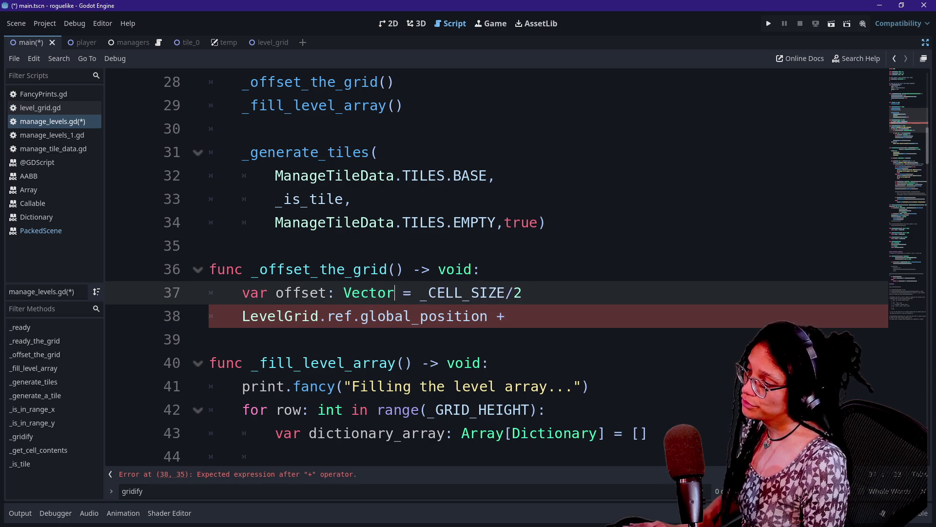
left_click(428, 293)
type("(")
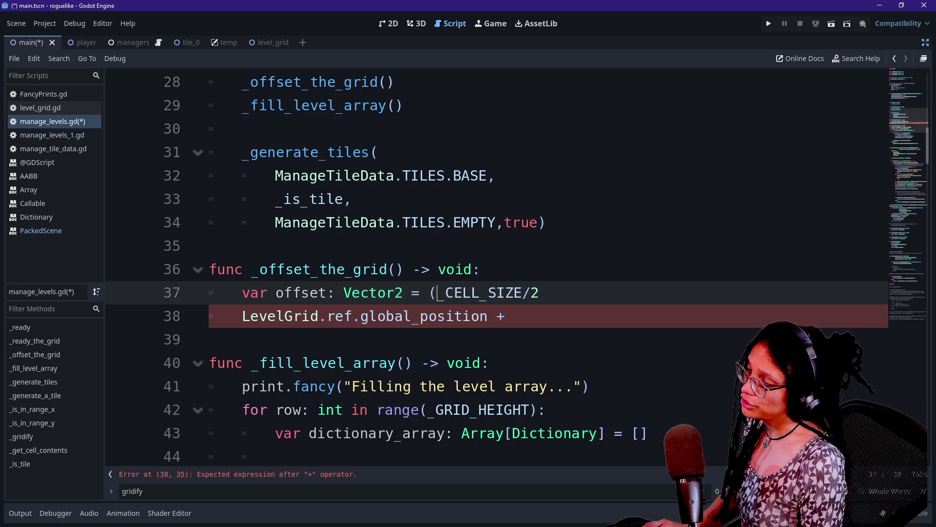
key("ctrl+z")
key("ctrl+z")
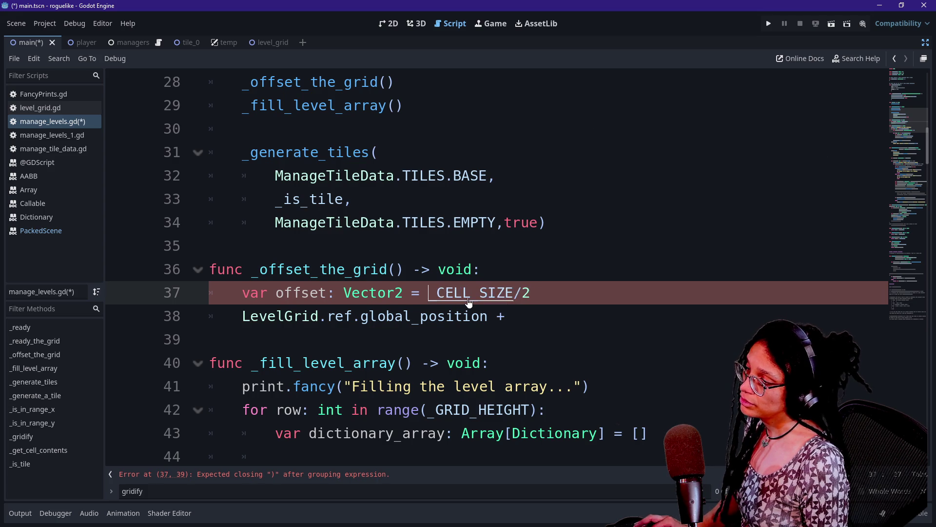
left_click(326, 293)
left_click(513, 292)
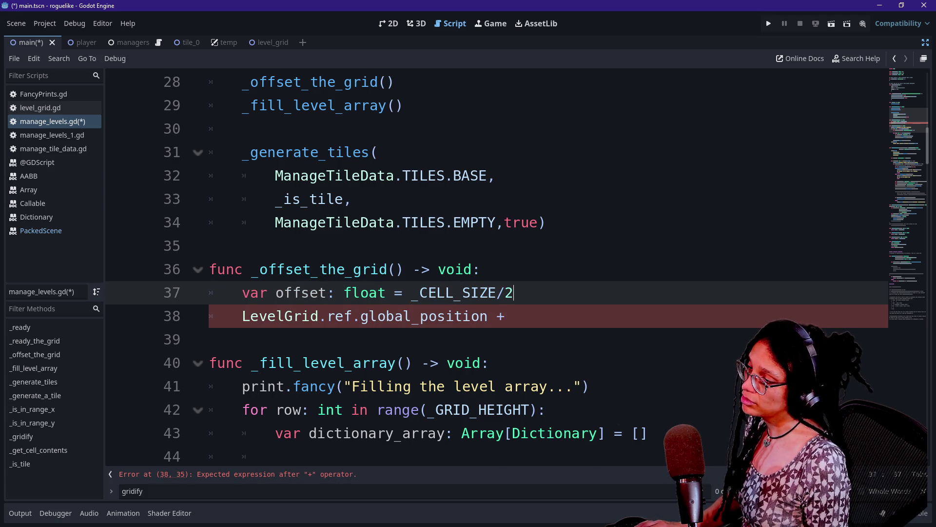
key("Return")
type("var offset_vector: V")
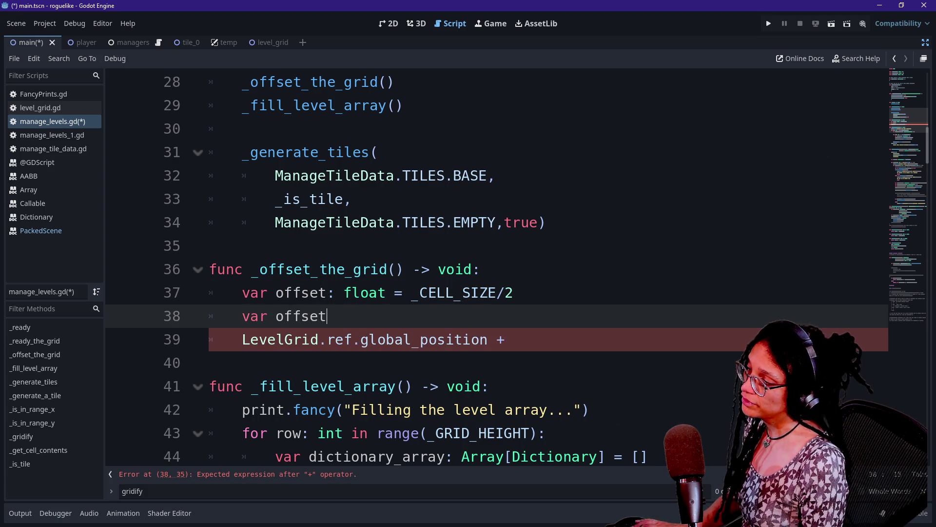
type("ector2")
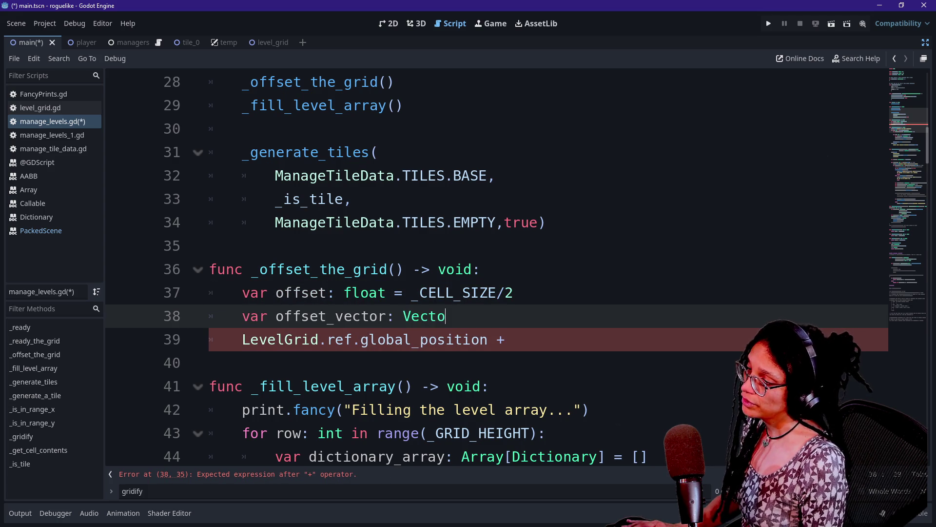